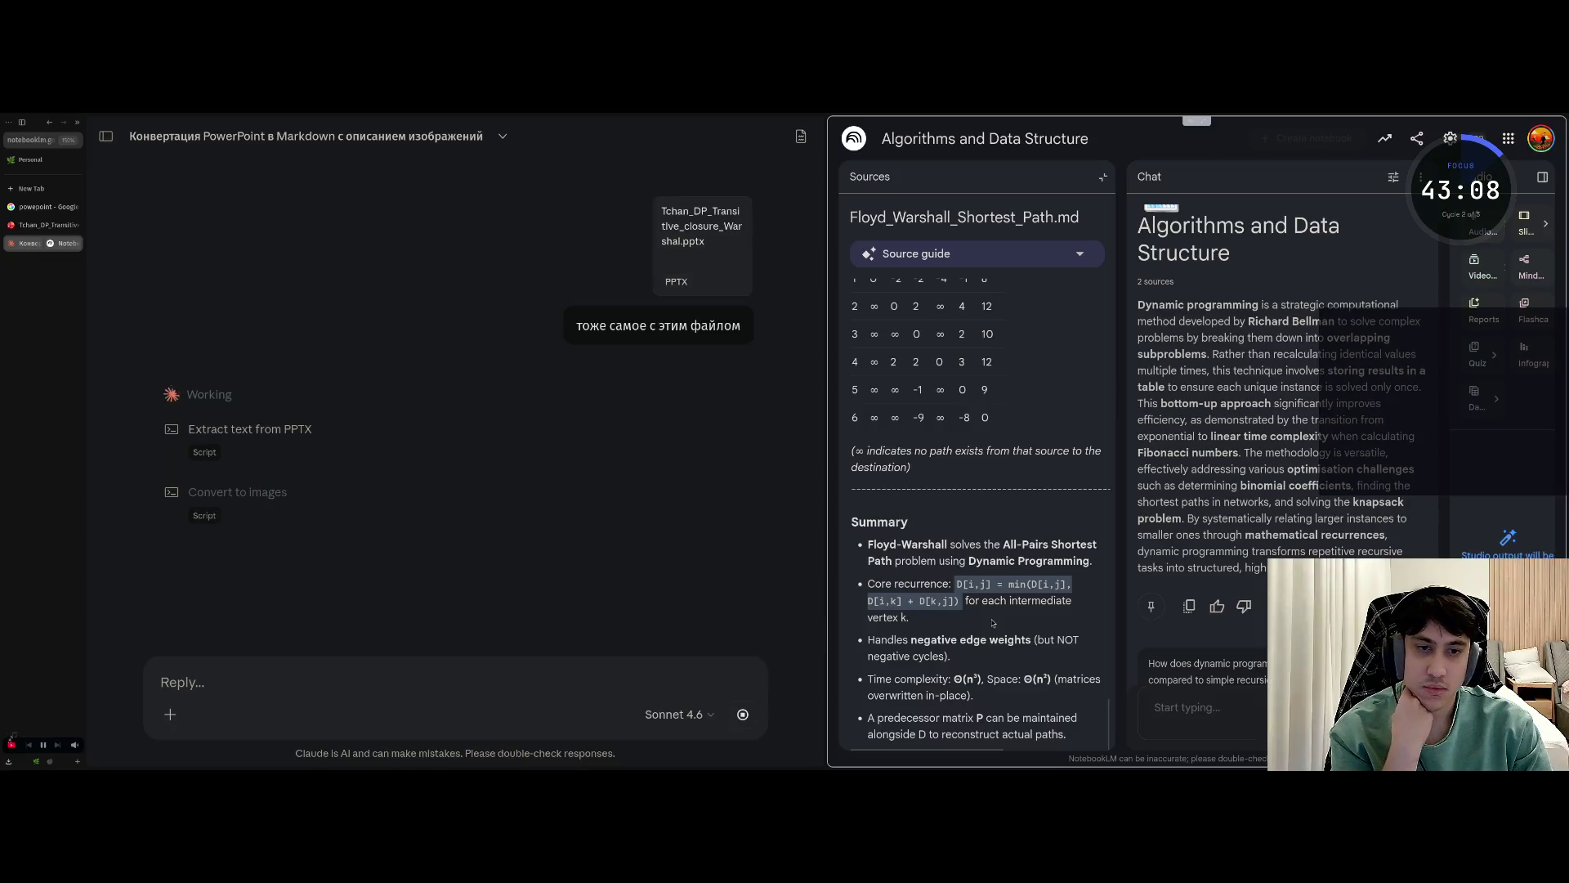
Scroll through the Floyd_Warshall_Shortest_Path.md source, then close its viewer to show the two-source list.
{"action": "scroll", "coordinate": [991, 613], "scroll_direction": "up", "scroll_amount": 3}
{"action": "scroll", "coordinate": [987, 603], "scroll_direction": "up", "scroll_amount": 10}
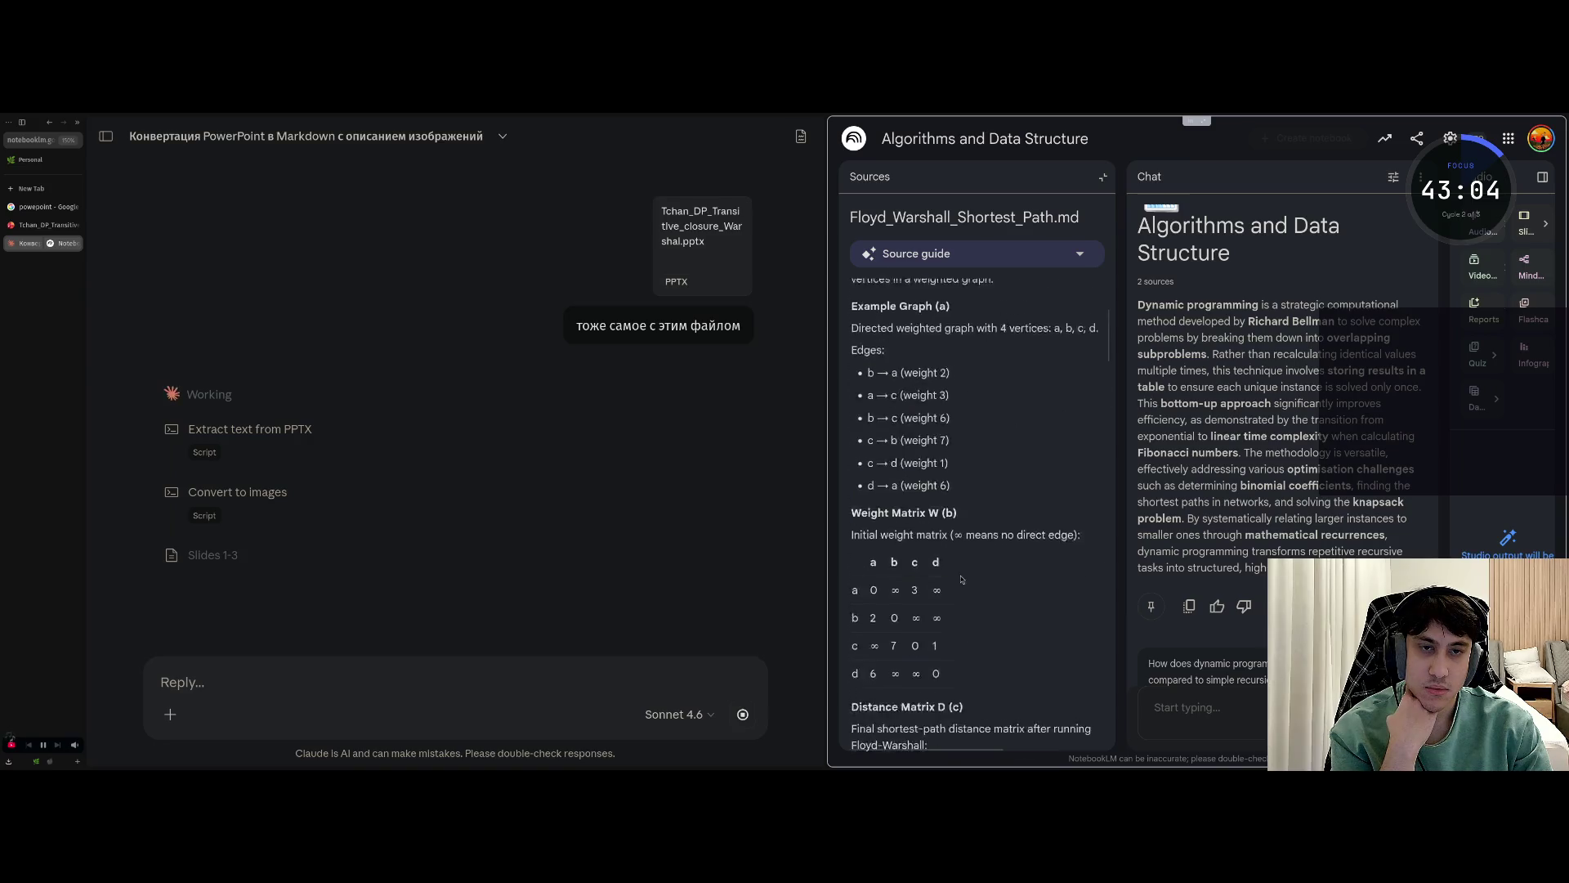
{"action": "scroll", "coordinate": [963, 574], "scroll_direction": "up", "scroll_amount": 3}
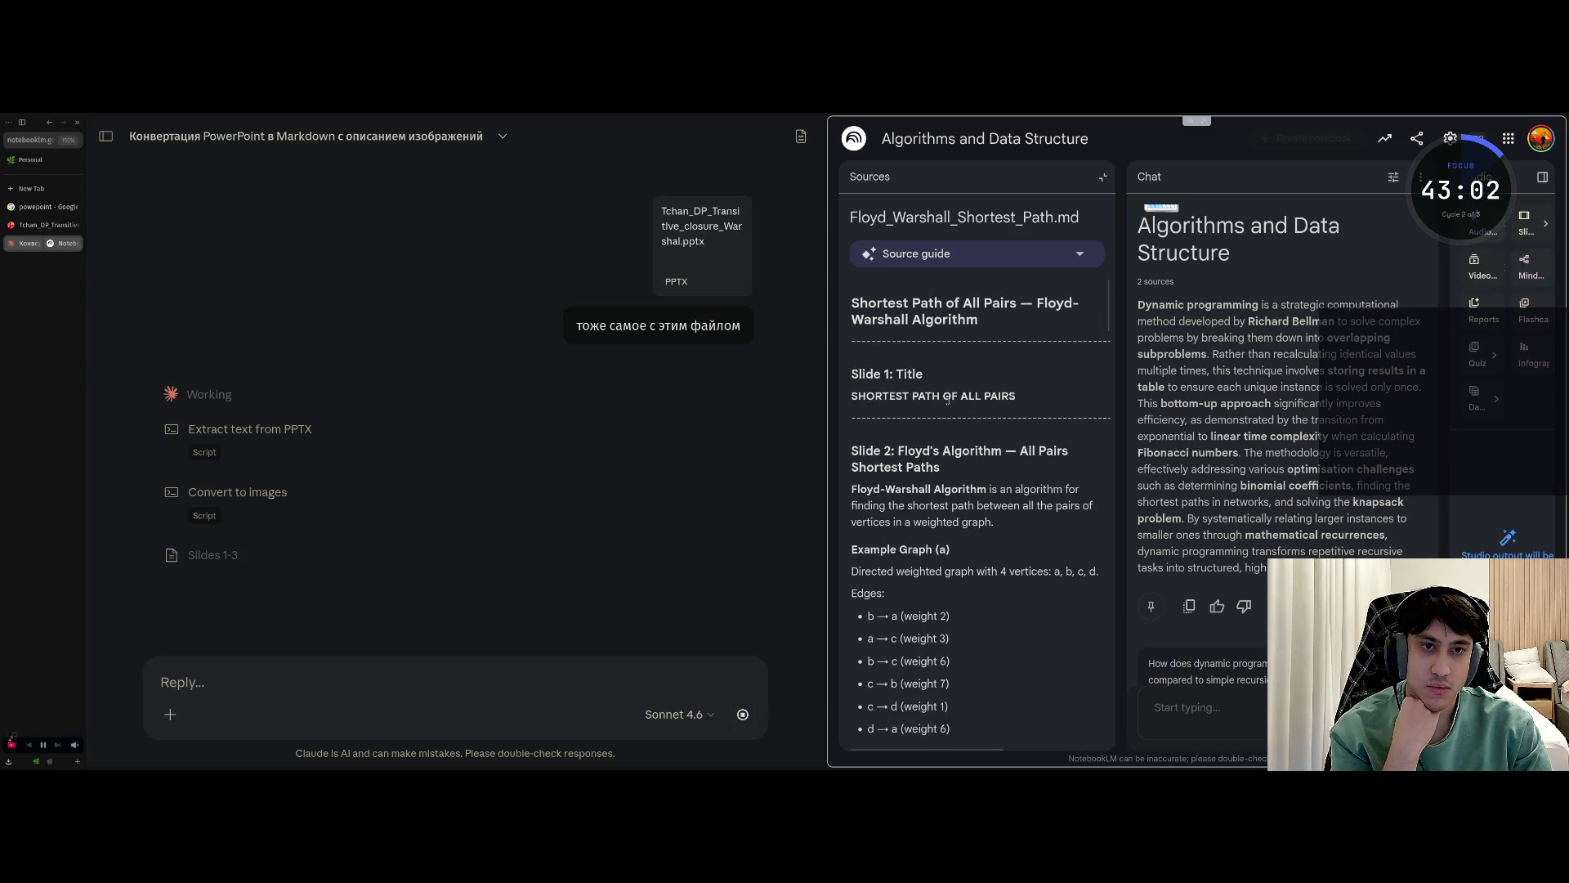
{"action": "scroll", "coordinate": [973, 441], "scroll_direction": "down", "scroll_amount": 2}
{"action": "scroll", "coordinate": [997, 483], "scroll_direction": "down", "scroll_amount": 6}
{"action": "scroll", "coordinate": [997, 483], "scroll_direction": "down", "scroll_amount": 10}
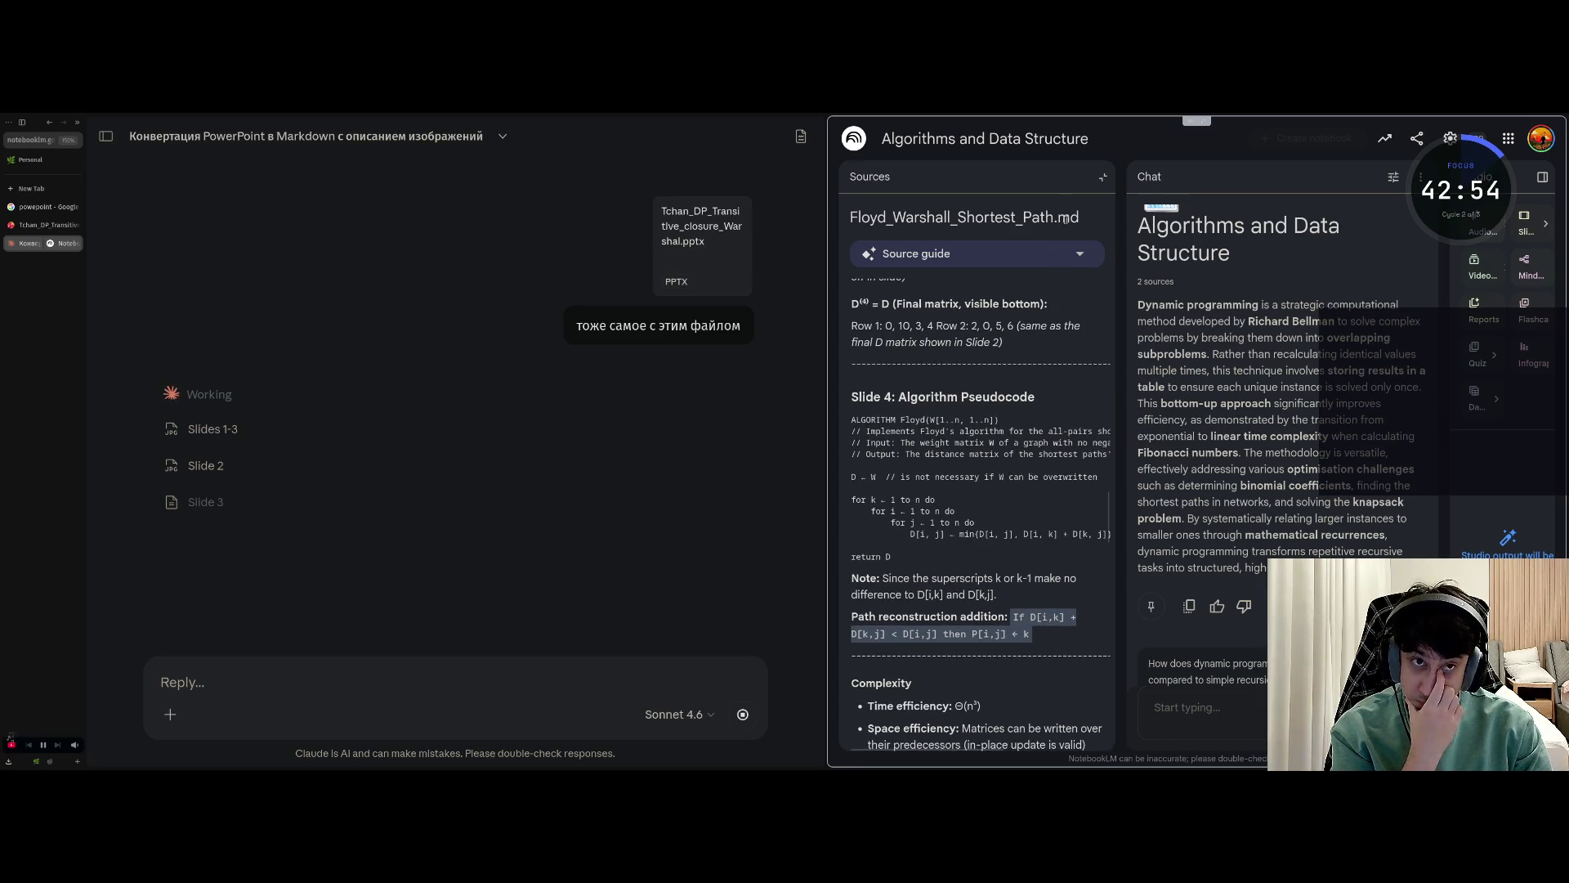
{"action": "left_click", "coordinate": [1103, 176]}
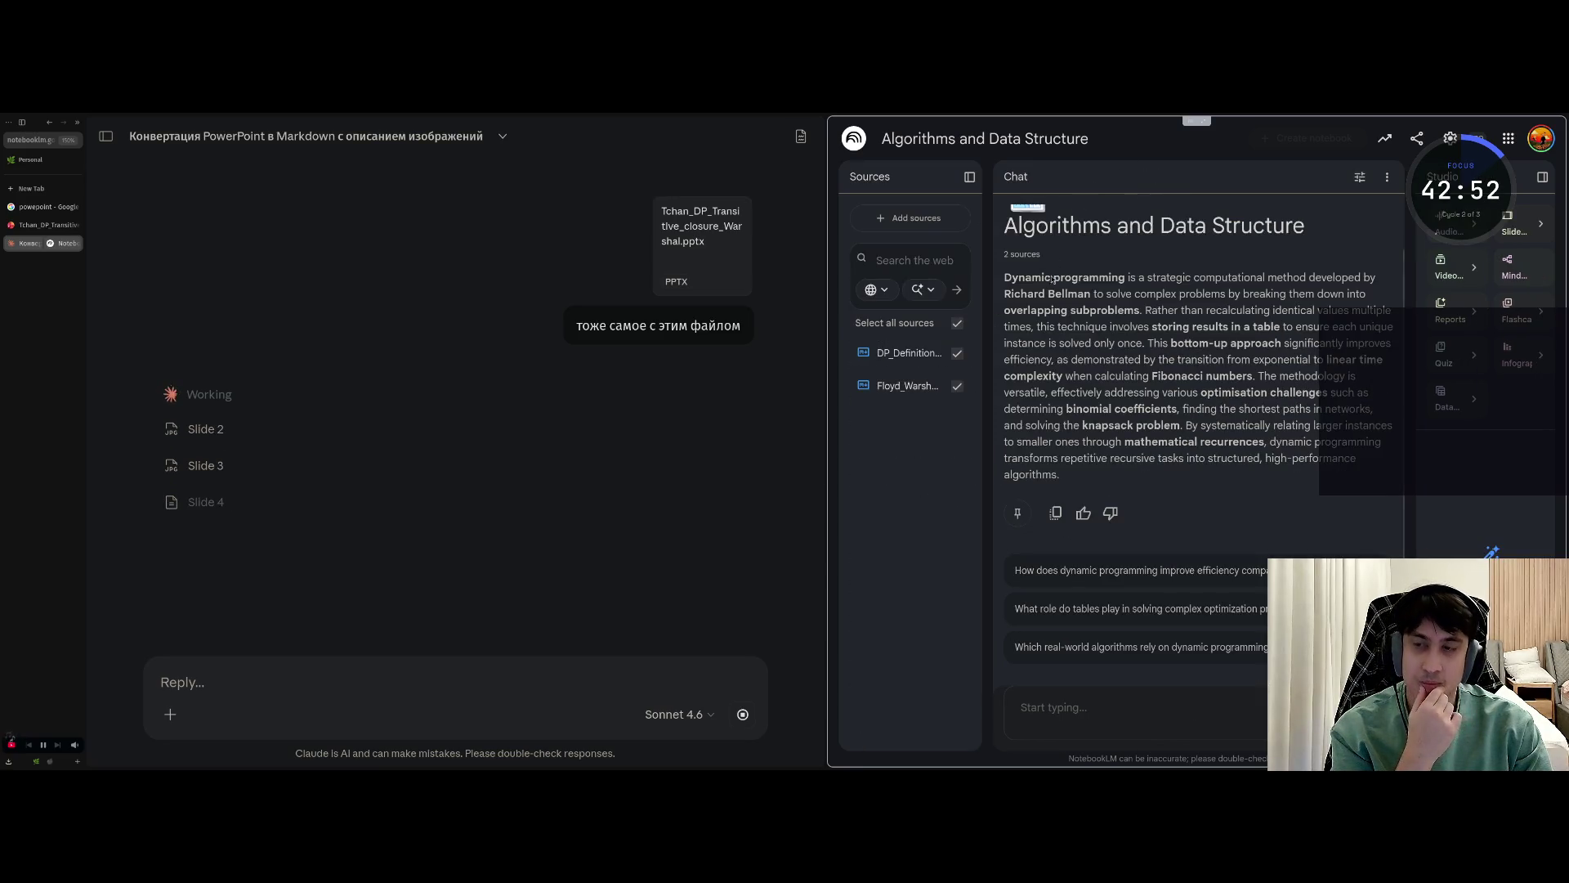
Let Claude reach the Transitive Closure MD file, then bring up the Tchan_DP_Transitive_closure_Warshal deck.
{"action": "scroll", "coordinate": [689, 469], "scroll_direction": "down", "scroll_amount": 1}
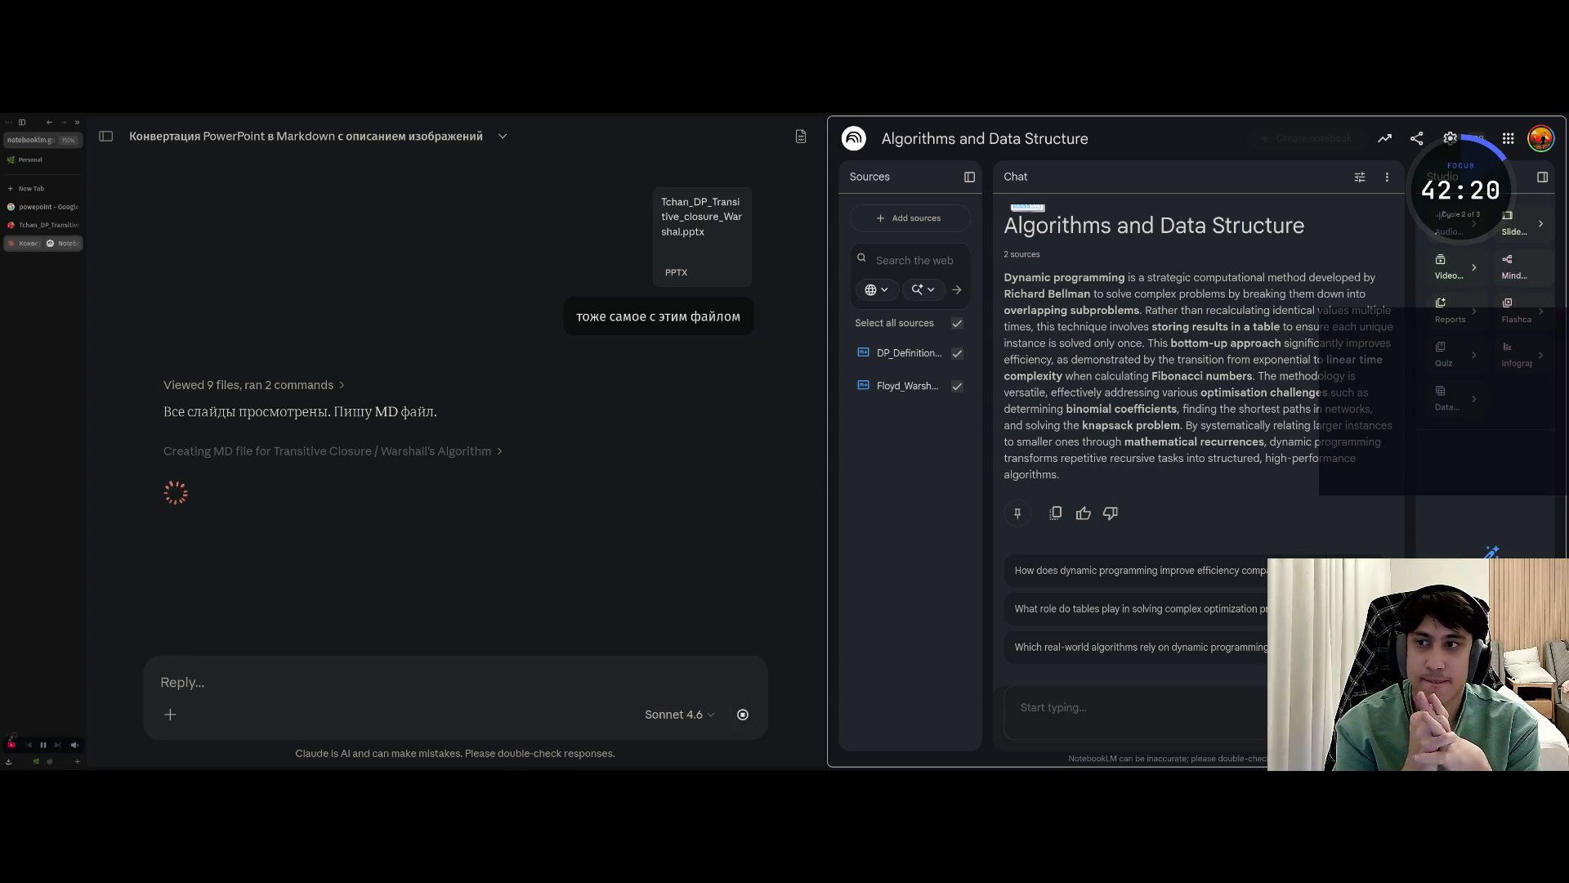
{"action": "left_click", "coordinate": [45, 225]}
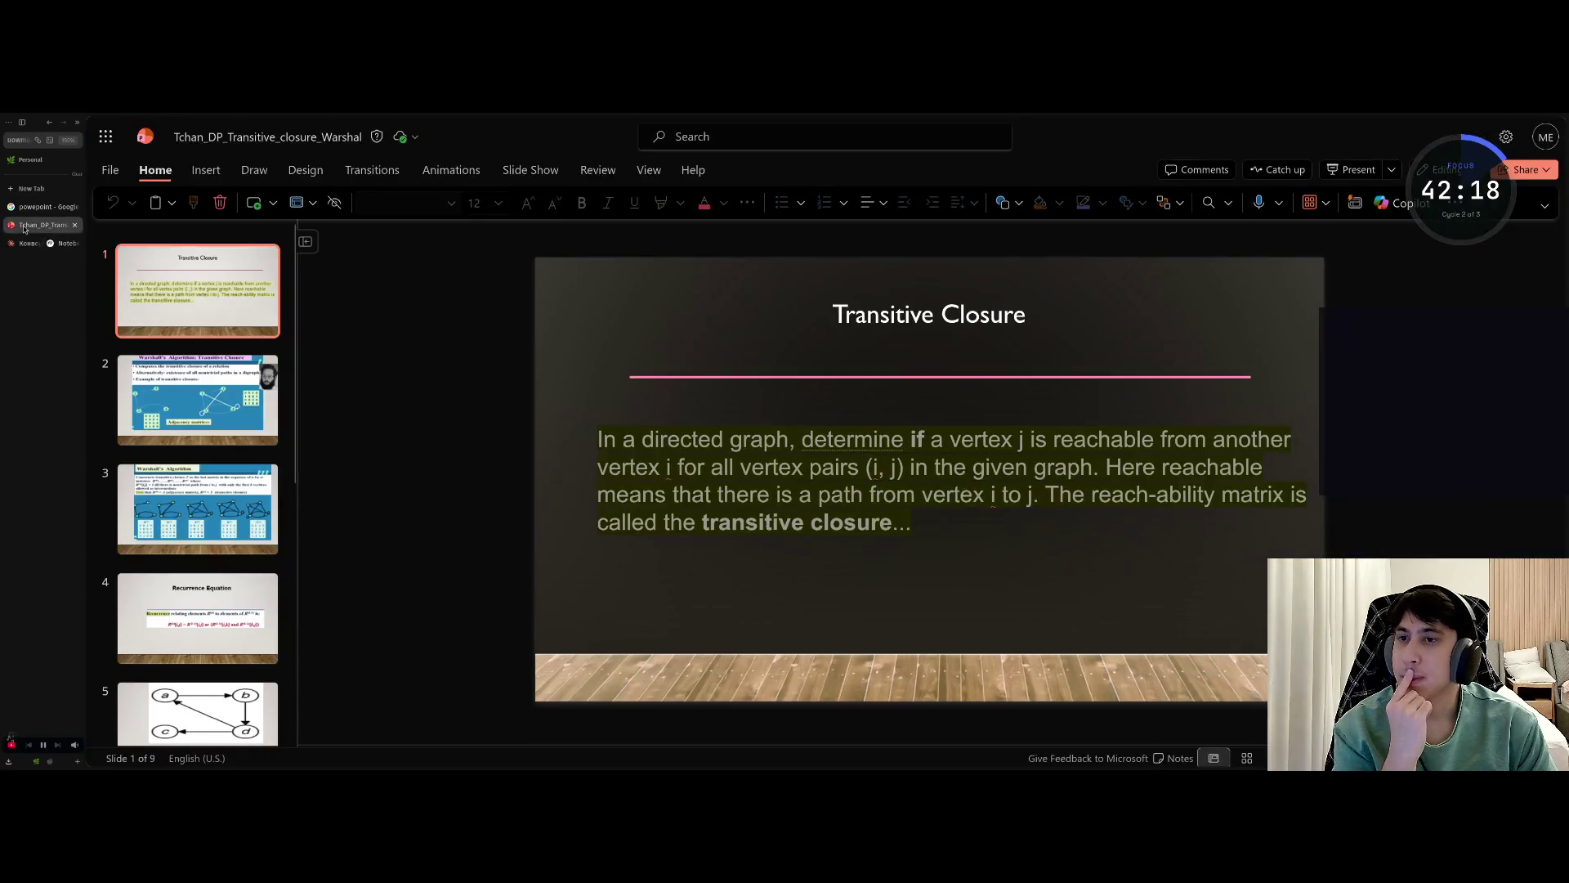
View slide 2, 'Warshall's Algorithm: Transitive Closure', then return to the Claude and NotebookLM view.
{"action": "left_click", "coordinate": [207, 379]}
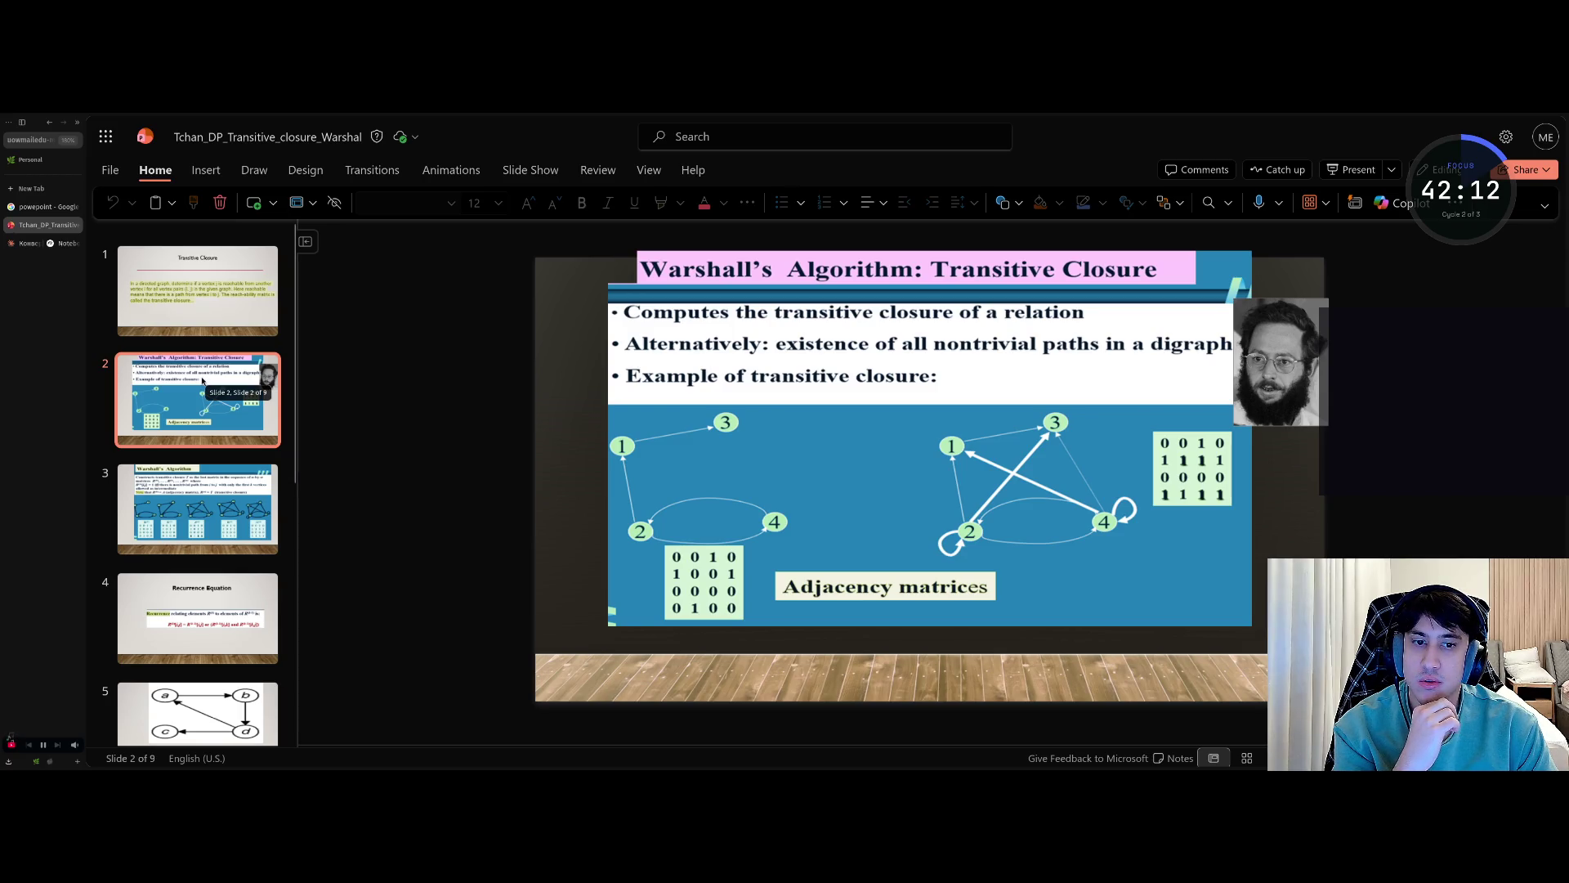
{"action": "left_click", "coordinate": [20, 245]}
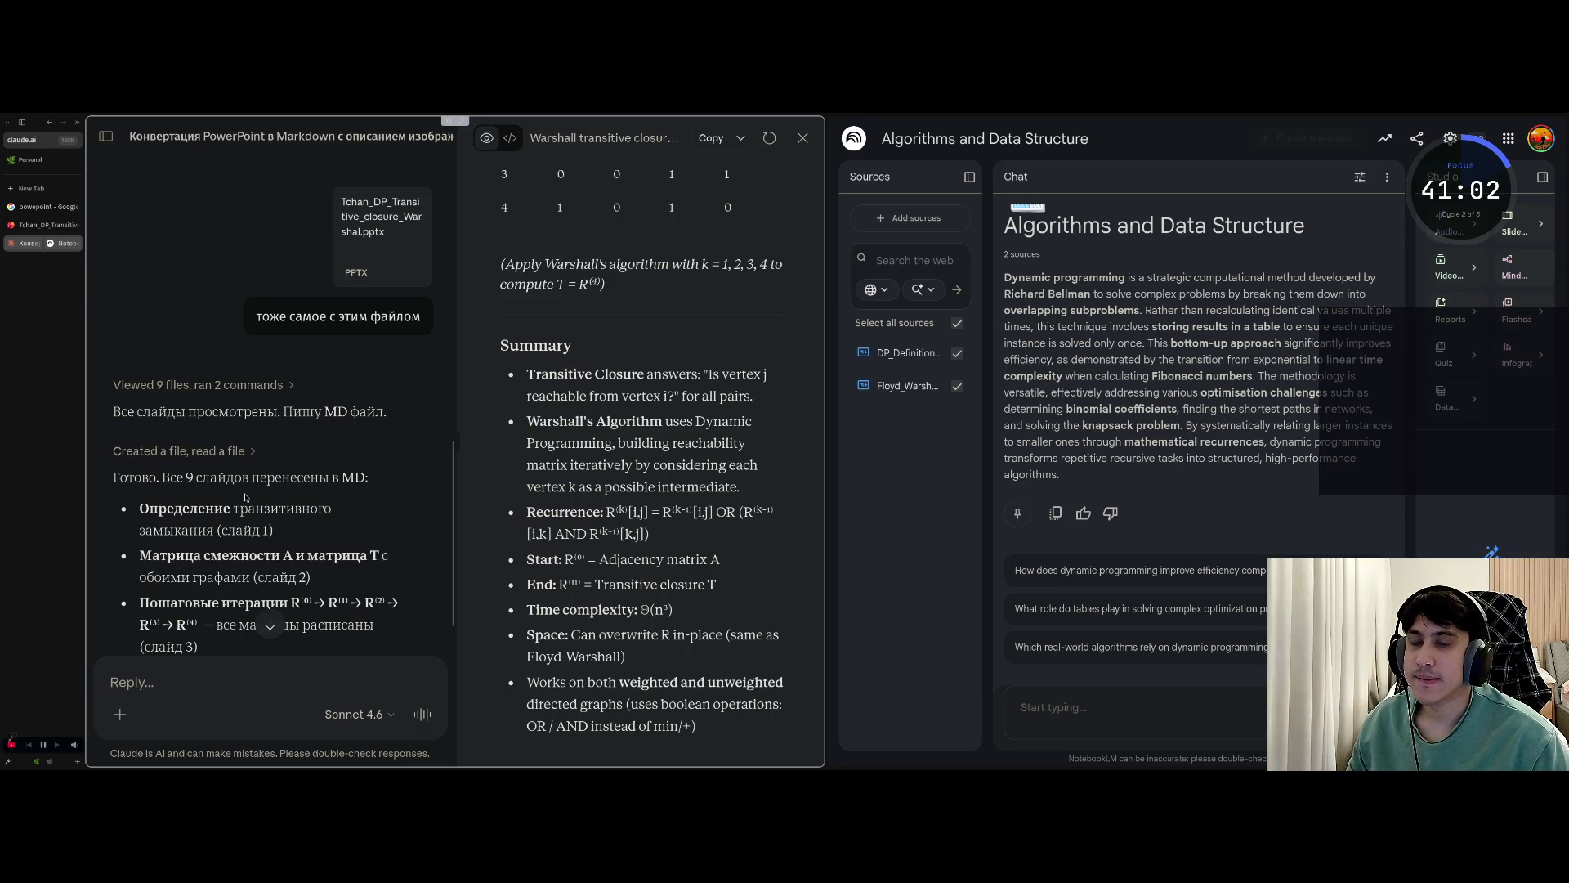
Upload Warshall_Transitive_Closure.md from Downloads as the notebook's third source, then return to the Warshall deck.
{"action": "scroll", "coordinate": [245, 496], "scroll_direction": "down", "scroll_amount": 5}
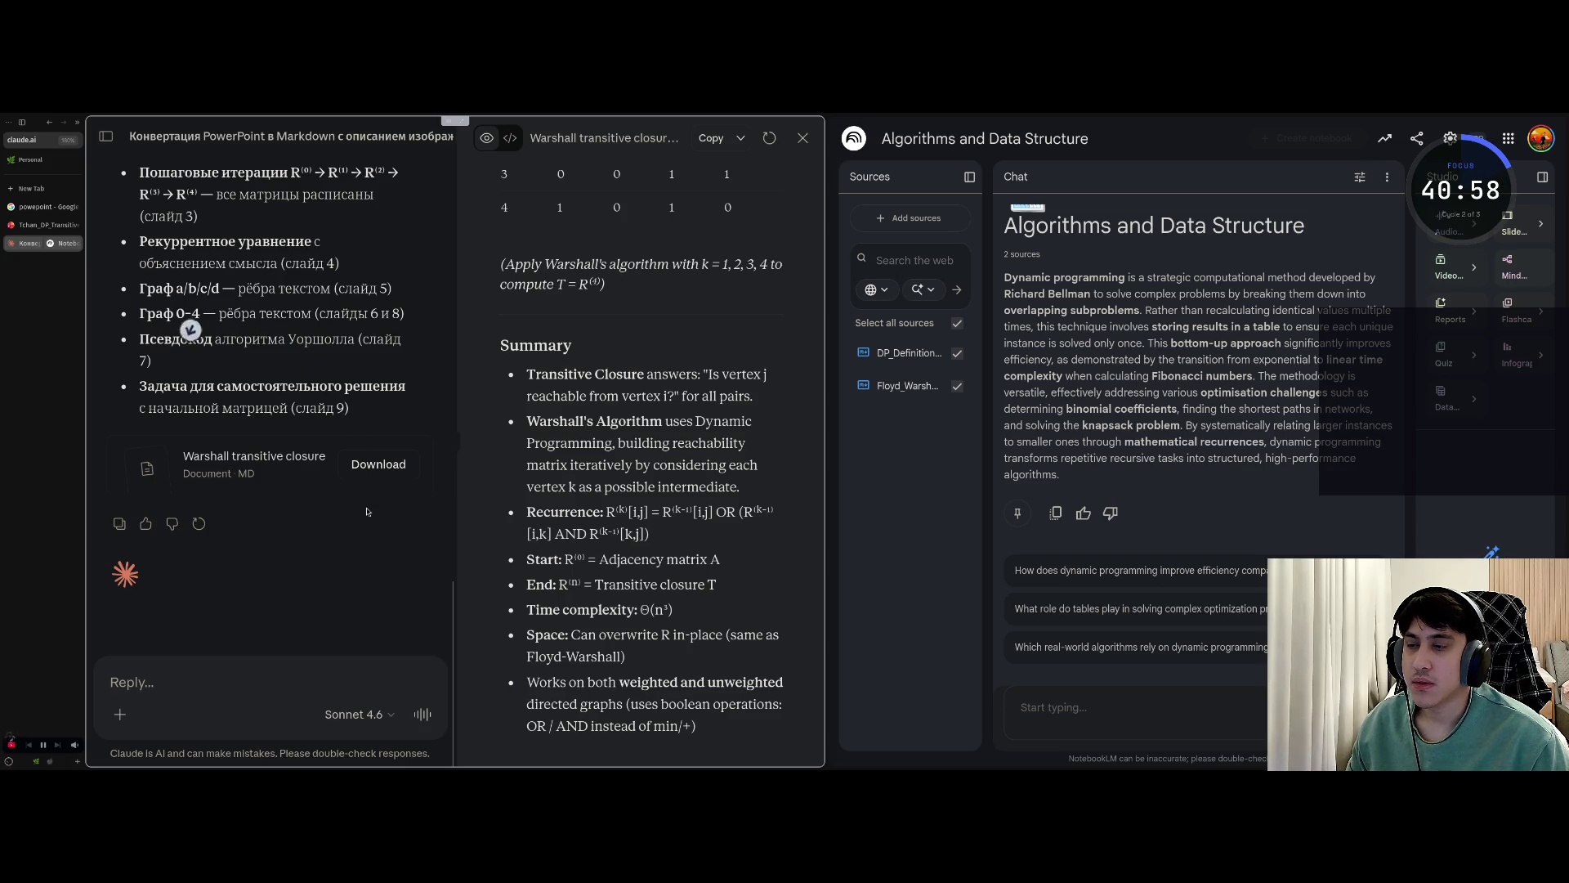
{"action": "left_click", "coordinate": [914, 218]}
{"action": "left_click", "coordinate": [1178, 534]}
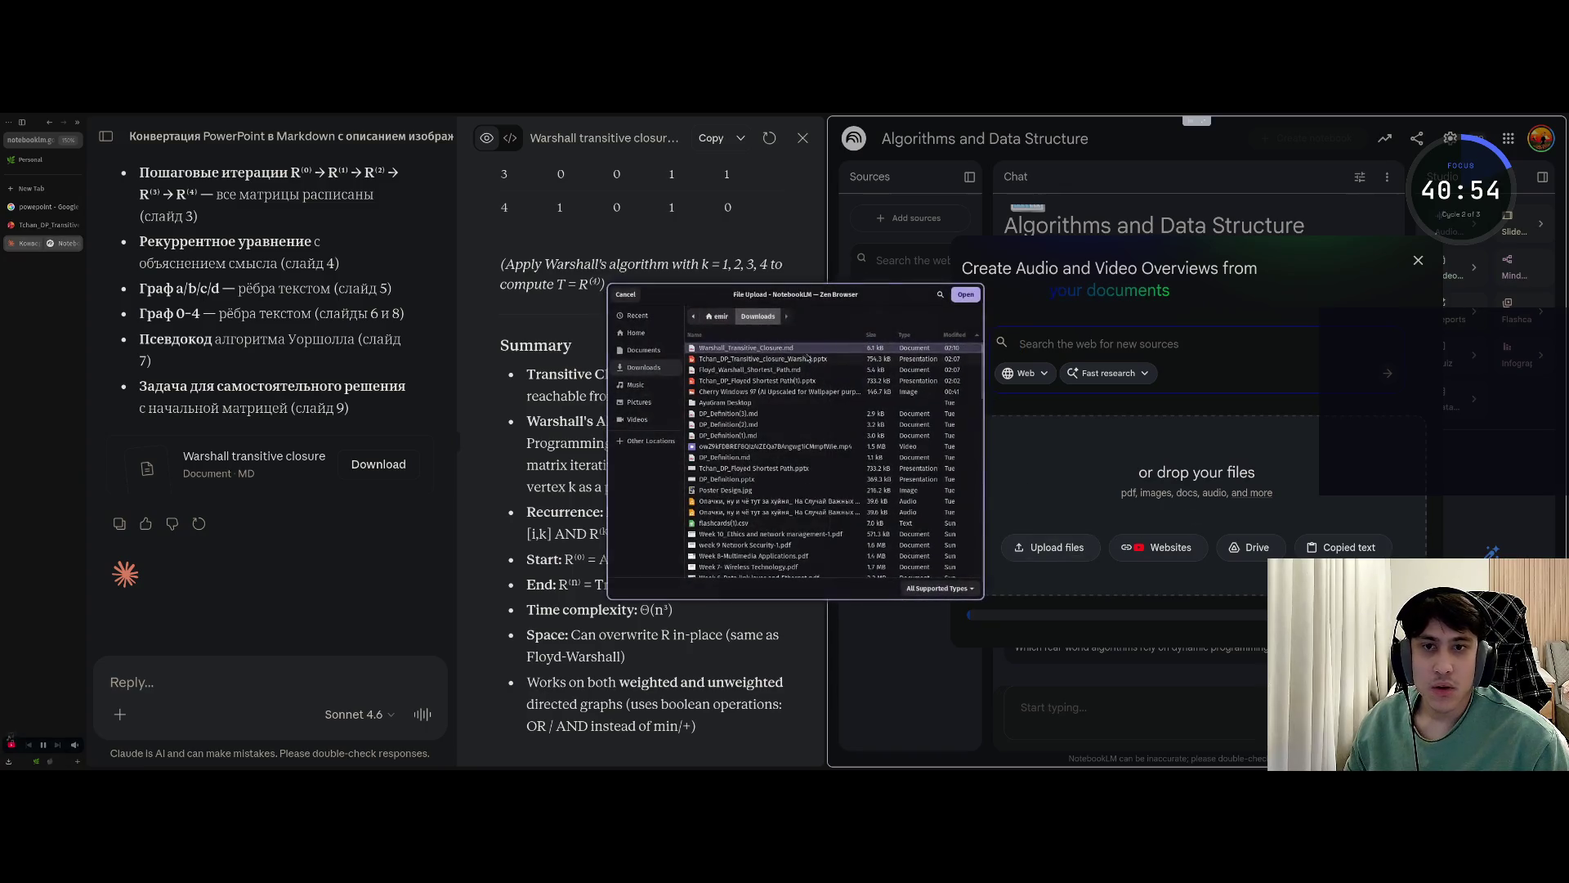
{"action": "left_click", "coordinate": [967, 295]}
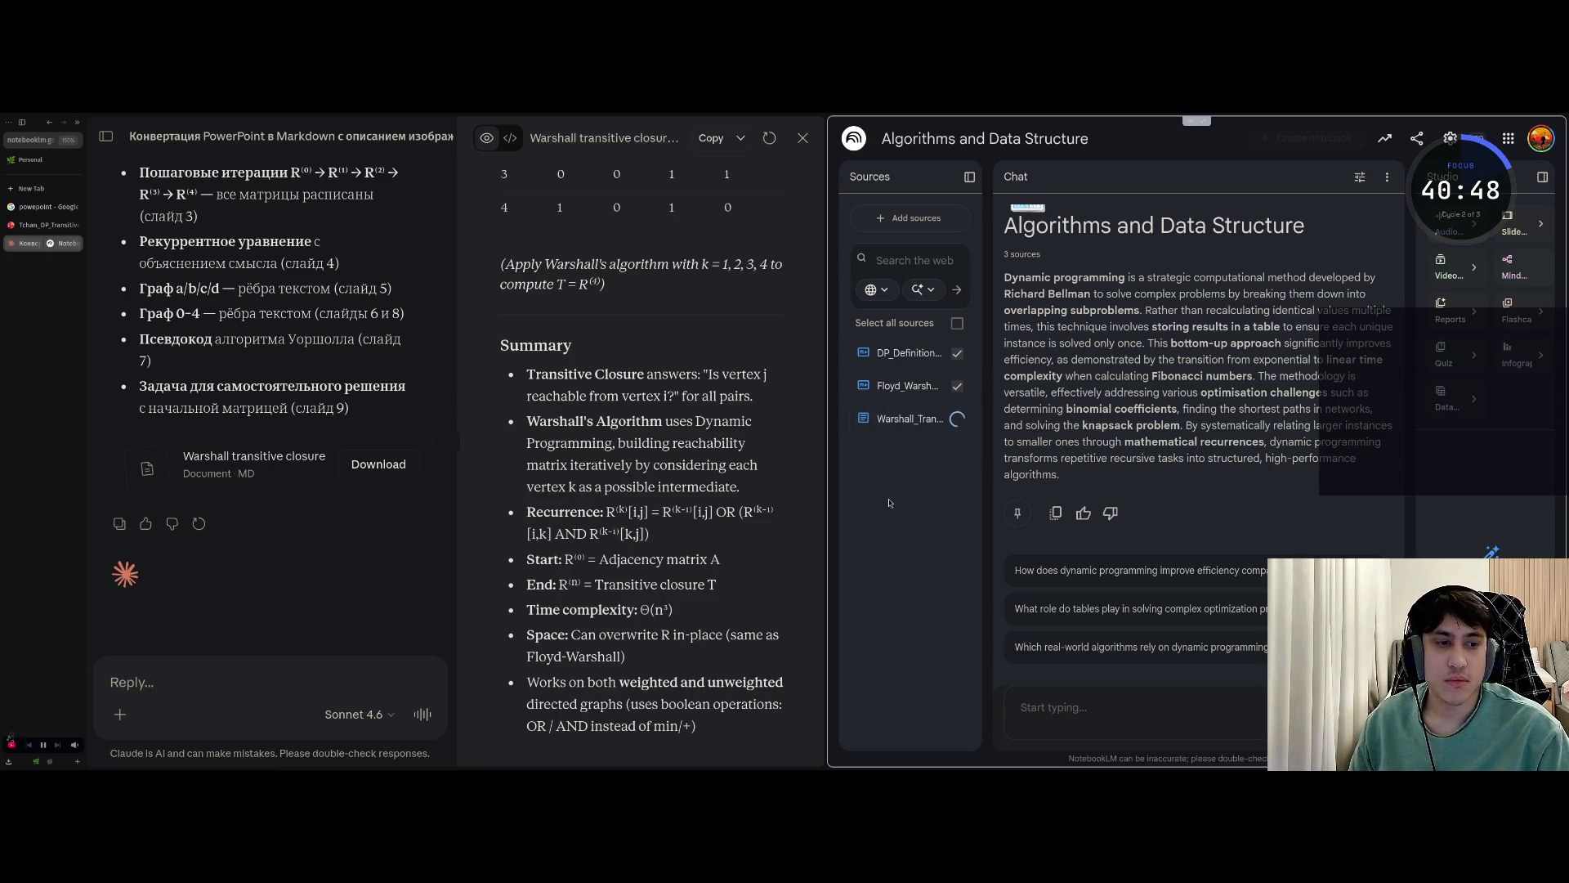
{"action": "left_click", "coordinate": [26, 225]}
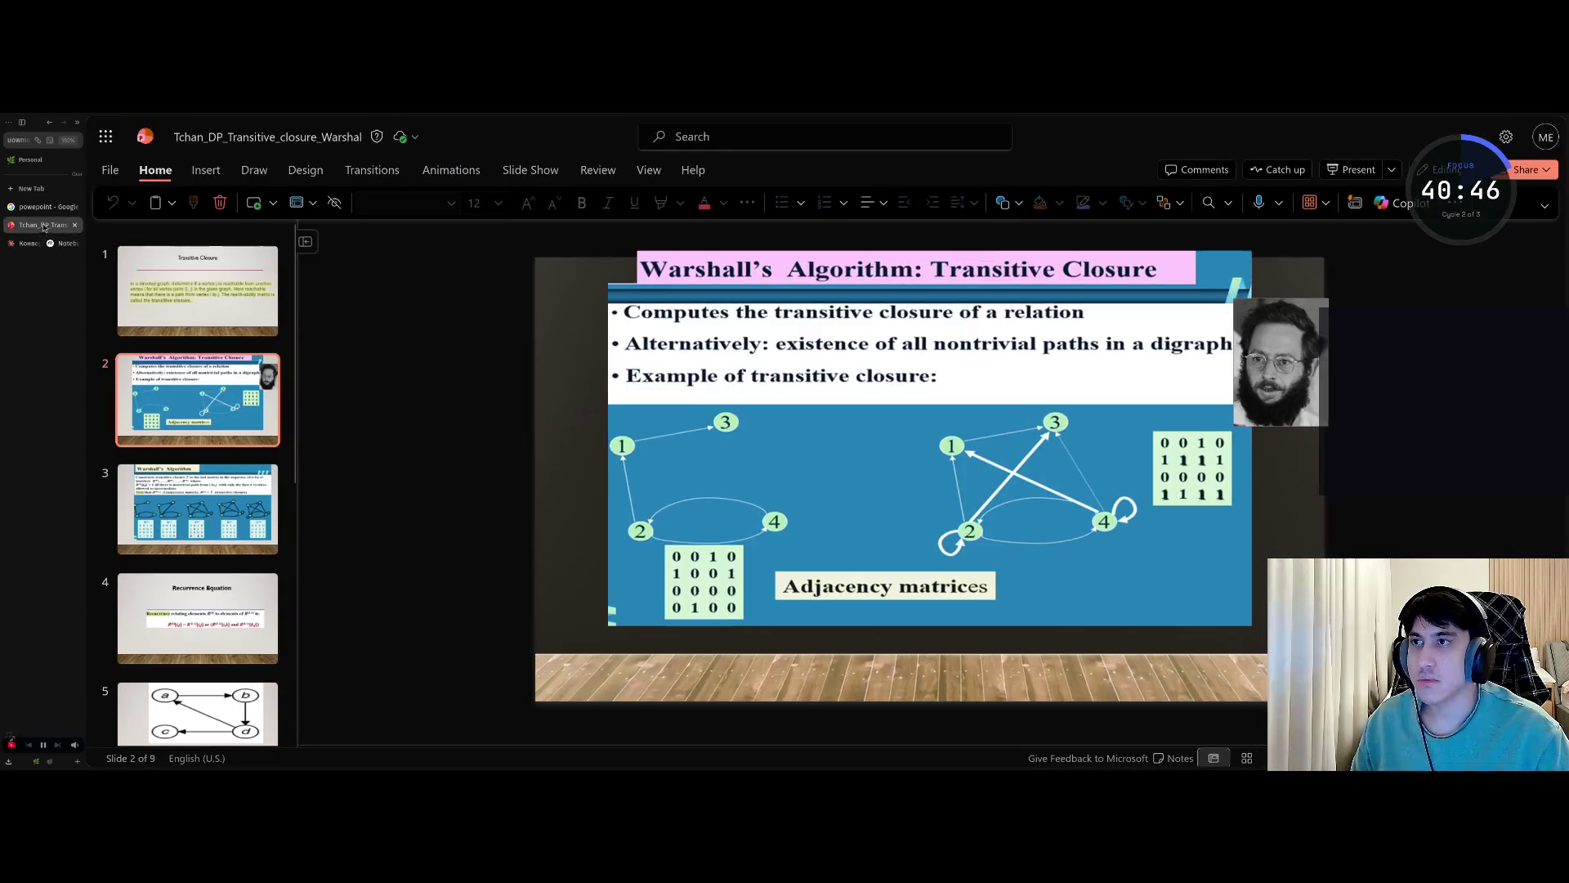
Close the Warshall deck, move the course tab to Personal, and download the 2026 Greedy Huffman coding lecture.
{"action": "key", "text": "ctrl+w"}
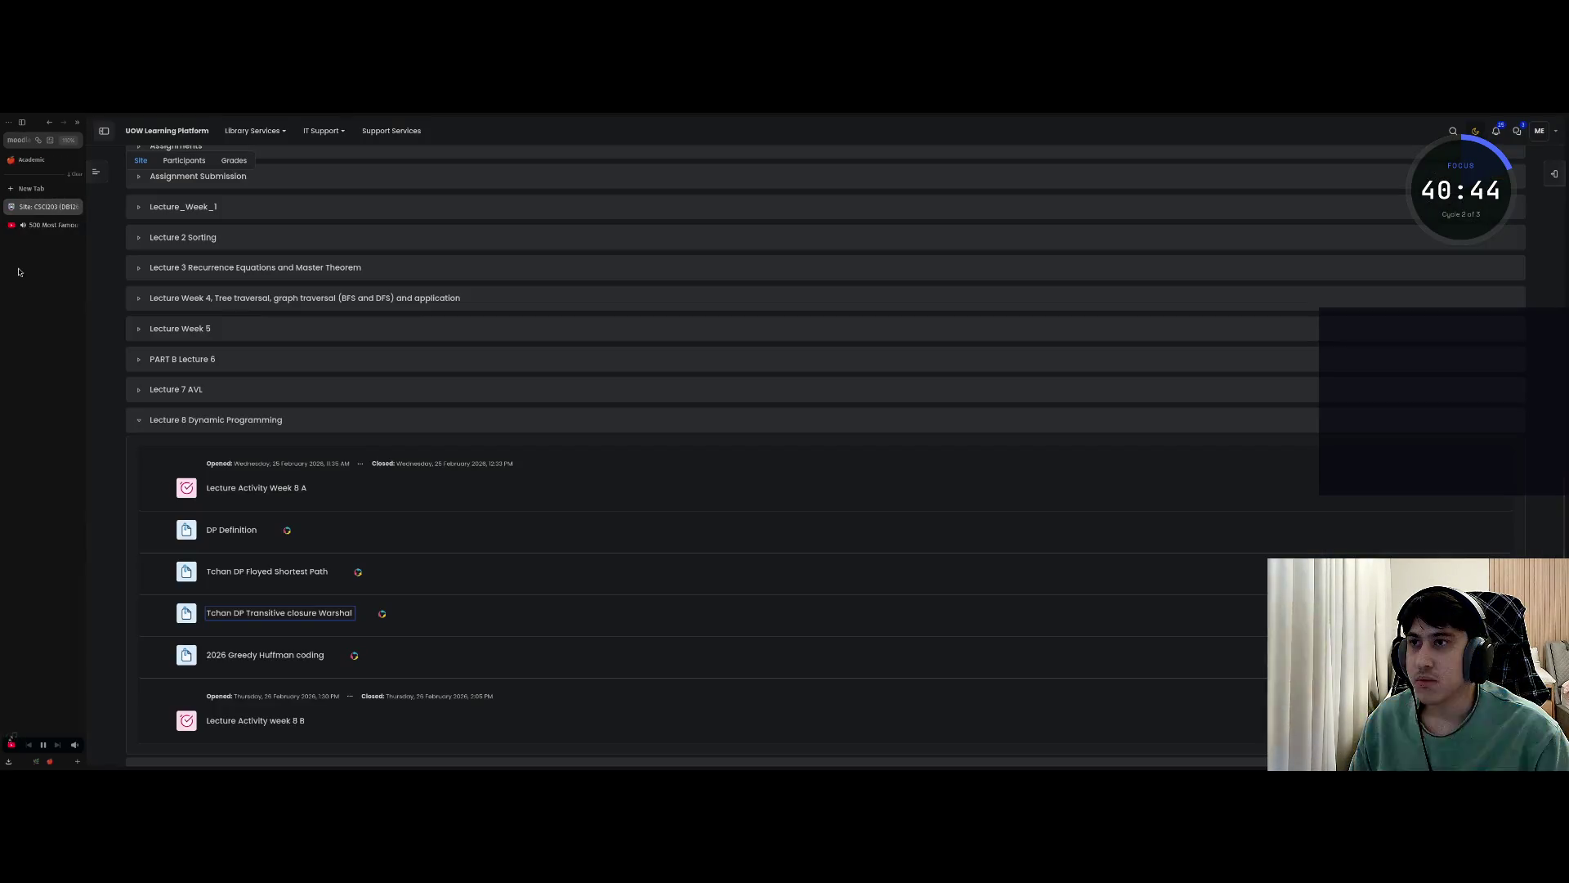
{"action": "right_click", "coordinate": [52, 236]}
{"action": "left_click", "coordinate": [17, 277]}
{"action": "right_click", "coordinate": [42, 207]}
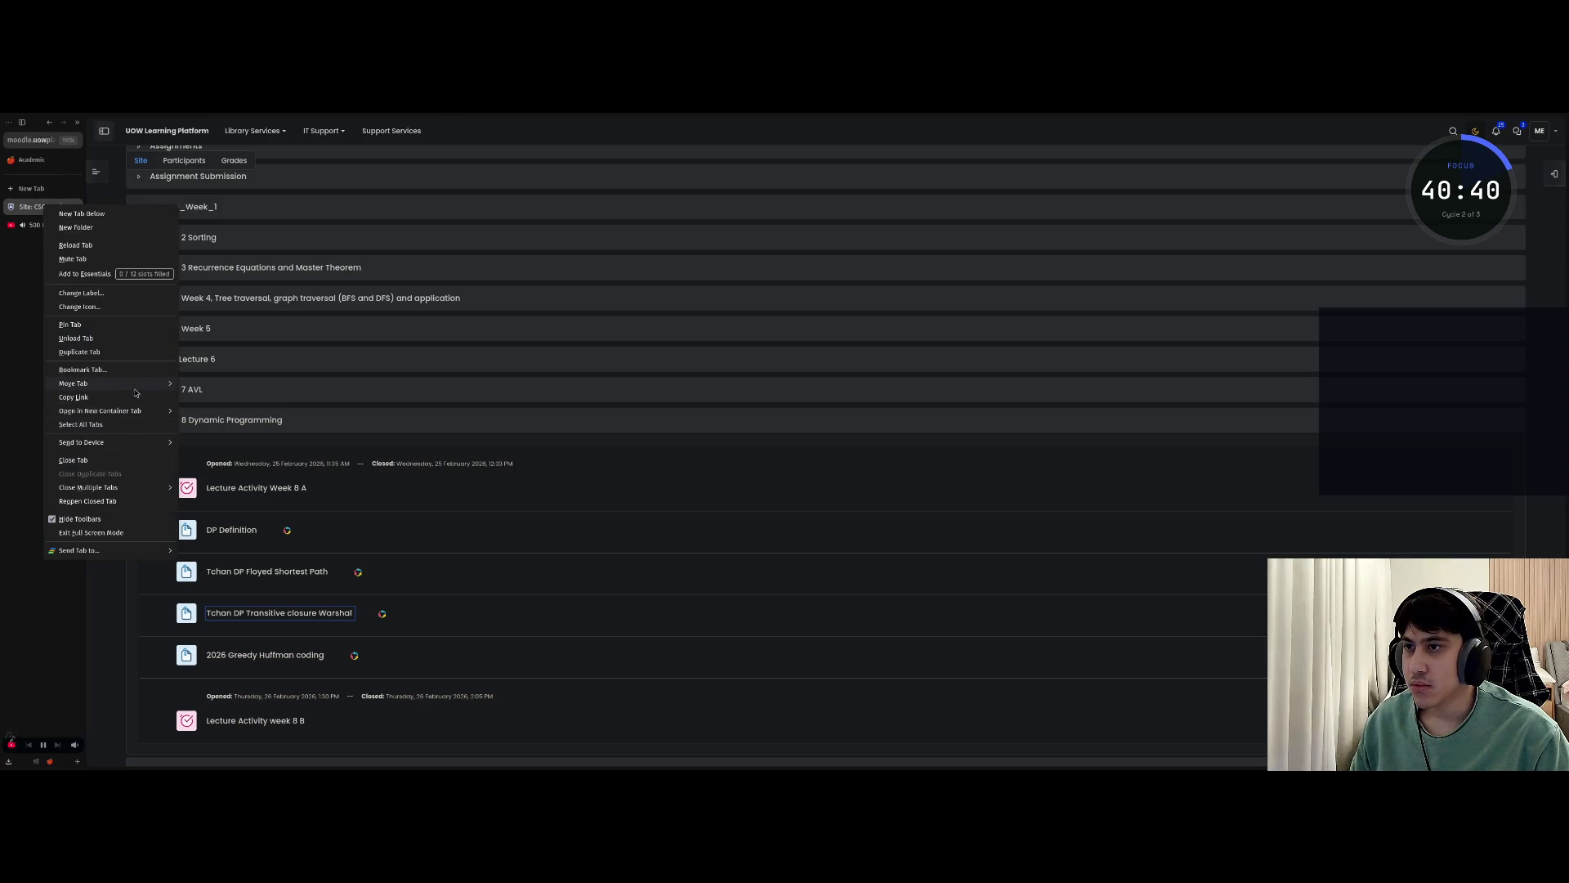
{"action": "mouse_move", "coordinate": [140, 390]}
{"action": "left_click", "coordinate": [202, 383]}
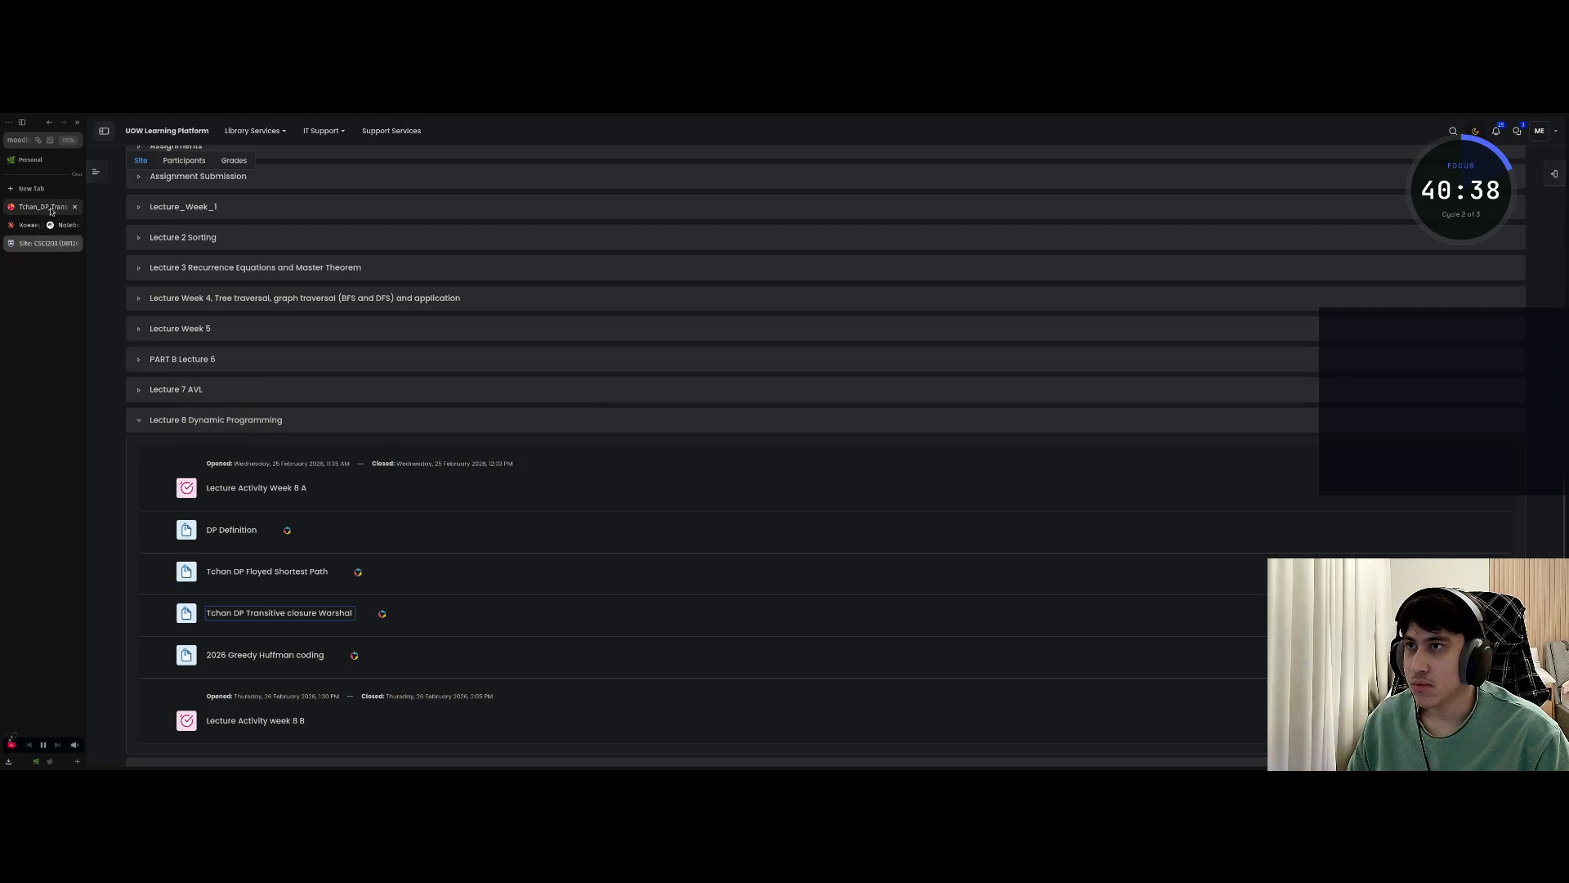
{"action": "left_click", "coordinate": [262, 656]}
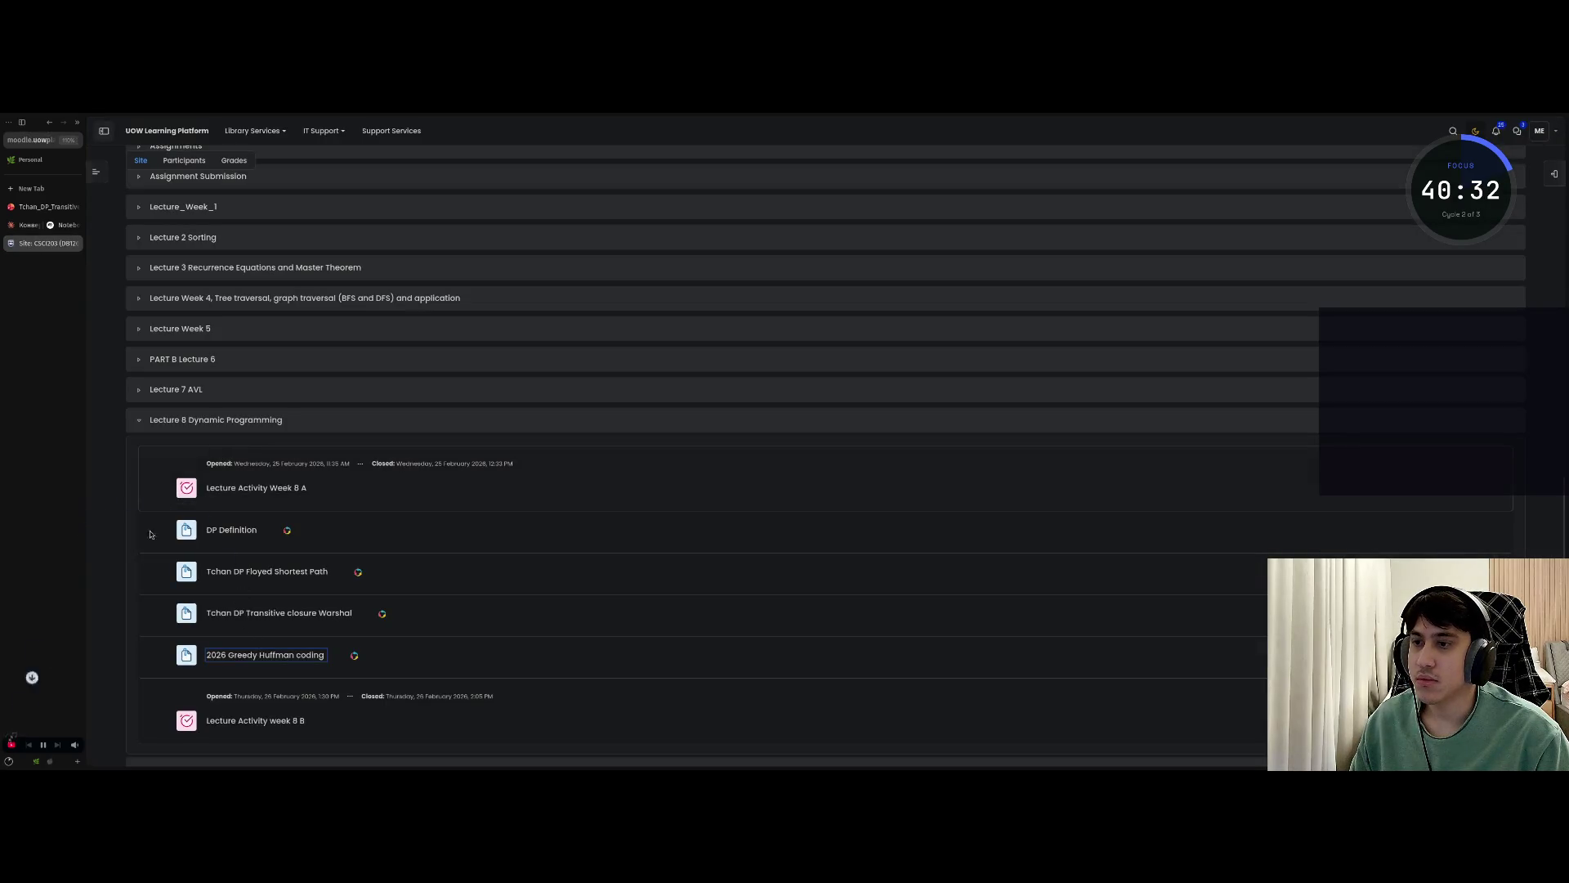
{"action": "left_click", "coordinate": [45, 207]}
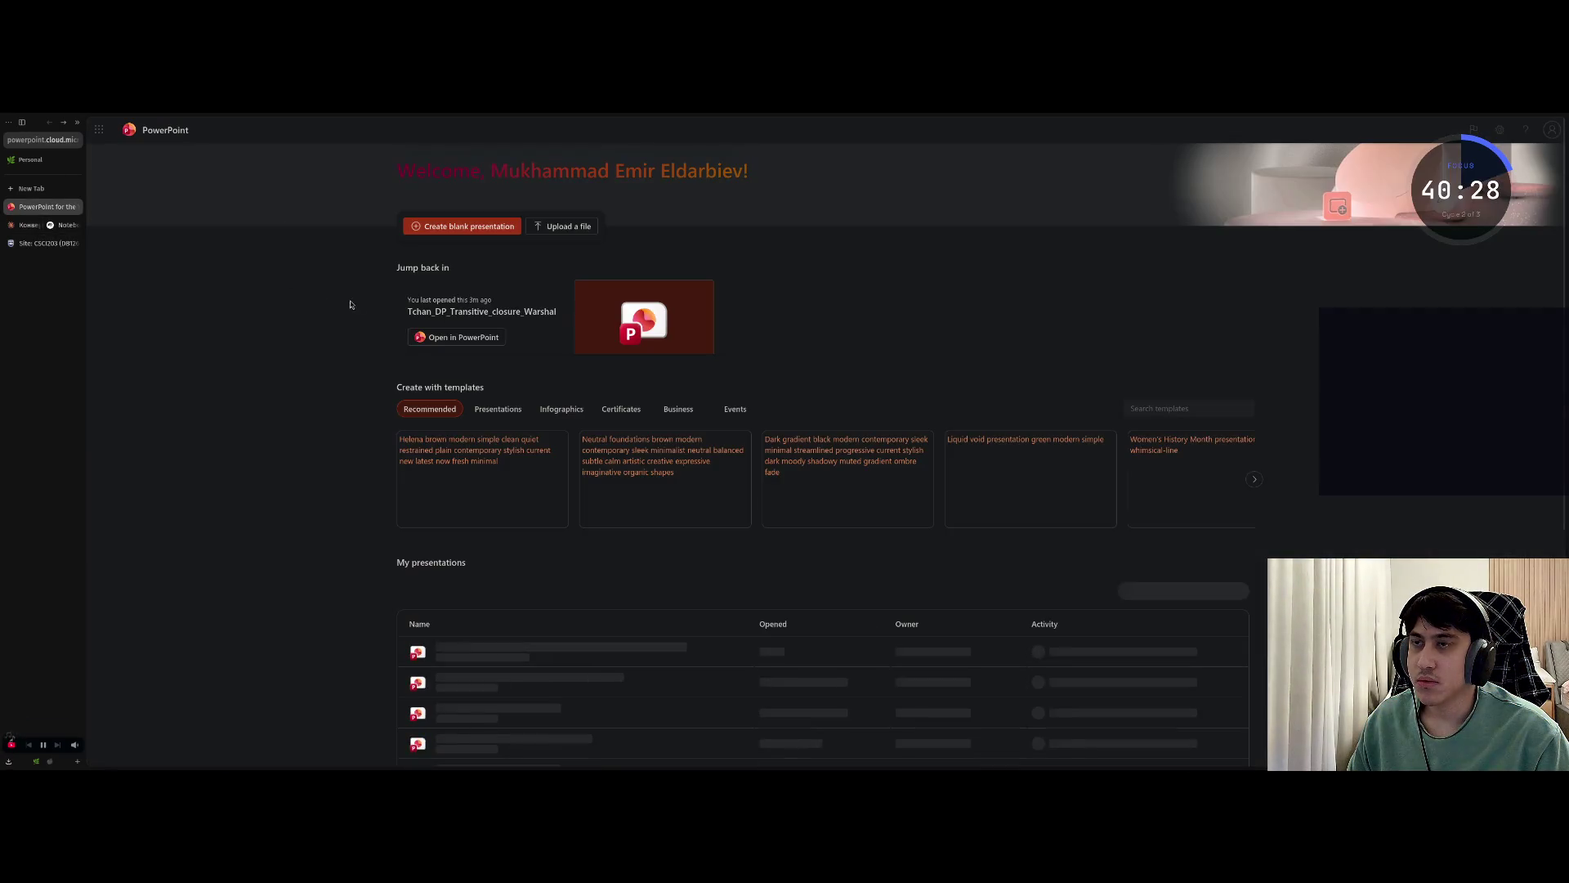
Upload and open 2026_Greedy_Huffman_coding.ppt in PowerPoint for the web, then return to Claude and NotebookLM.
{"action": "left_click", "coordinate": [555, 227]}
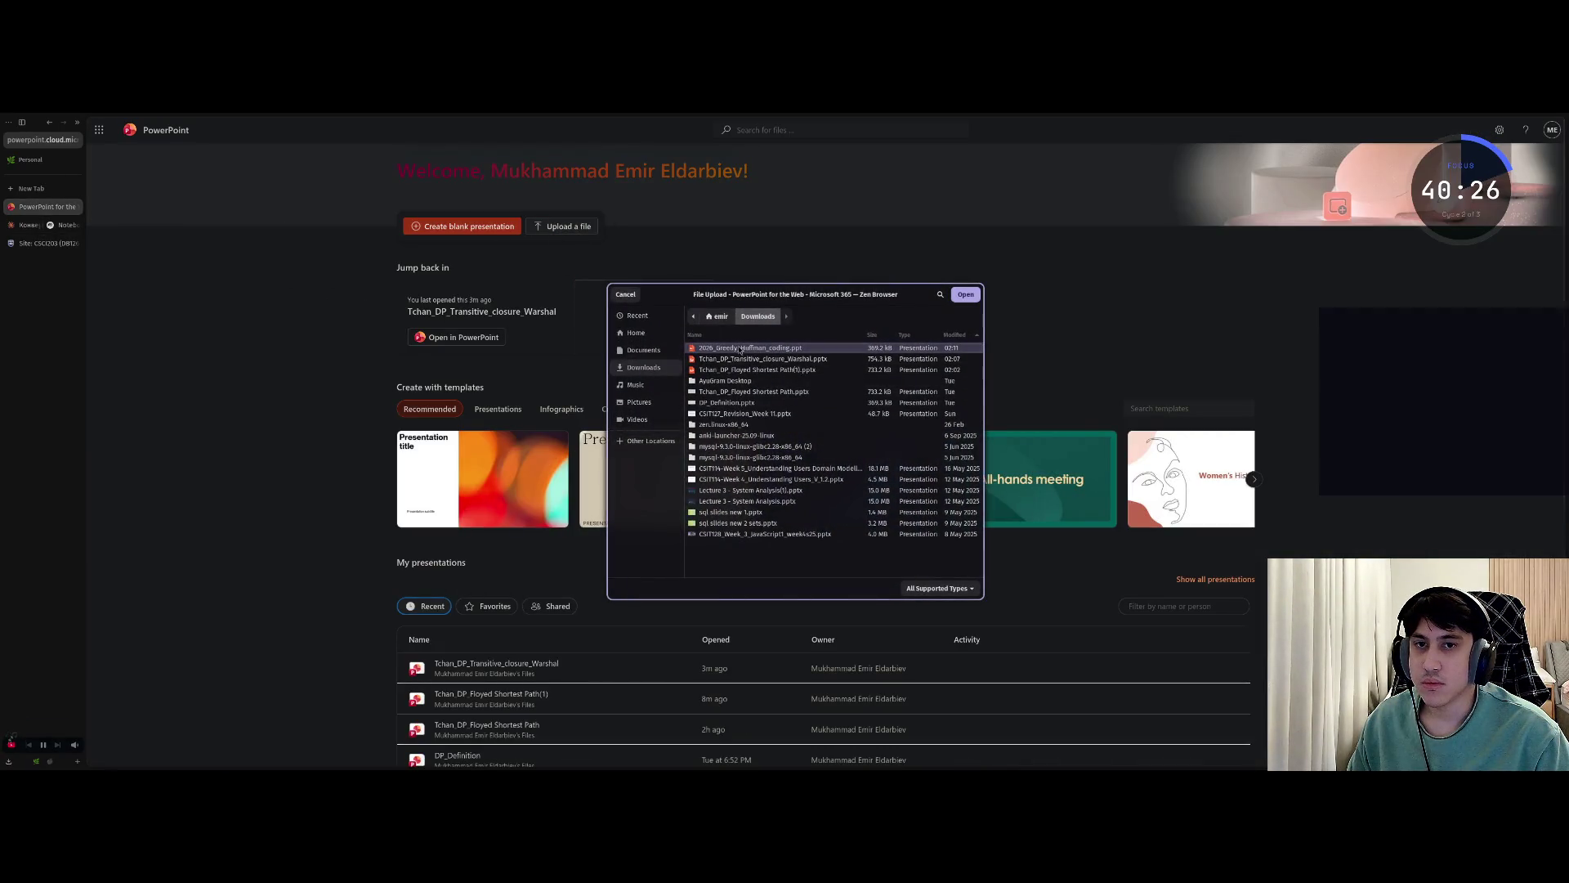
{"action": "left_click", "coordinate": [965, 299]}
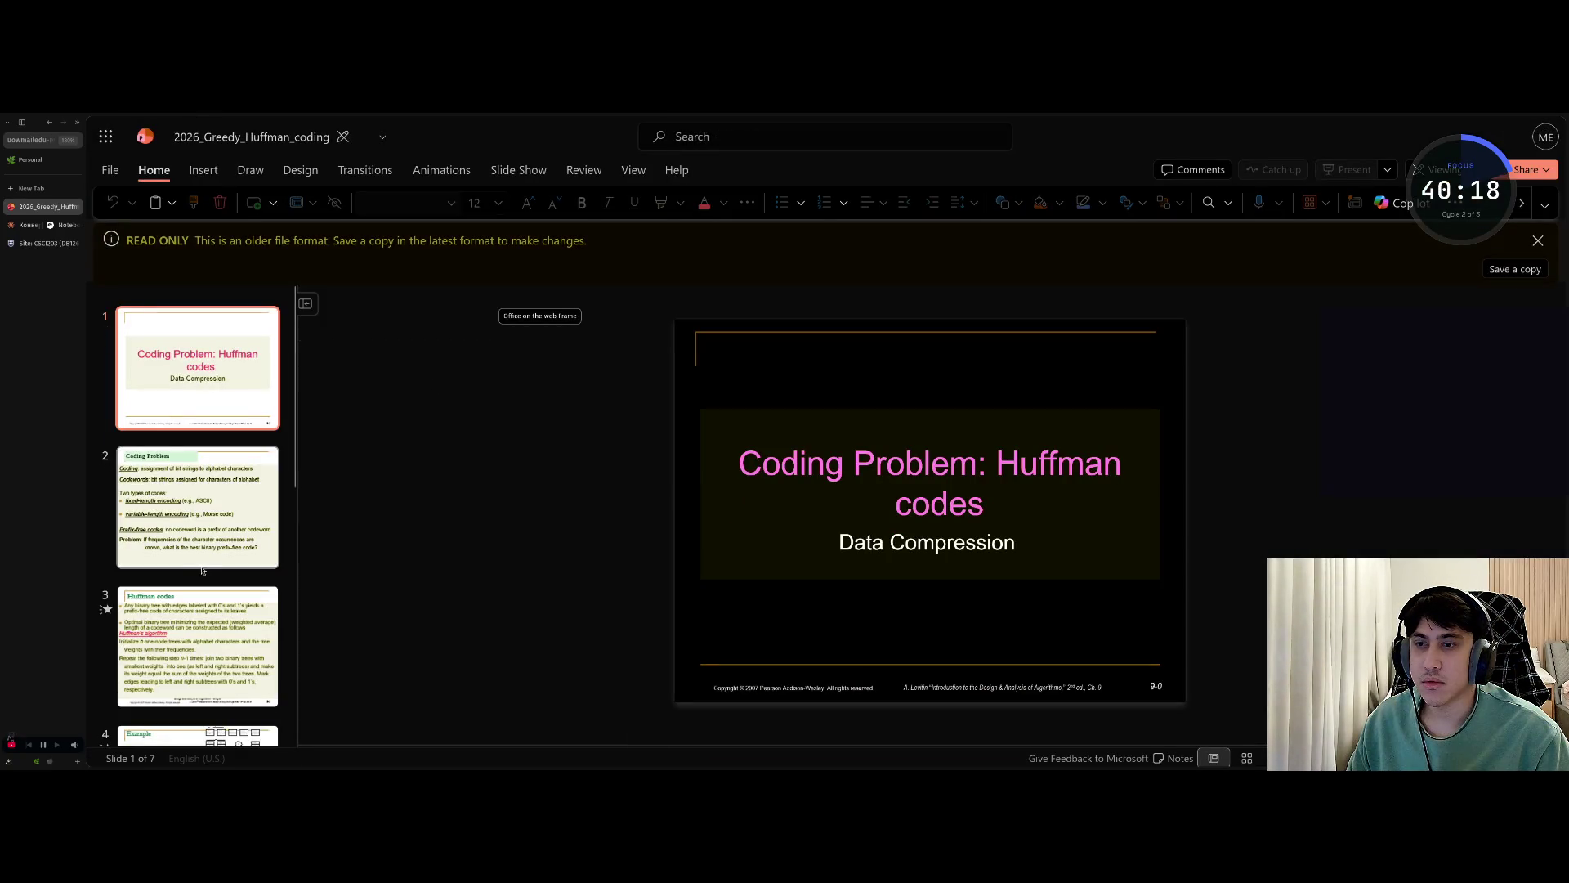
{"action": "scroll", "coordinate": [208, 540], "scroll_direction": "down", "scroll_amount": 5}
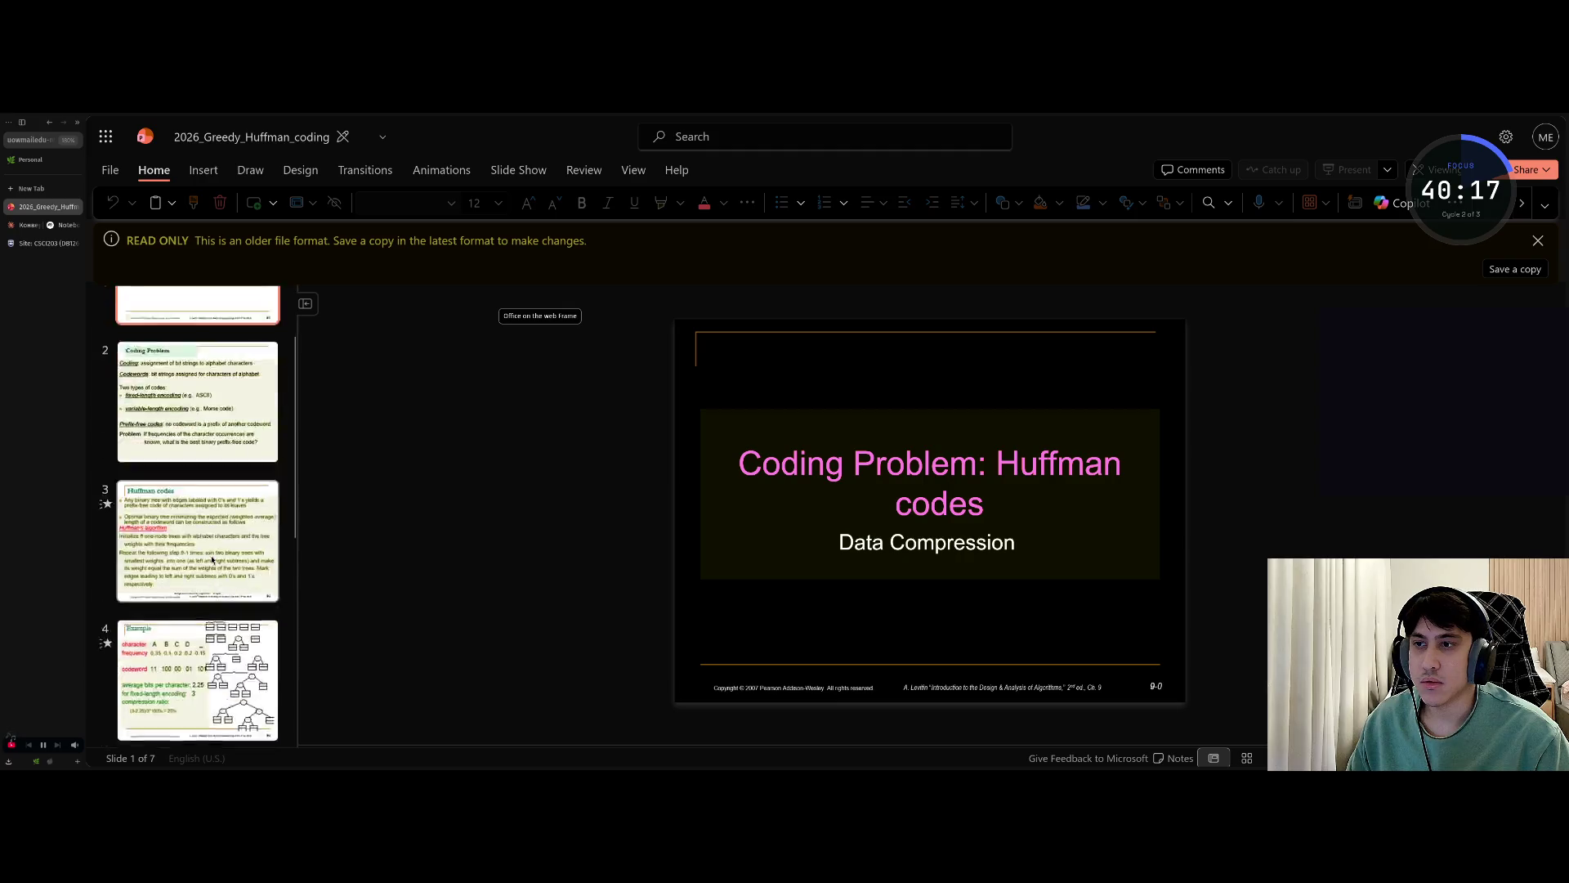
{"action": "left_click", "coordinate": [49, 226]}
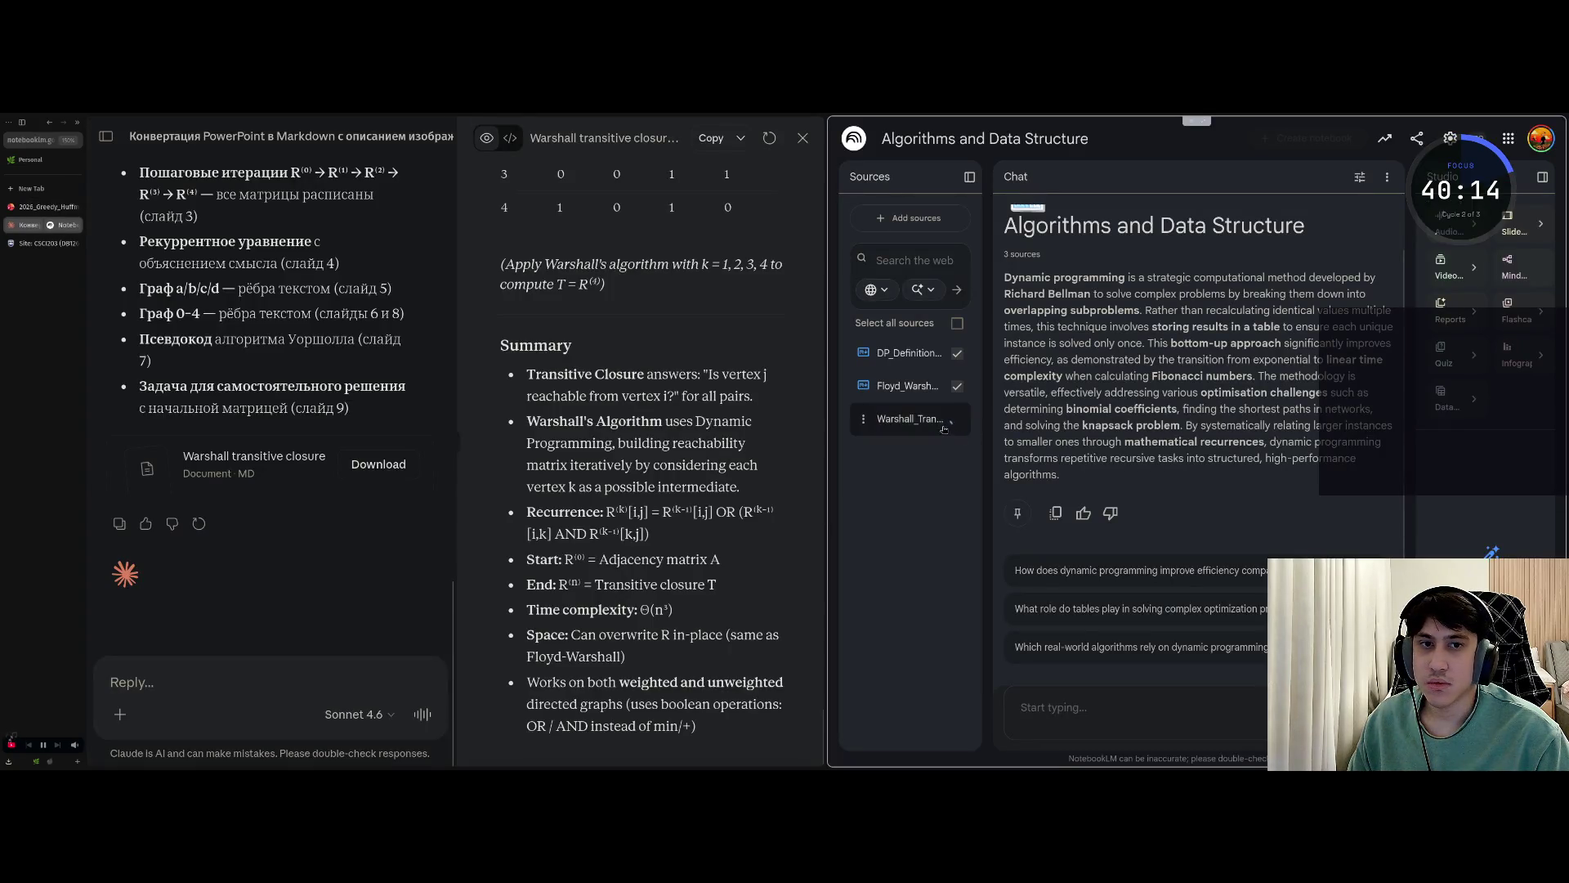
Review the Warshall transitive closure Markdown, including matrices A and T, then return to the Moodle course page.
{"action": "scroll", "coordinate": [598, 541], "scroll_direction": "up", "scroll_amount": 15}
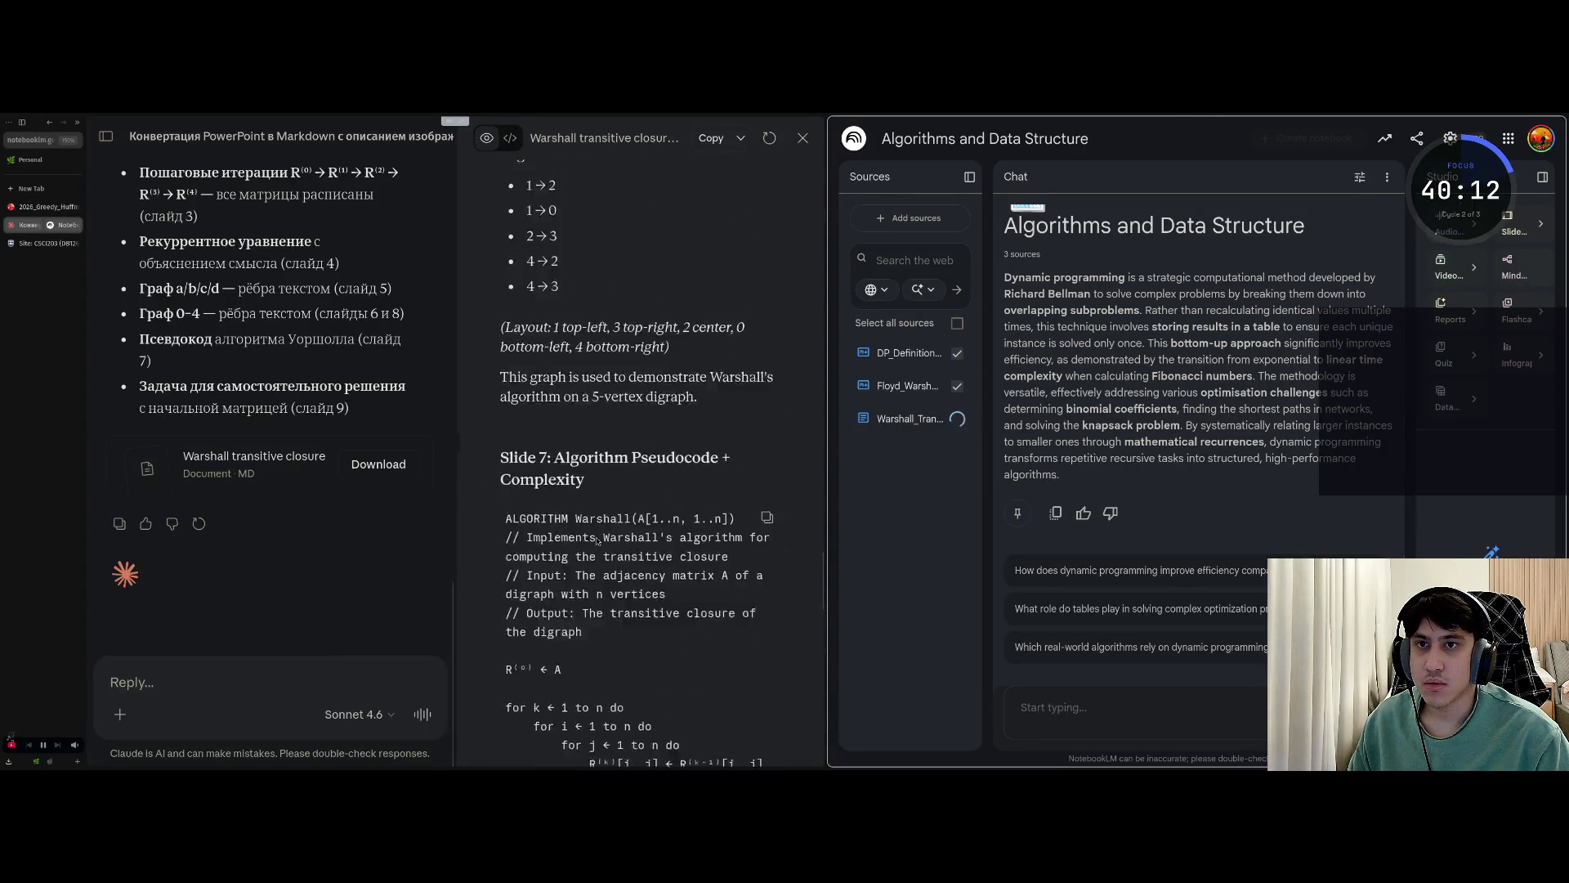
{"action": "scroll", "coordinate": [597, 542], "scroll_direction": "up", "scroll_amount": 15}
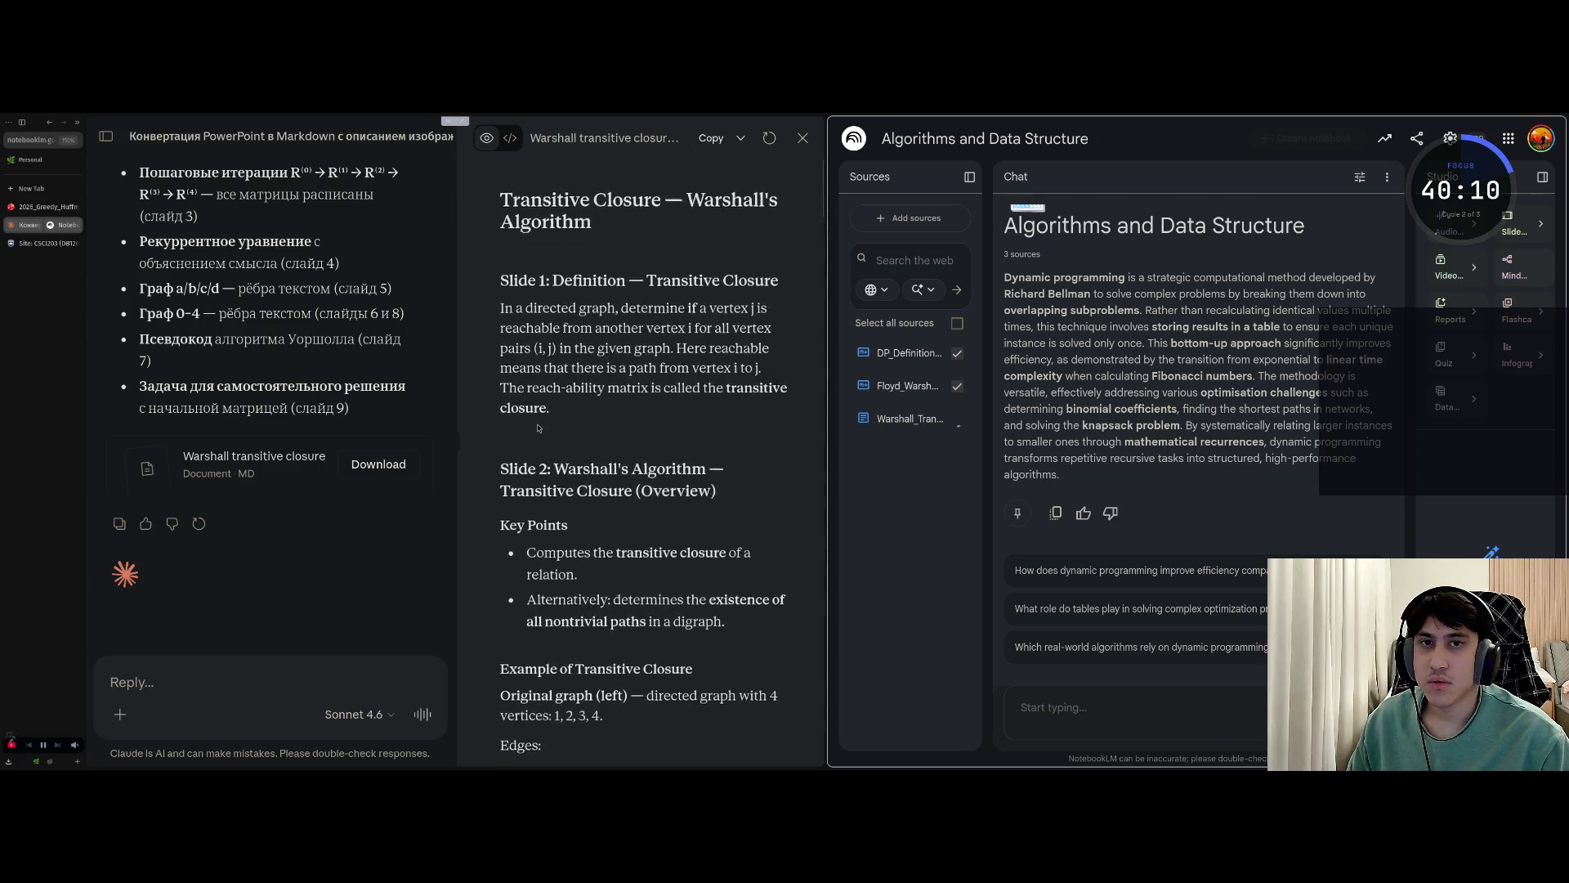
{"action": "scroll", "coordinate": [562, 418], "scroll_direction": "down", "scroll_amount": 3}
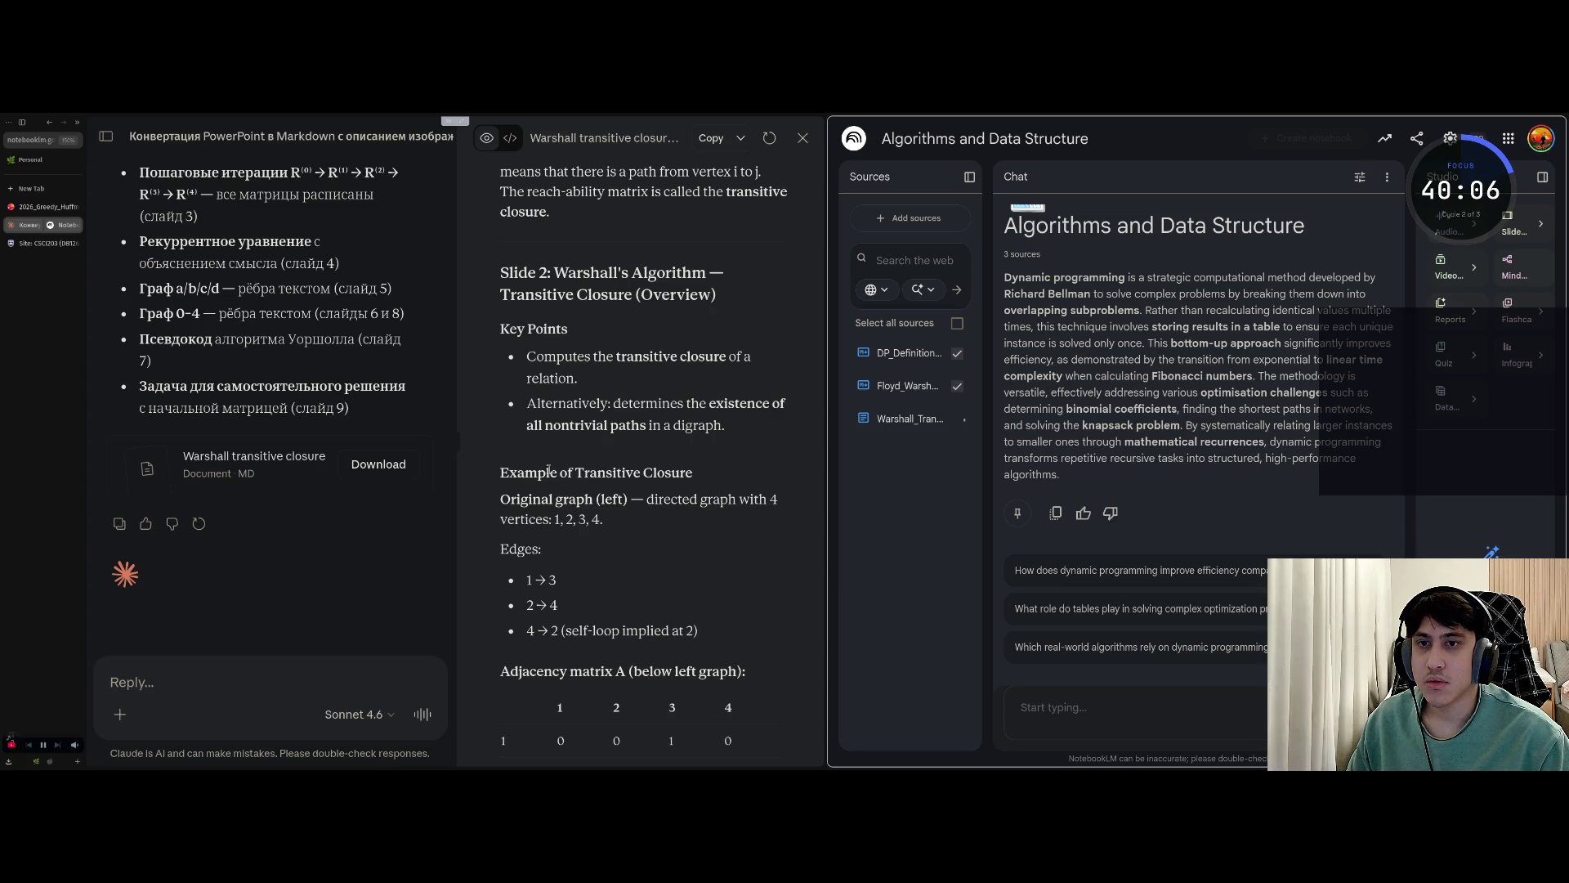
{"action": "scroll", "coordinate": [548, 471], "scroll_direction": "down", "scroll_amount": 6}
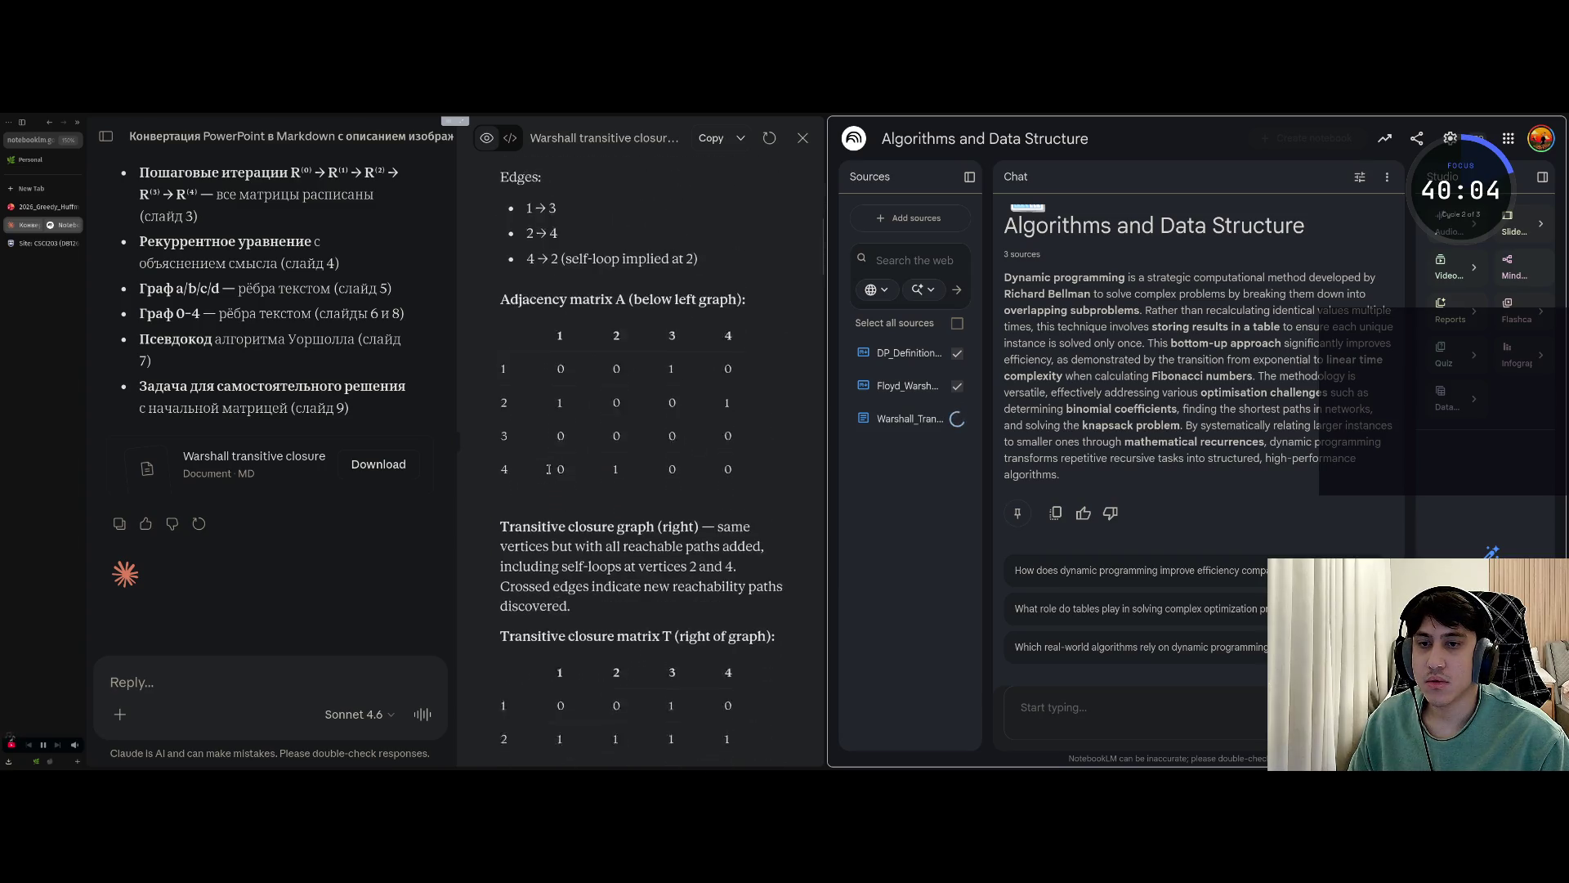
{"action": "left_click", "coordinate": [37, 244]}
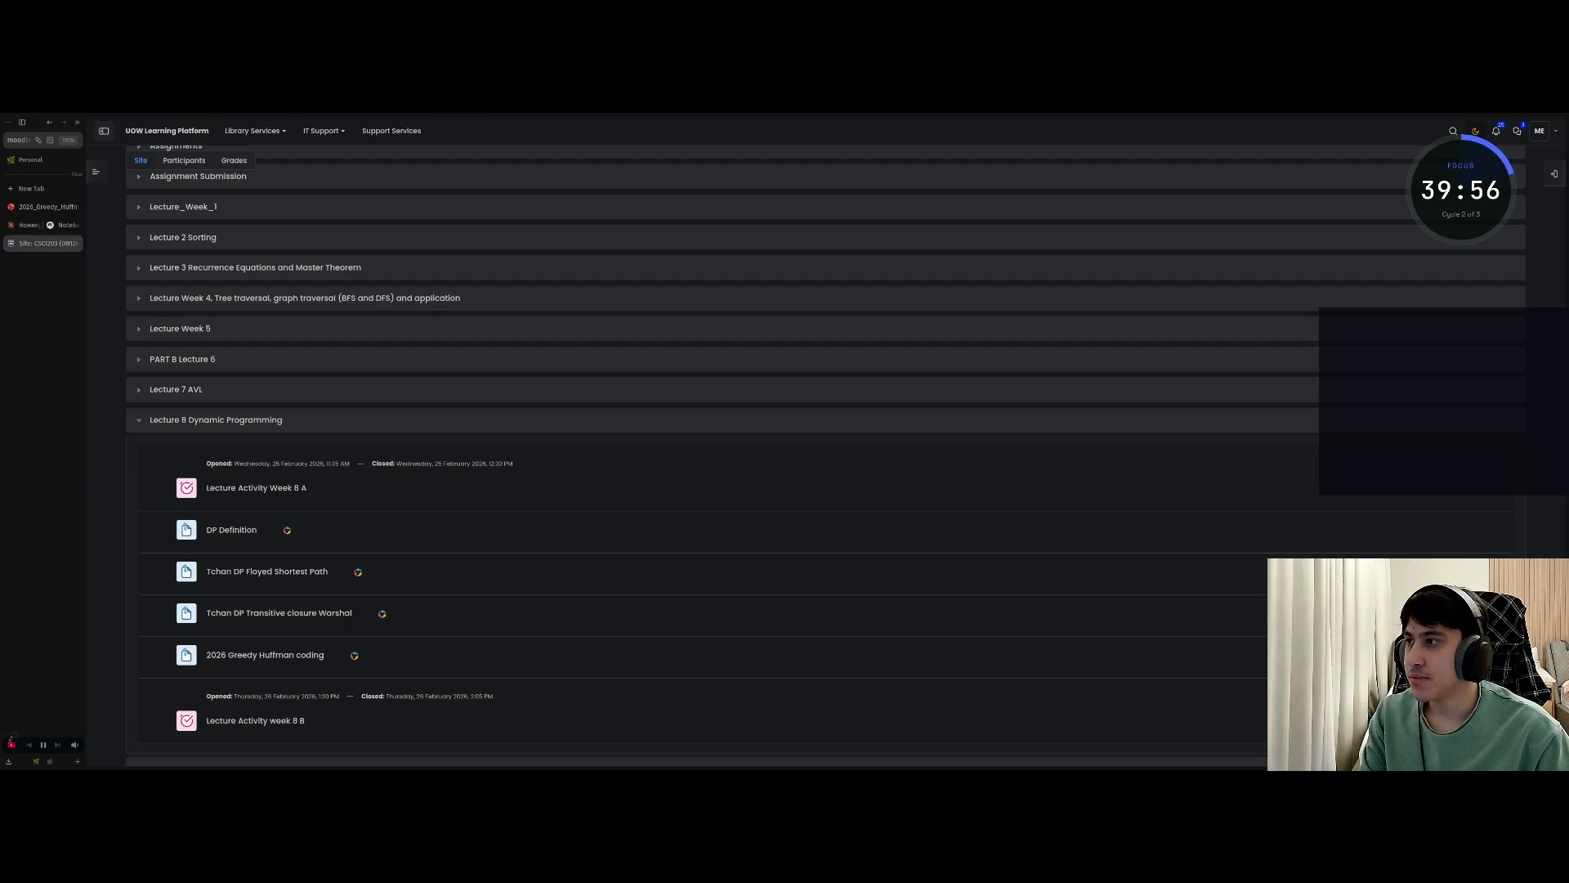
Glance at the Huffman coding presentation and come back to the Claude and NotebookLM workspace.
{"action": "left_click", "coordinate": [63, 226]}
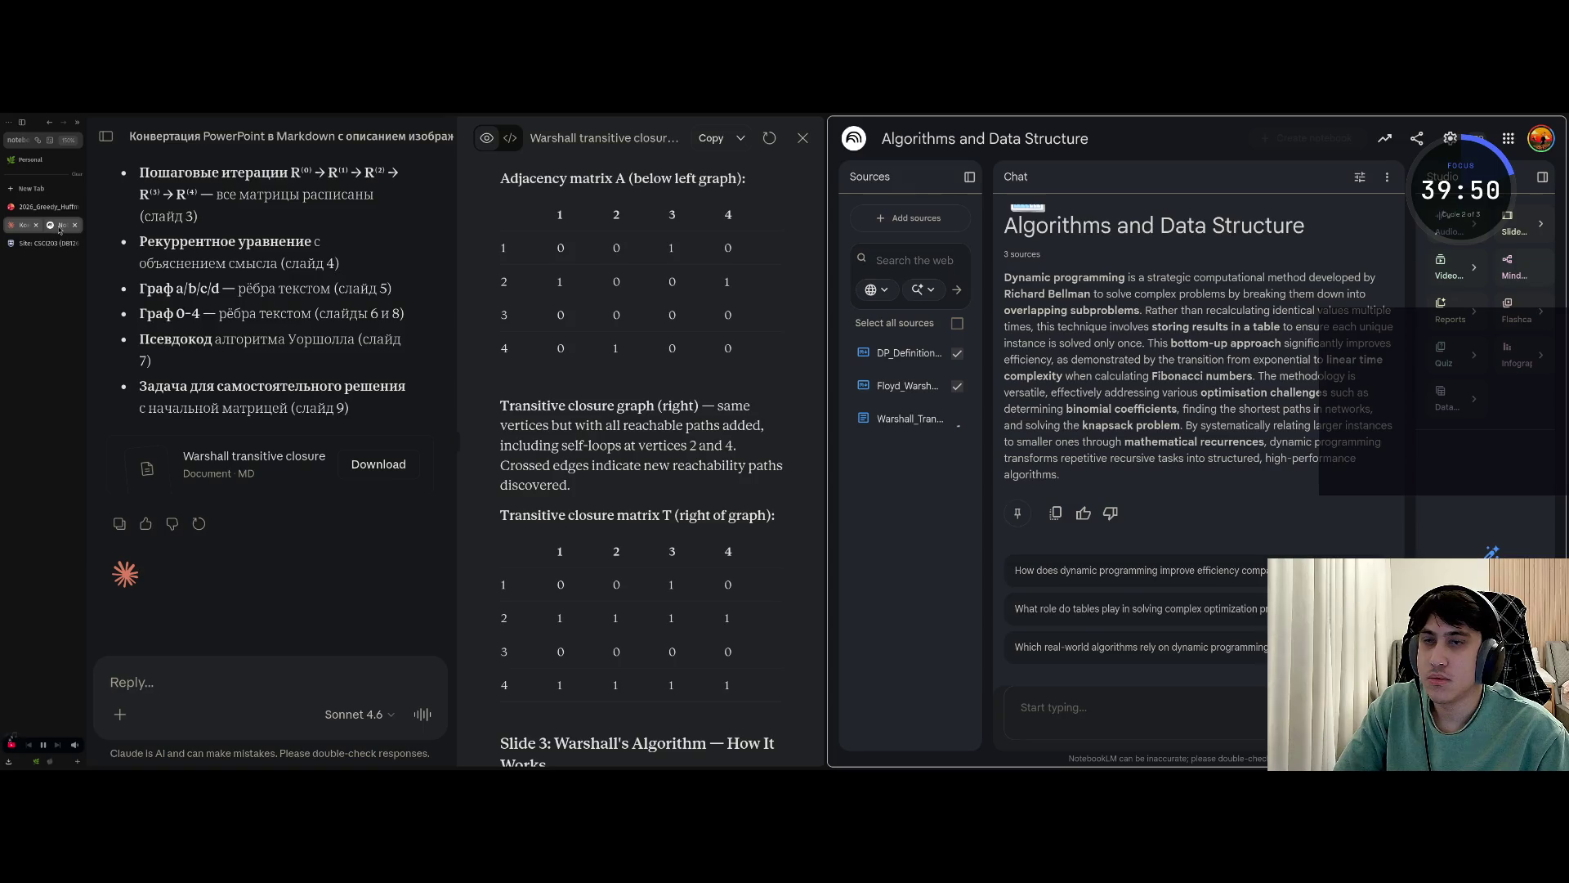
{"action": "left_click", "coordinate": [46, 209]}
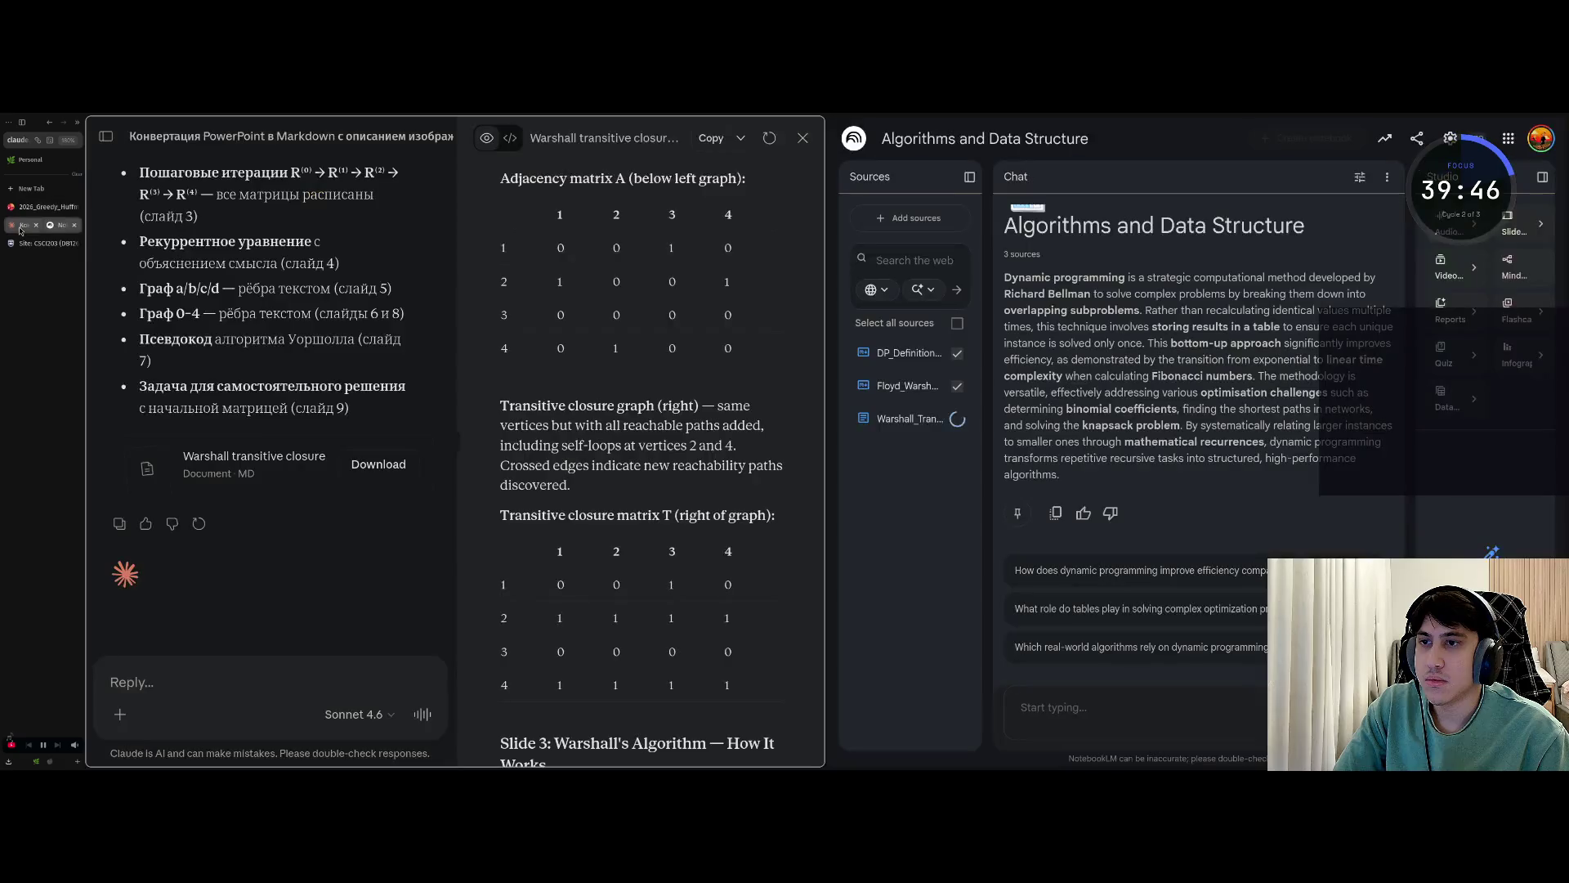
{"action": "left_click", "coordinate": [29, 225]}
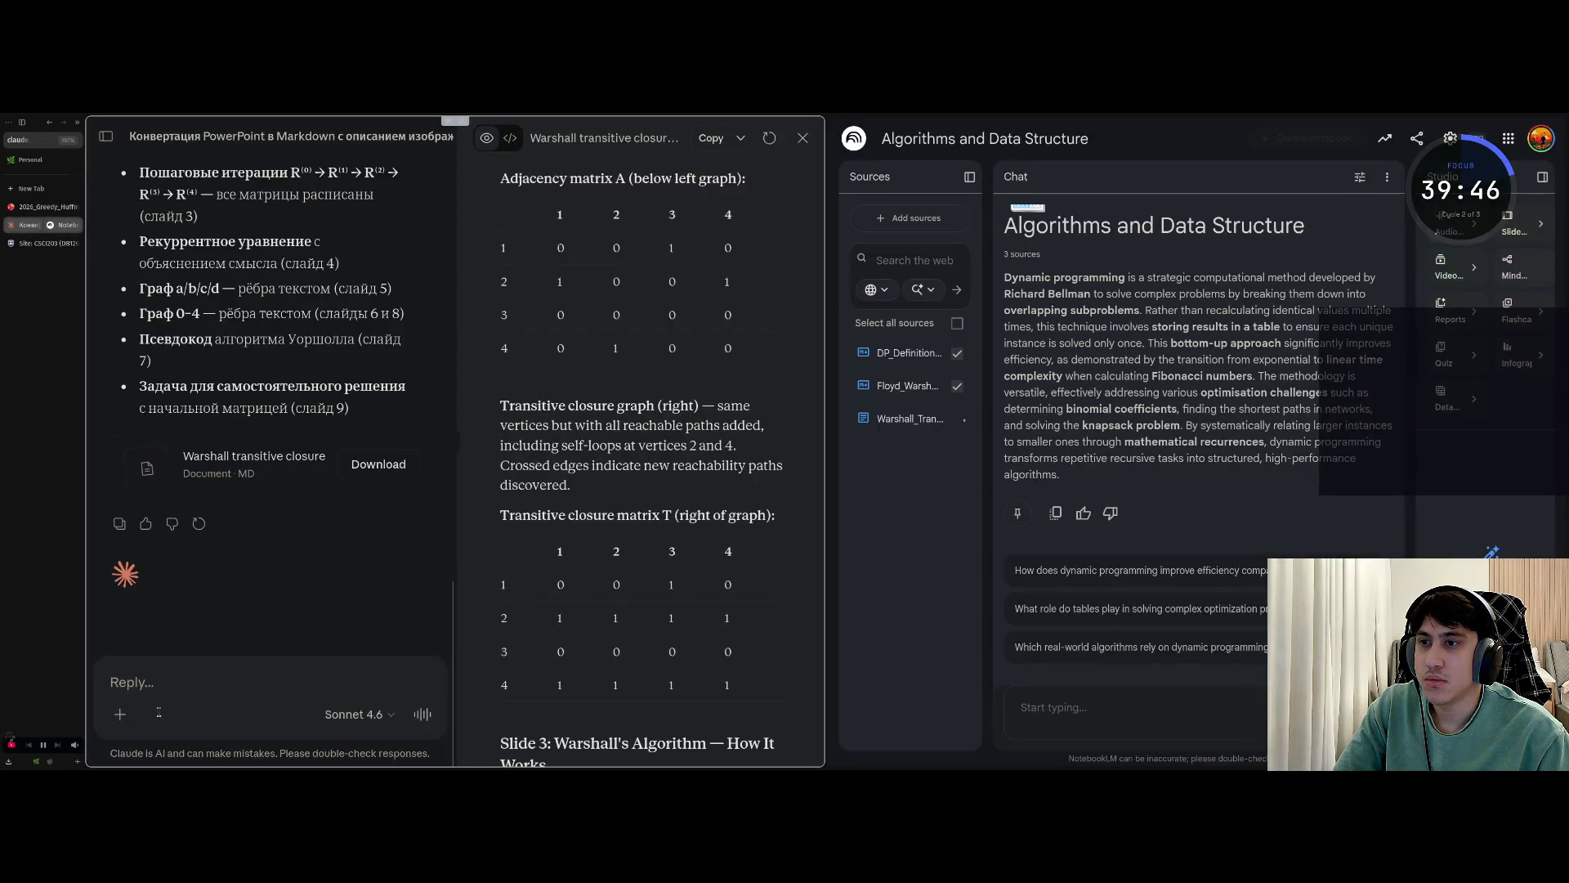
Attach and send 2026_Greedy_Huffman_coding.ppt to Claude, close the Warshall preview, and switch to Moodle.
{"action": "left_click", "coordinate": [119, 714]}
{"action": "left_click", "coordinate": [247, 451]}
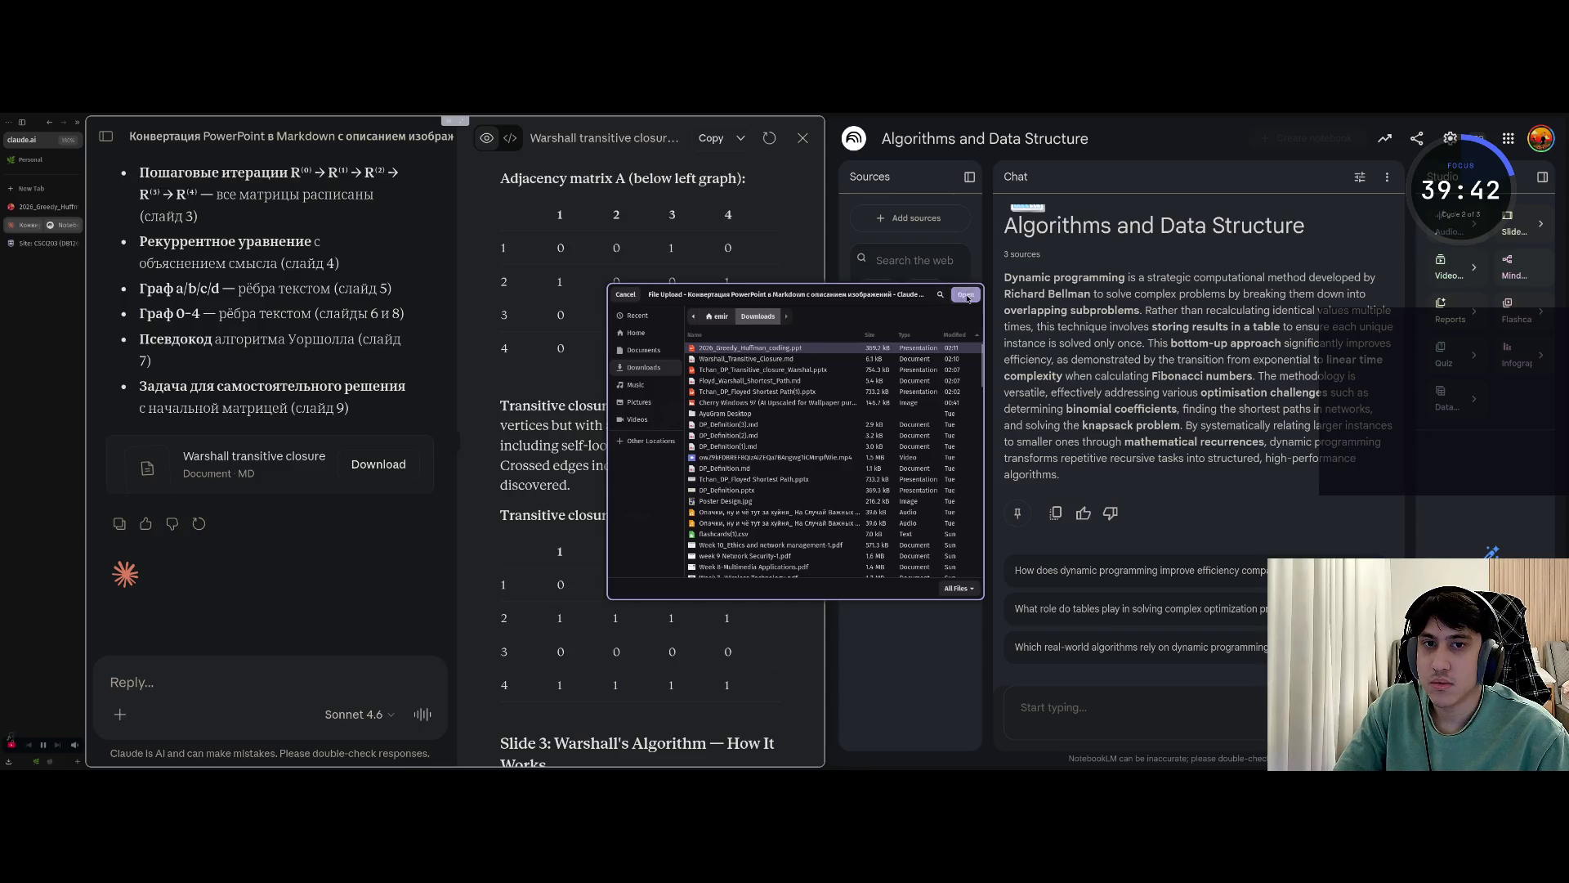
{"action": "left_click", "coordinate": [965, 294]}
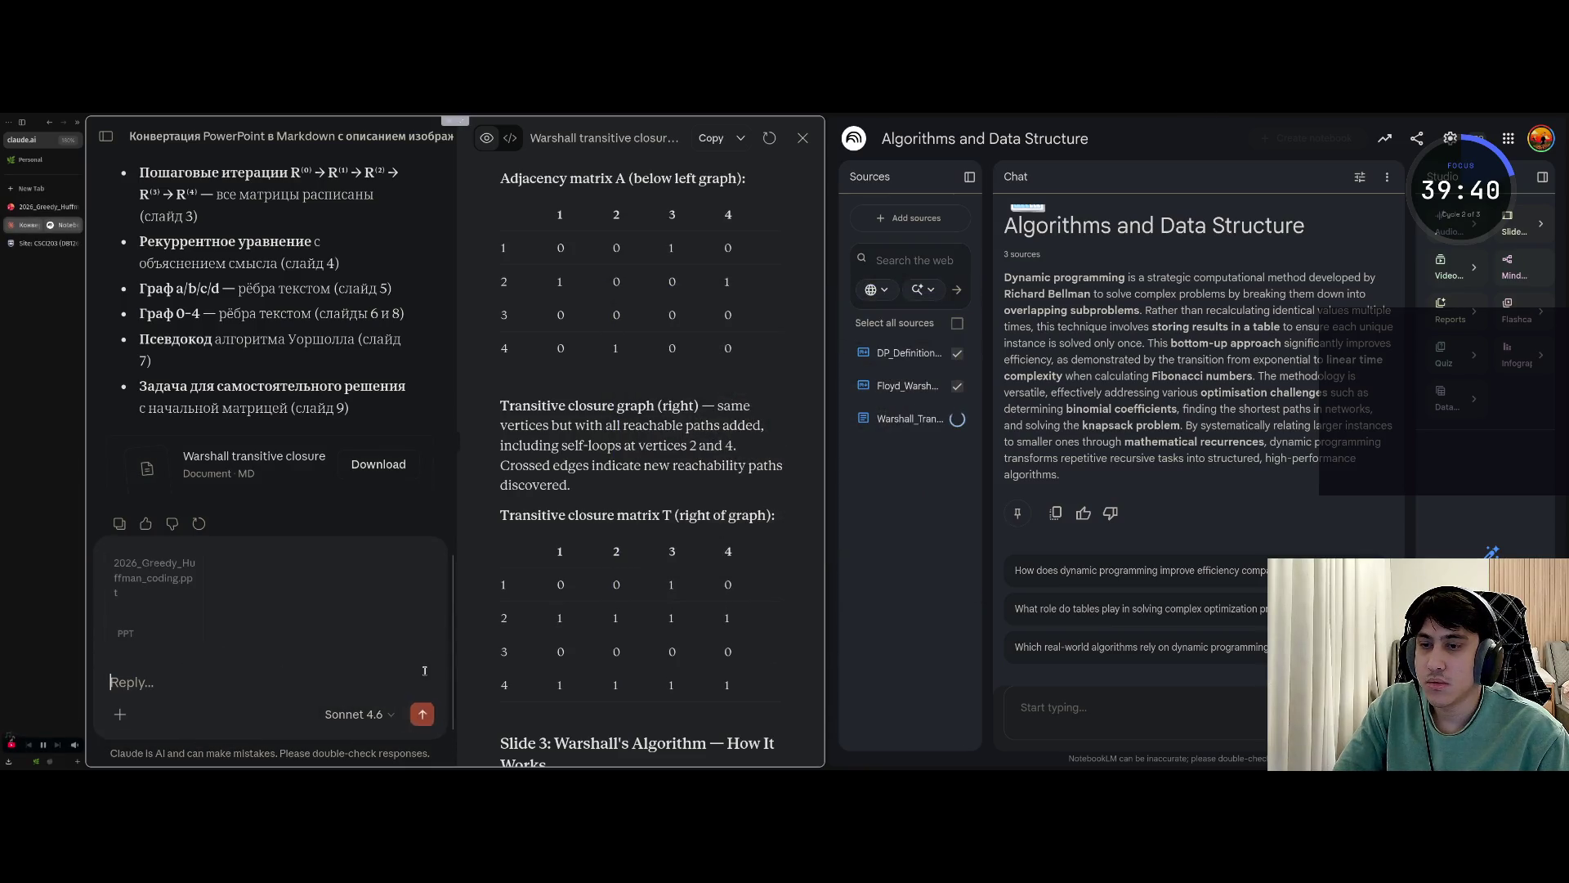
{"action": "left_click", "coordinate": [423, 713]}
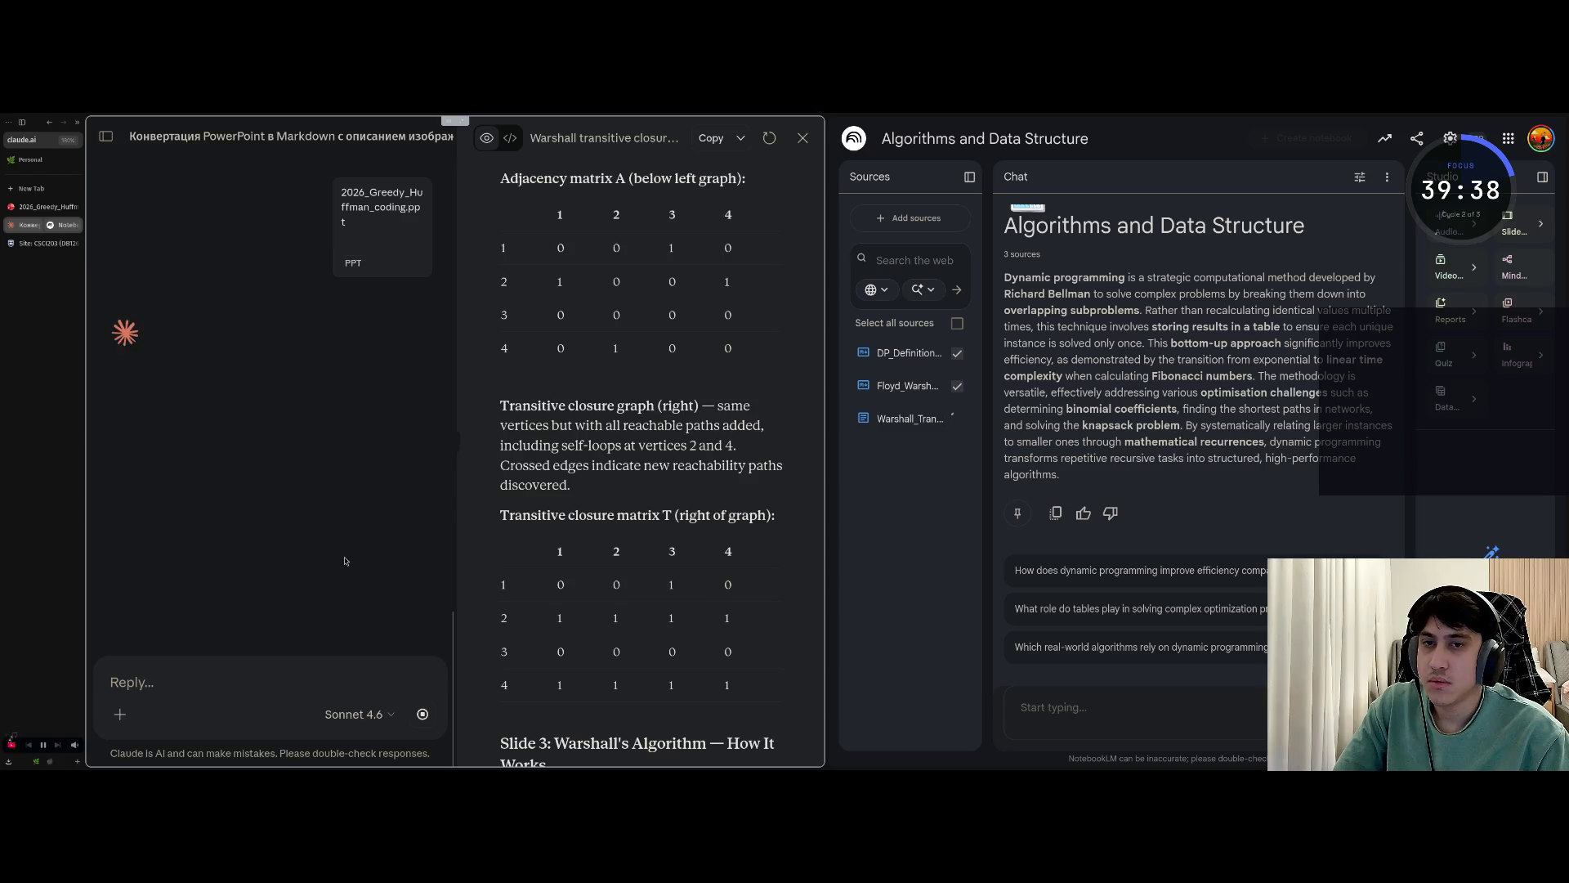
{"action": "left_click", "coordinate": [802, 138]}
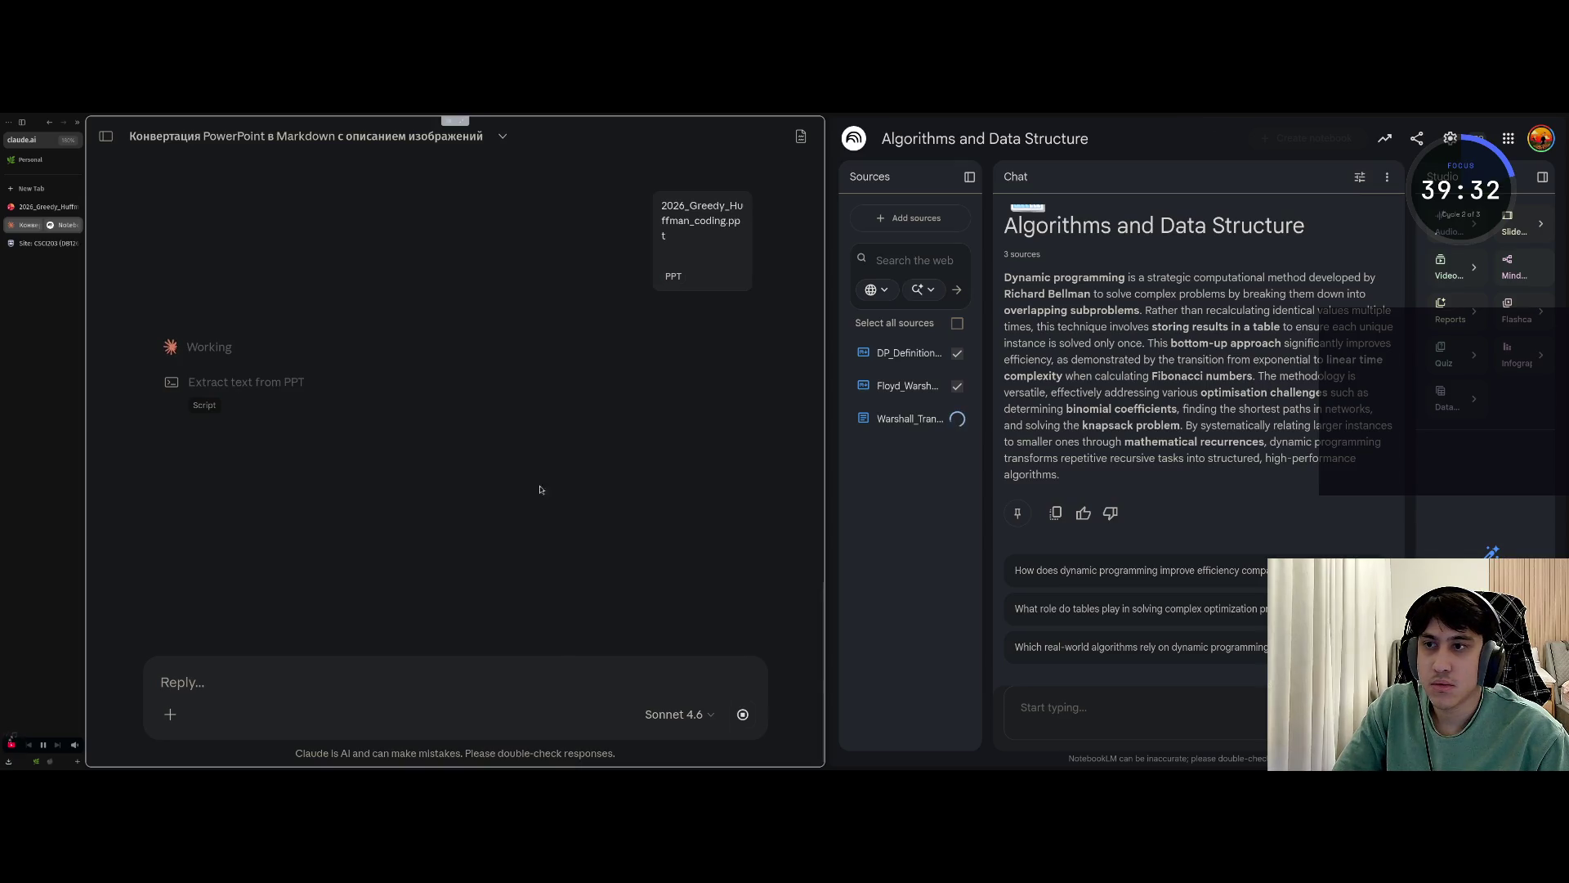
{"action": "left_click", "coordinate": [36, 243]}
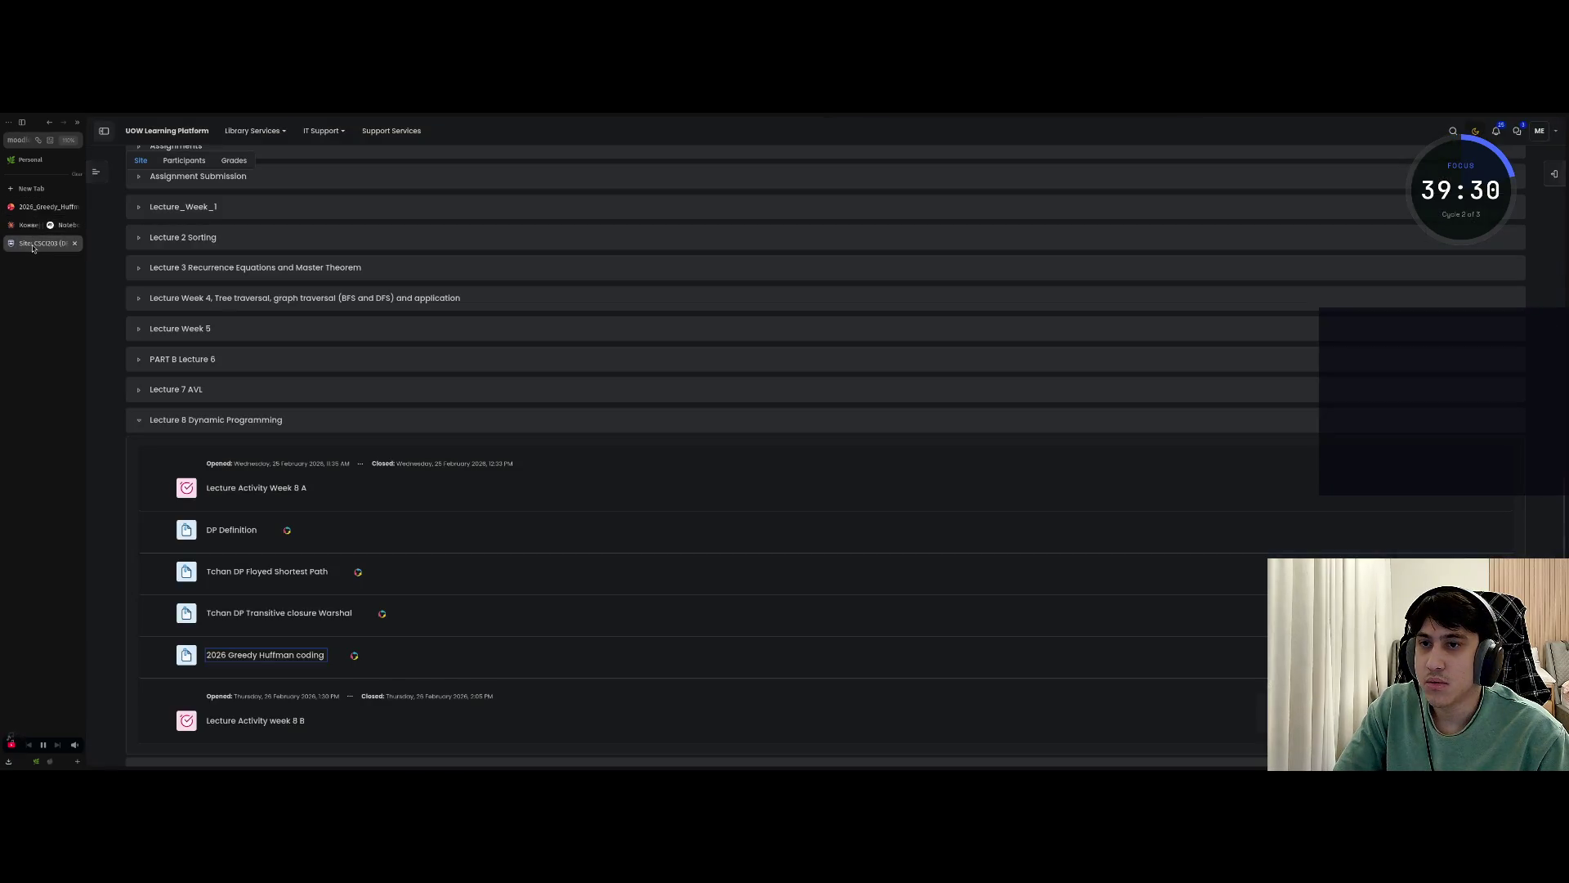
Collapse Lecture 8 and expand Lecture 9 MST_Knap Sack_Horspool to browse its files, then return to Claude.
{"action": "scroll", "coordinate": [257, 590], "scroll_direction": "down", "scroll_amount": 1}
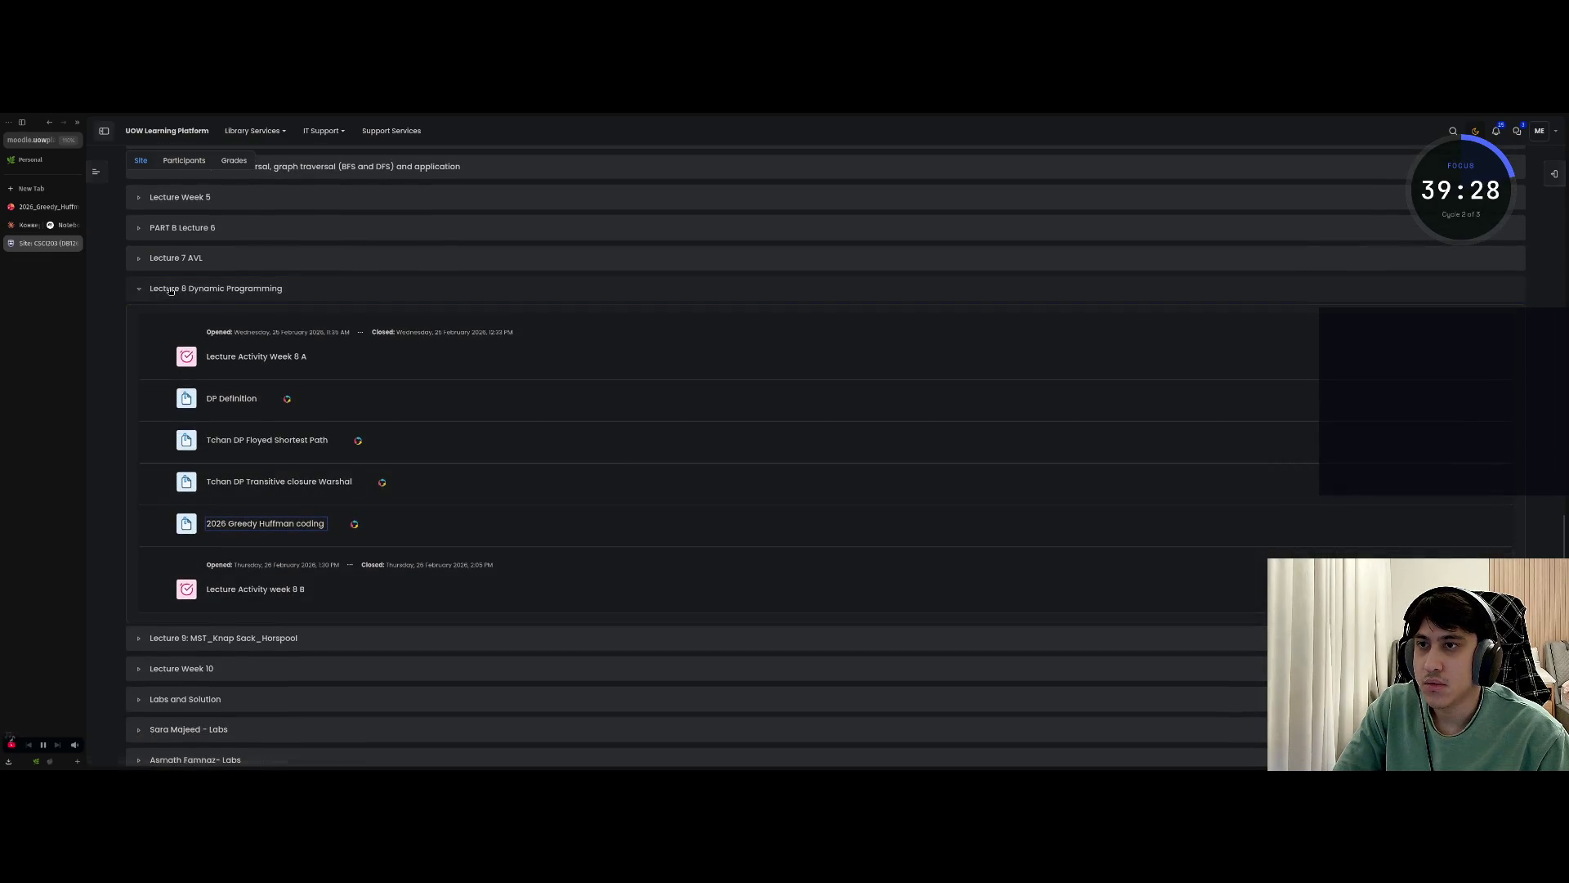
{"action": "left_click", "coordinate": [171, 290]}
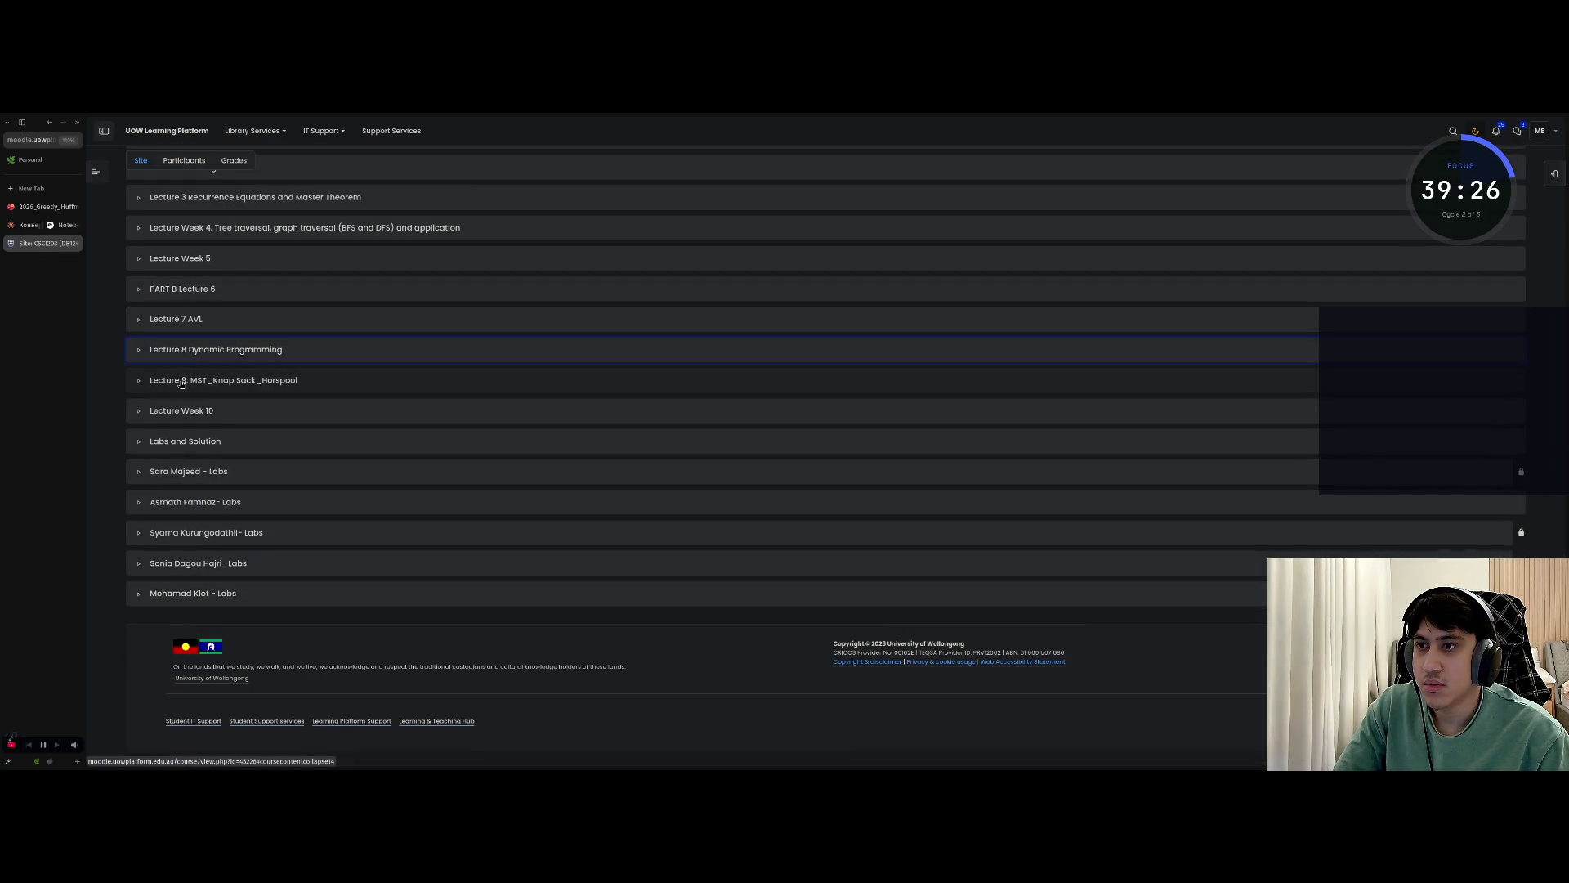
{"action": "left_click", "coordinate": [182, 382]}
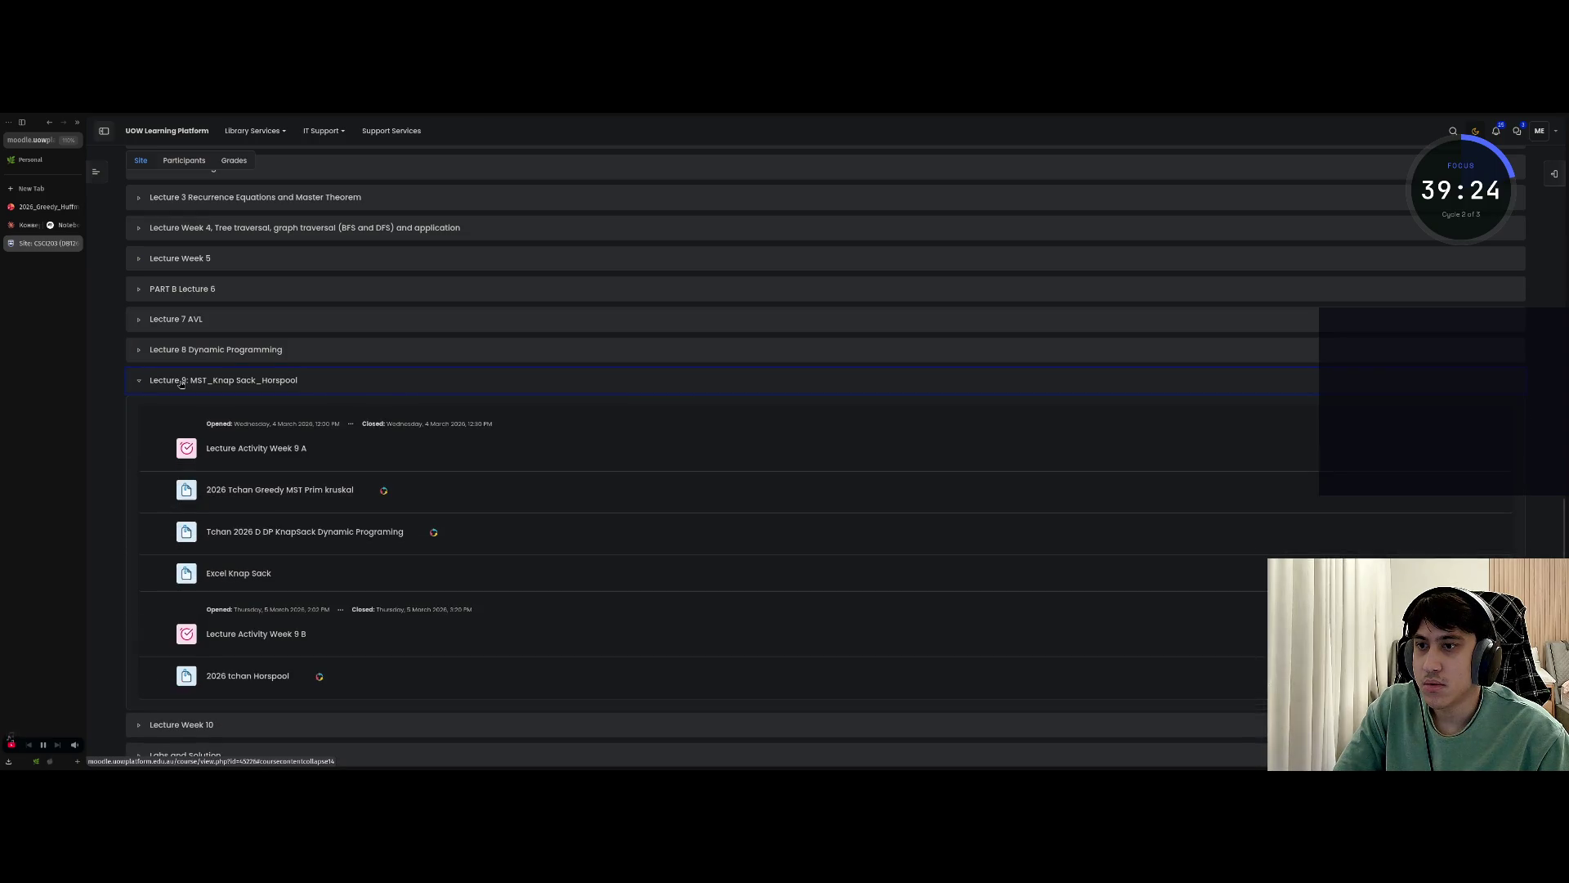
{"action": "scroll", "coordinate": [216, 628], "scroll_direction": "down", "scroll_amount": 2}
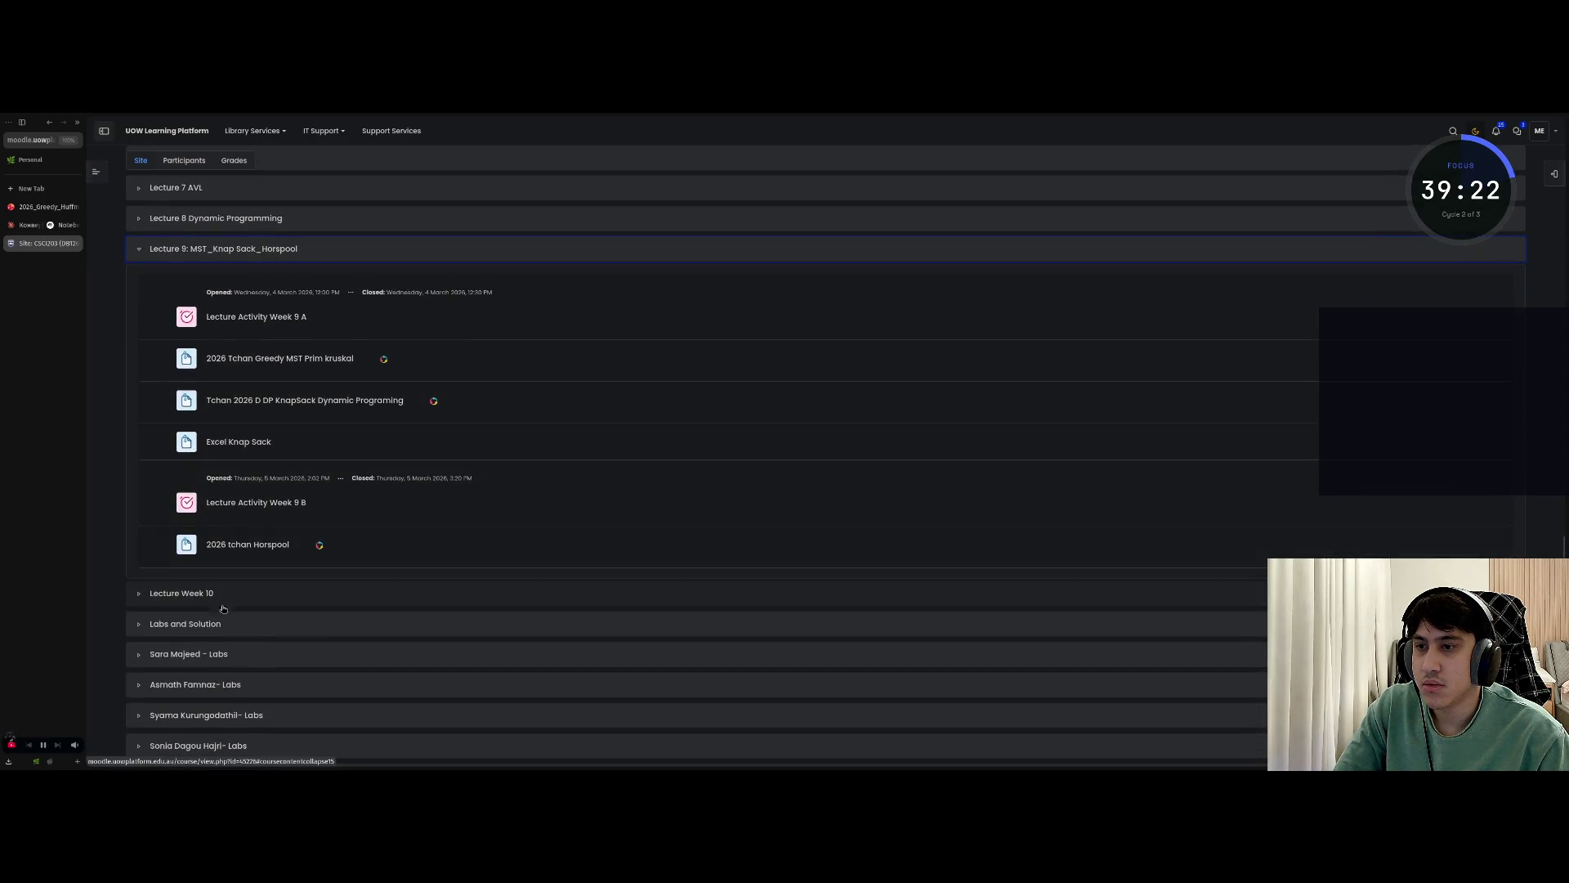
{"action": "left_click", "coordinate": [225, 597]}
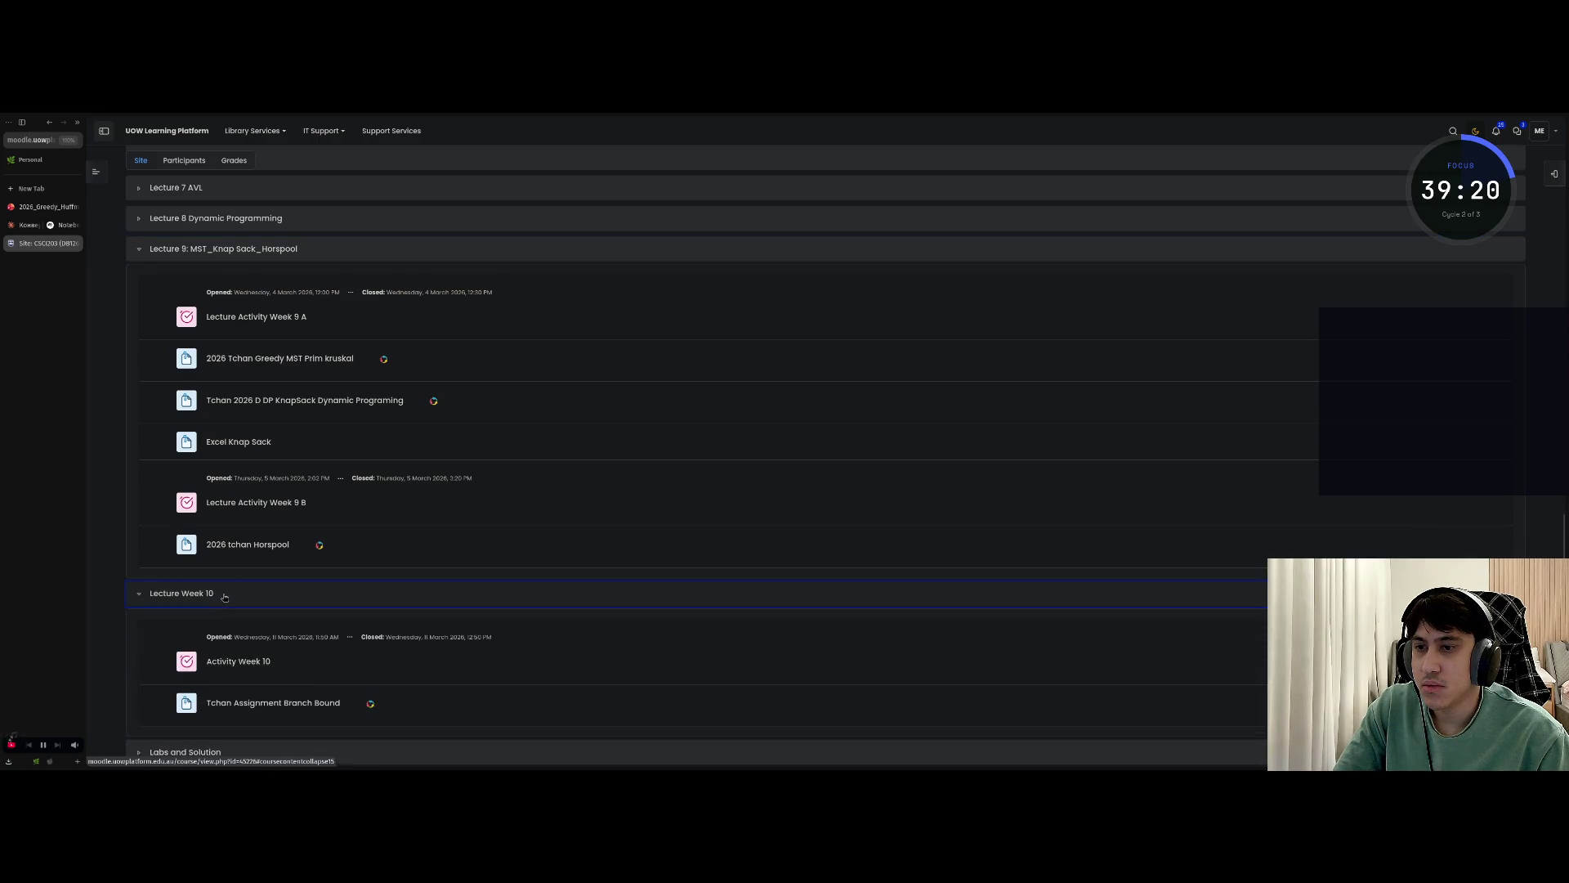
{"action": "left_click", "coordinate": [225, 596]}
{"action": "scroll", "coordinate": [229, 621], "scroll_direction": "down", "scroll_amount": 1}
{"action": "scroll", "coordinate": [231, 665], "scroll_direction": "up", "scroll_amount": 6}
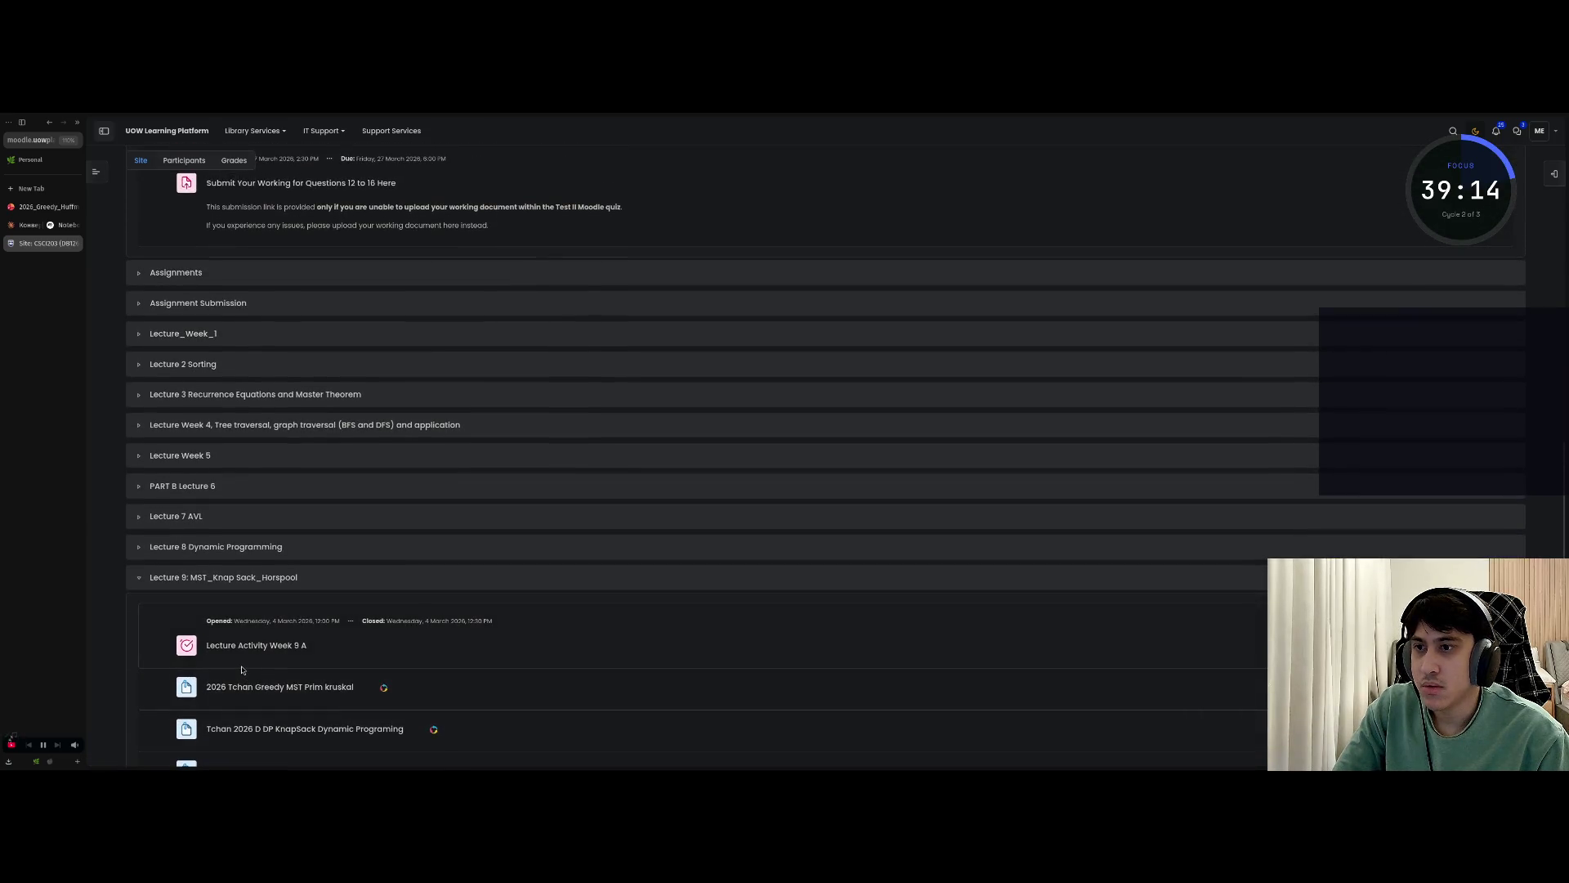
{"action": "scroll", "coordinate": [242, 669], "scroll_direction": "down", "scroll_amount": 4}
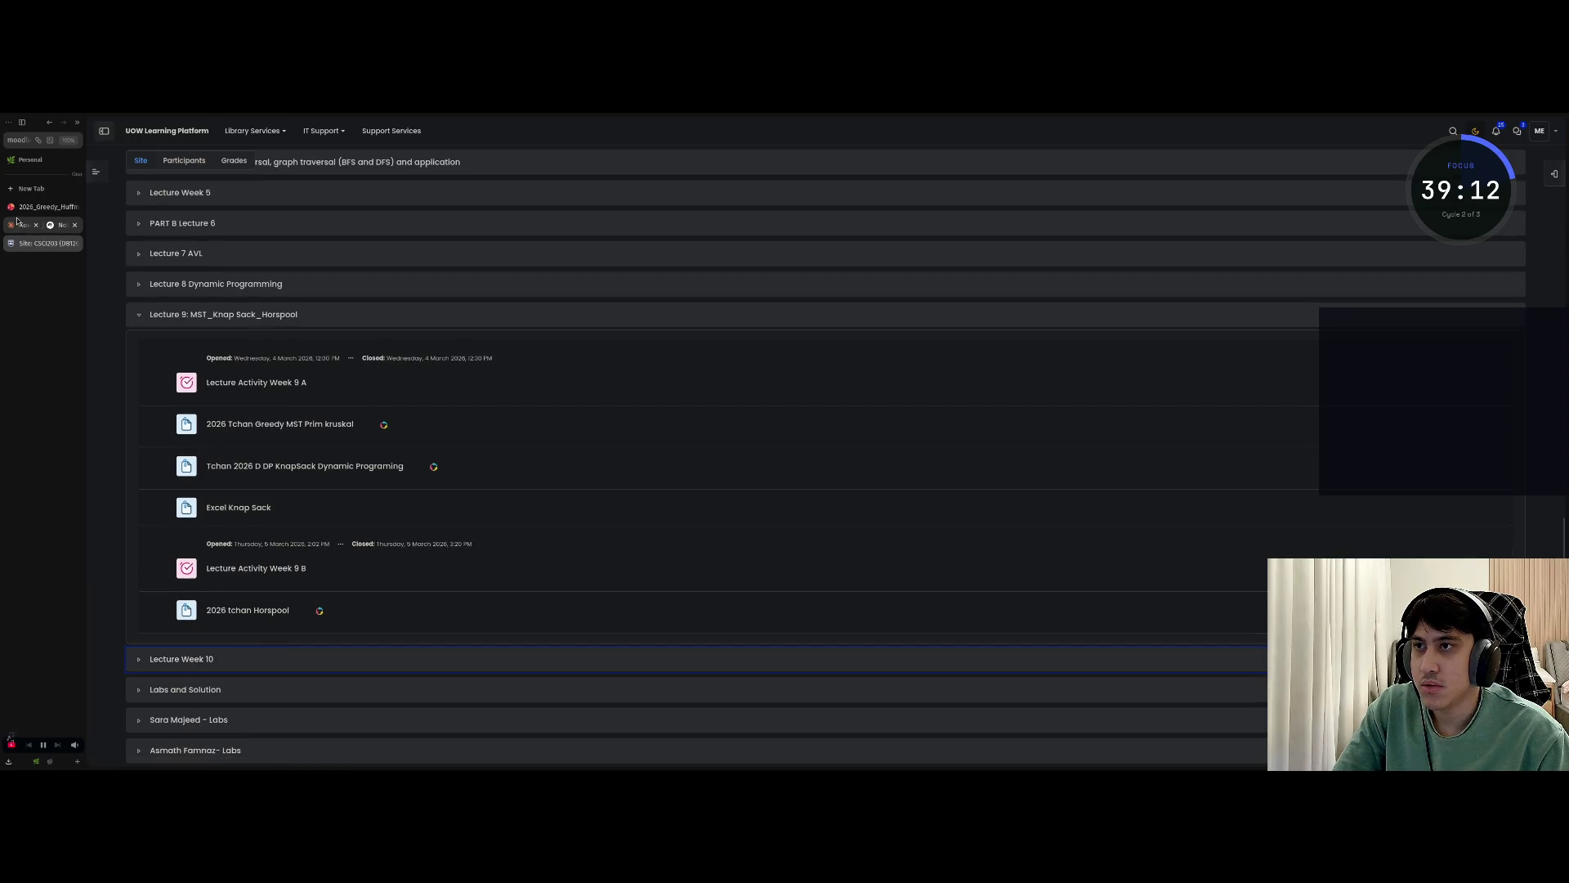
{"action": "left_click", "coordinate": [27, 226]}
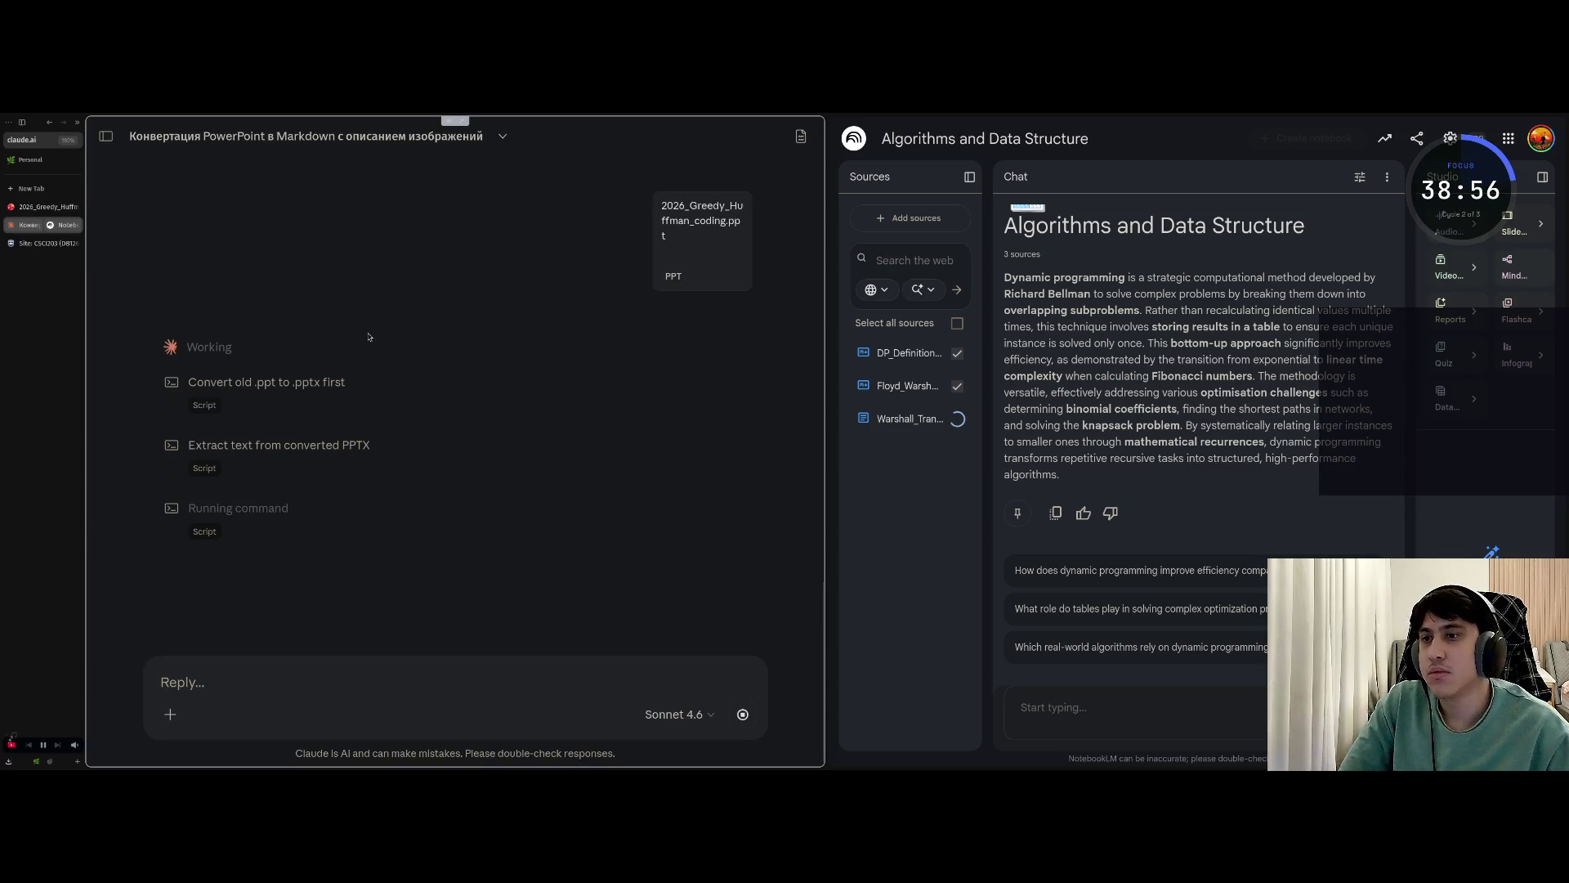
Re-expand Lecture 9 in Moodle, open the 2026 Tchan Greedy MST Prim kruskal file, and return to Claude.
{"action": "left_click", "coordinate": [42, 240]}
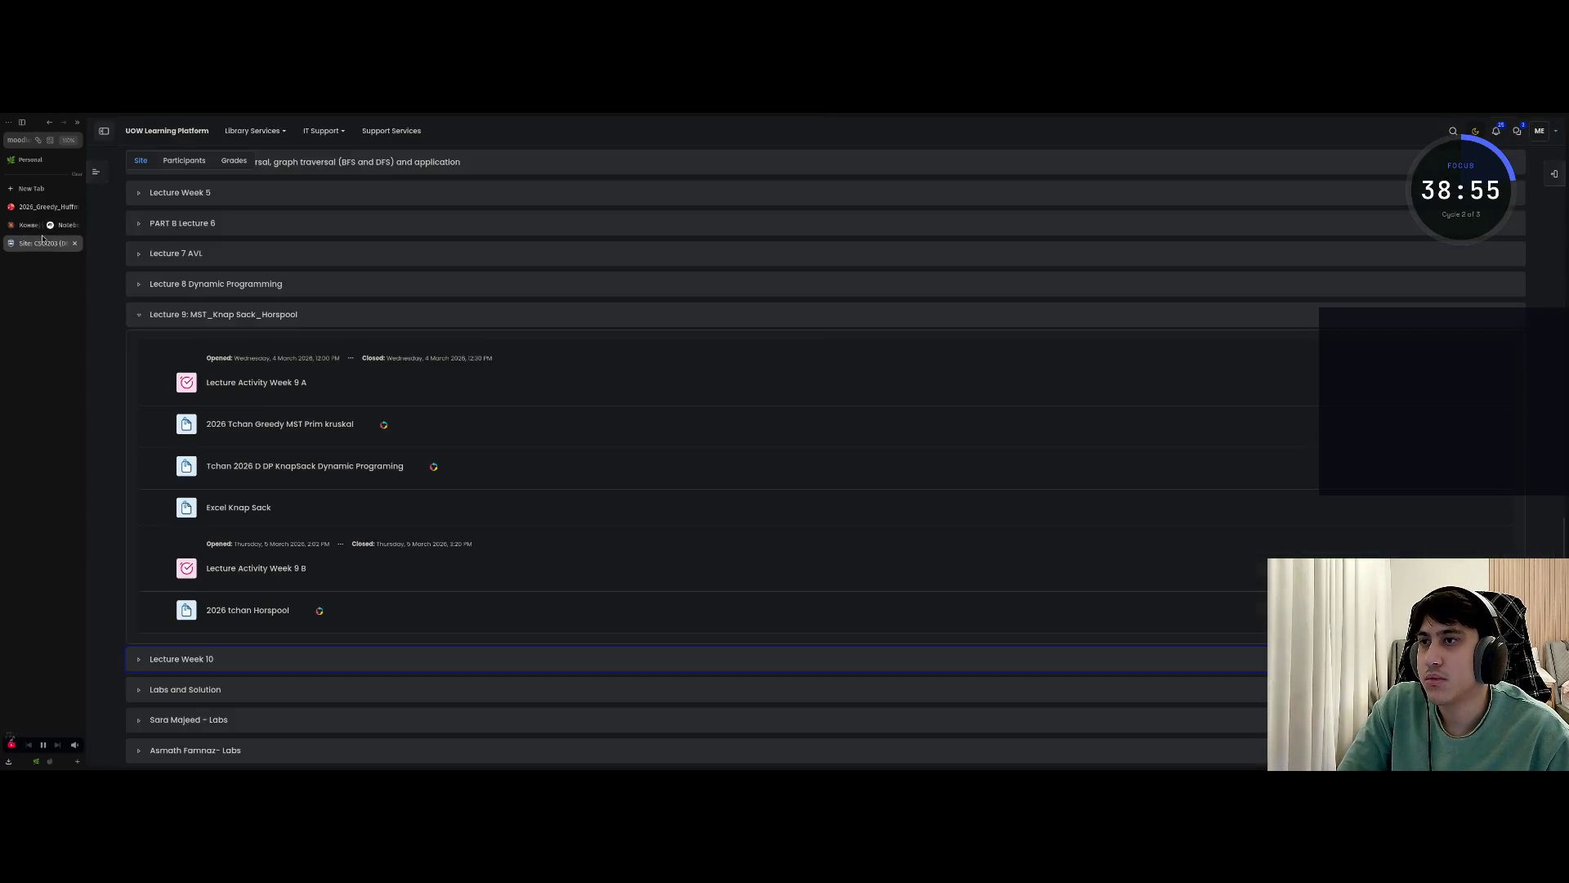
{"action": "left_click", "coordinate": [224, 317]}
{"action": "left_click", "coordinate": [240, 350]}
{"action": "left_click", "coordinate": [240, 350]}
{"action": "left_click", "coordinate": [223, 382]}
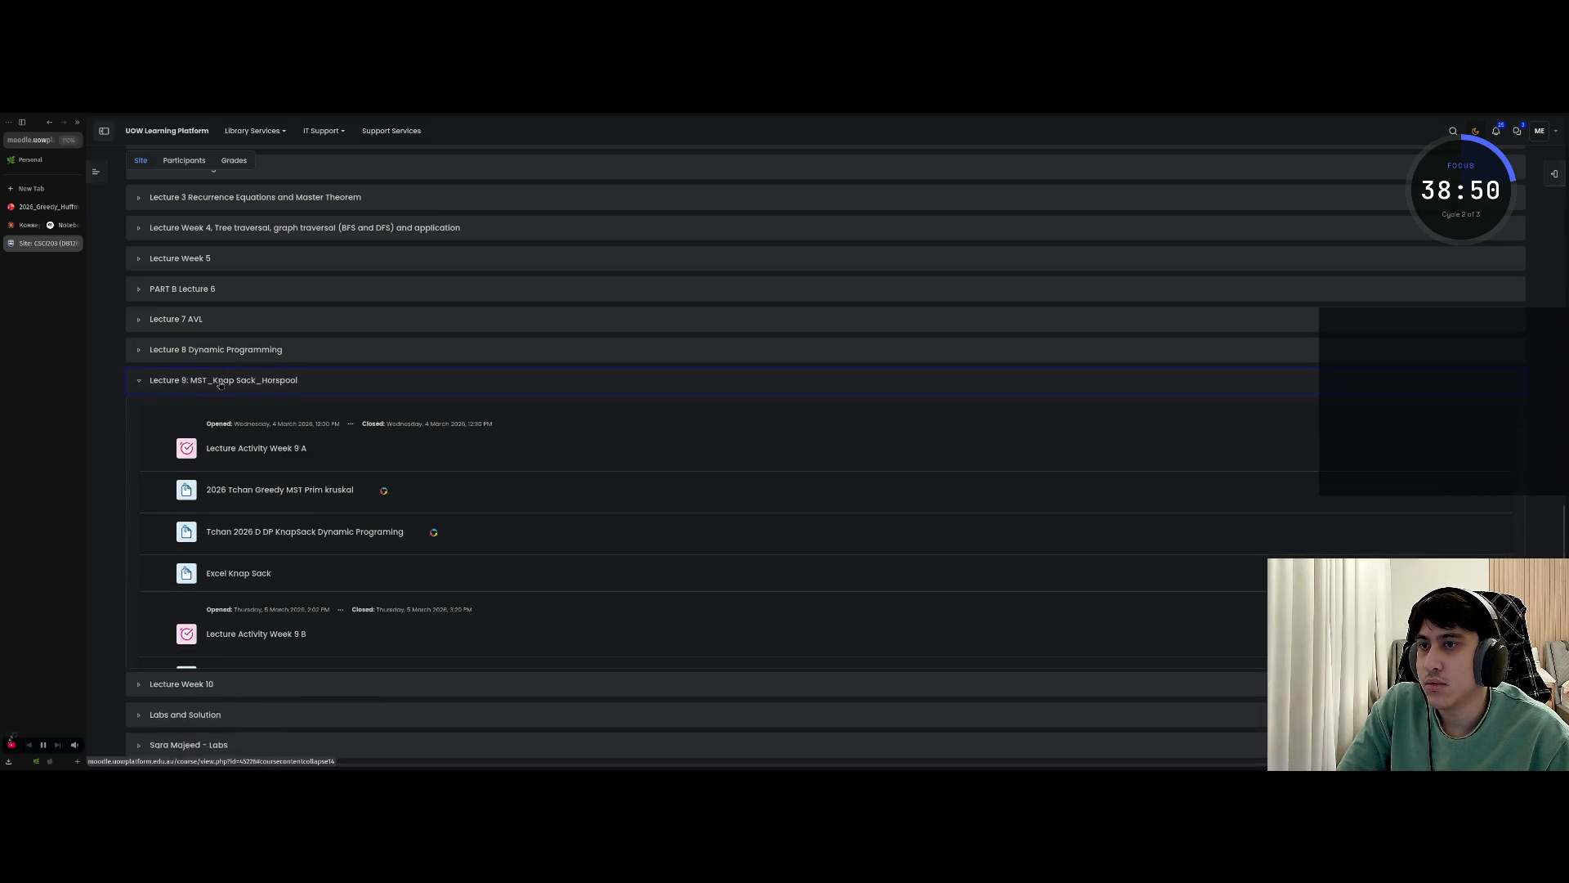
{"action": "left_click", "coordinate": [269, 491]}
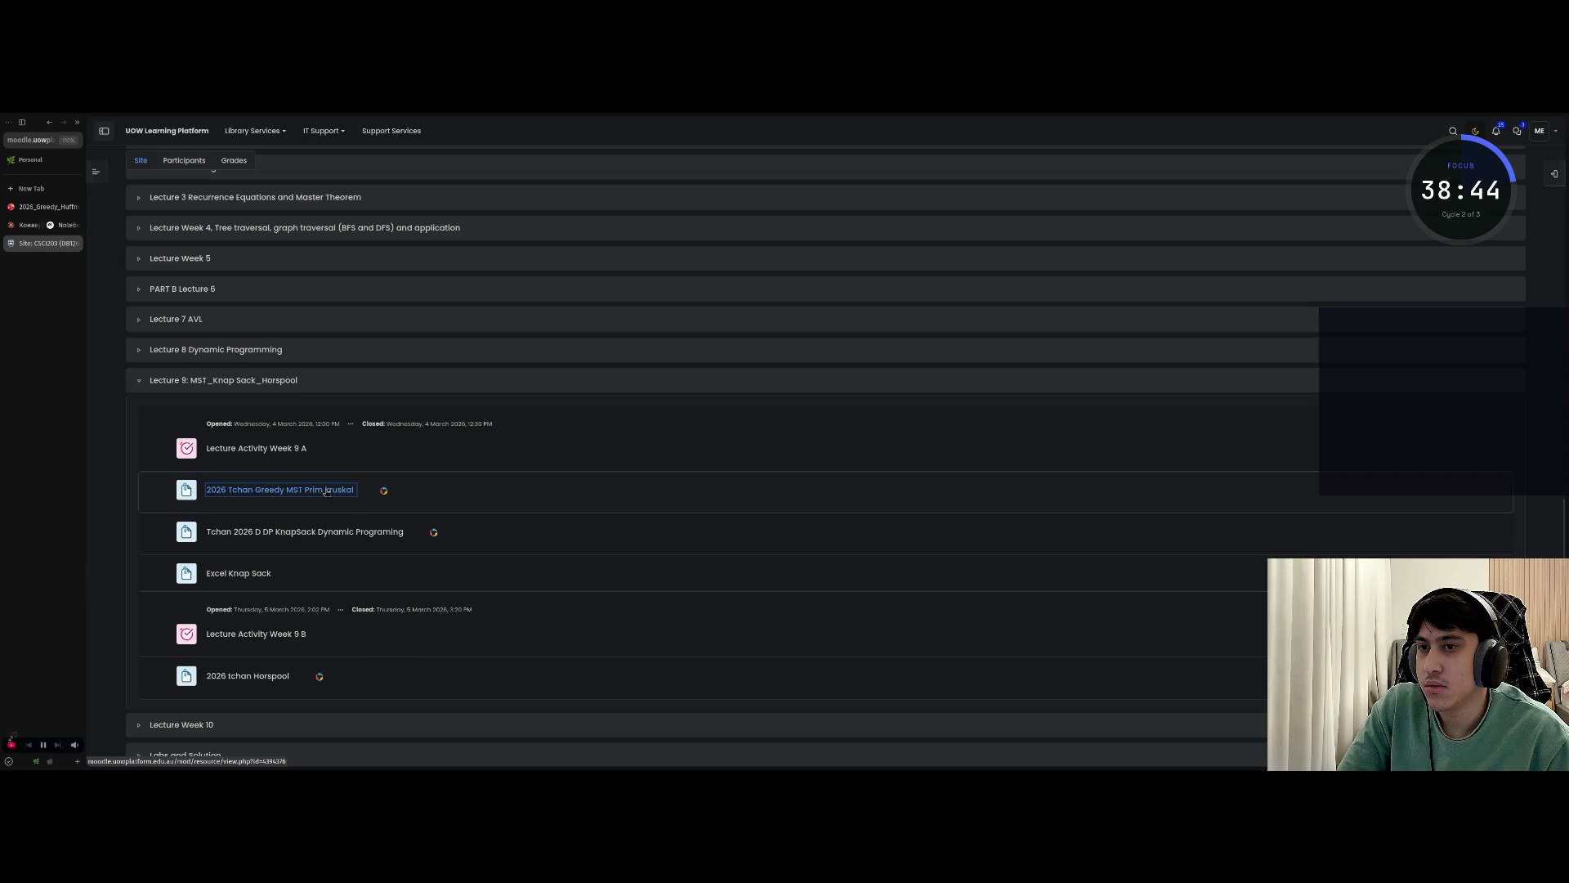
{"action": "left_click", "coordinate": [53, 226]}
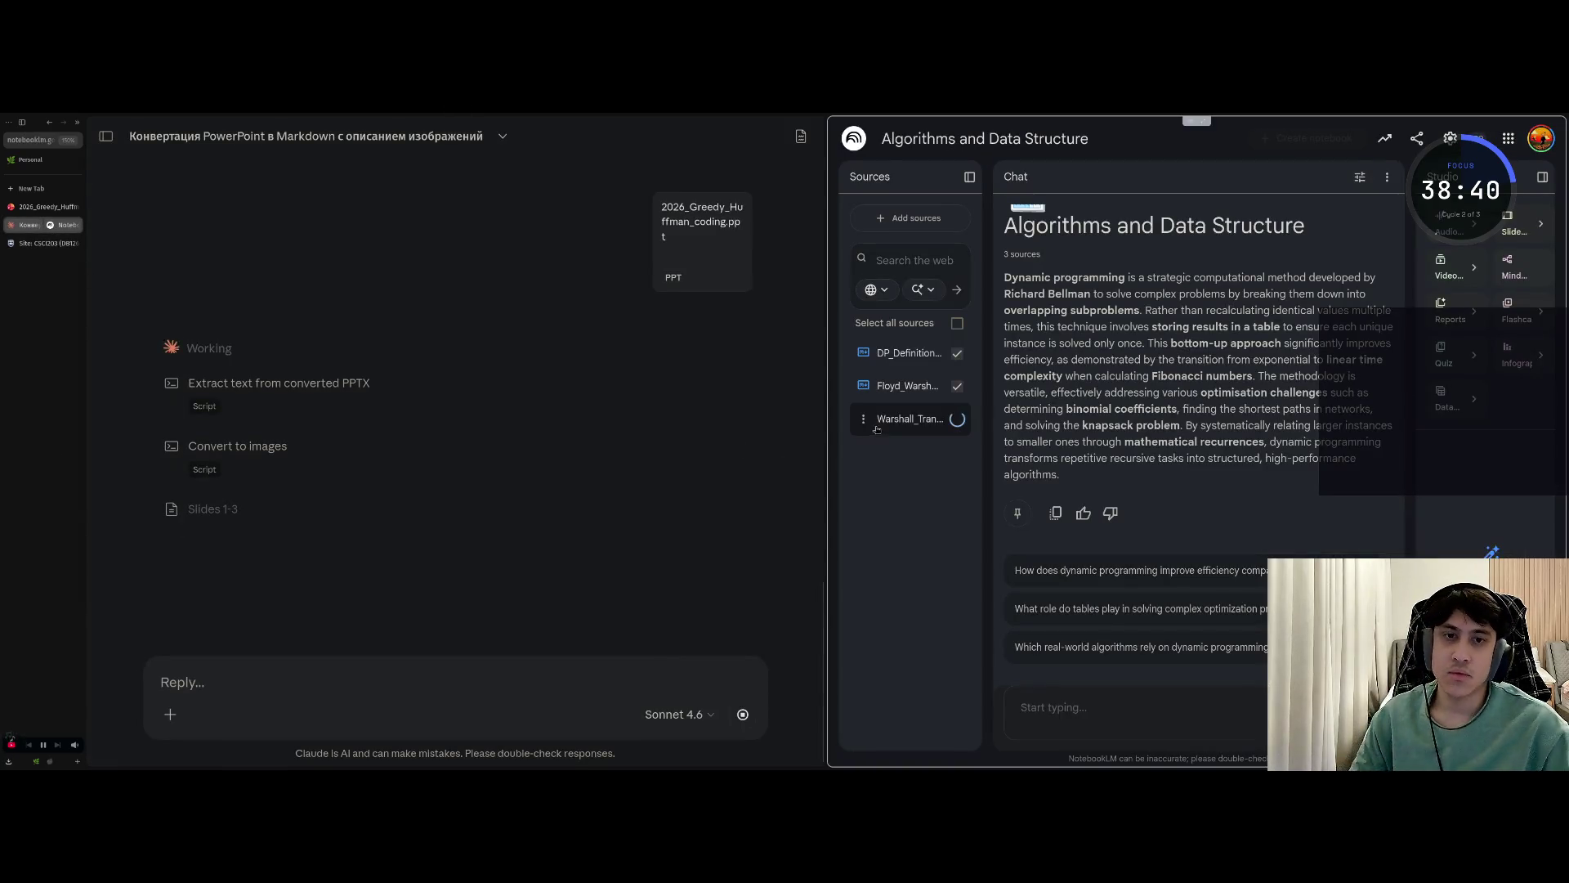
Check the Floyd_Warshall_Shortest_Path.md and DP_Definition(3).md sources in NotebookLM.
{"action": "left_click", "coordinate": [892, 385]}
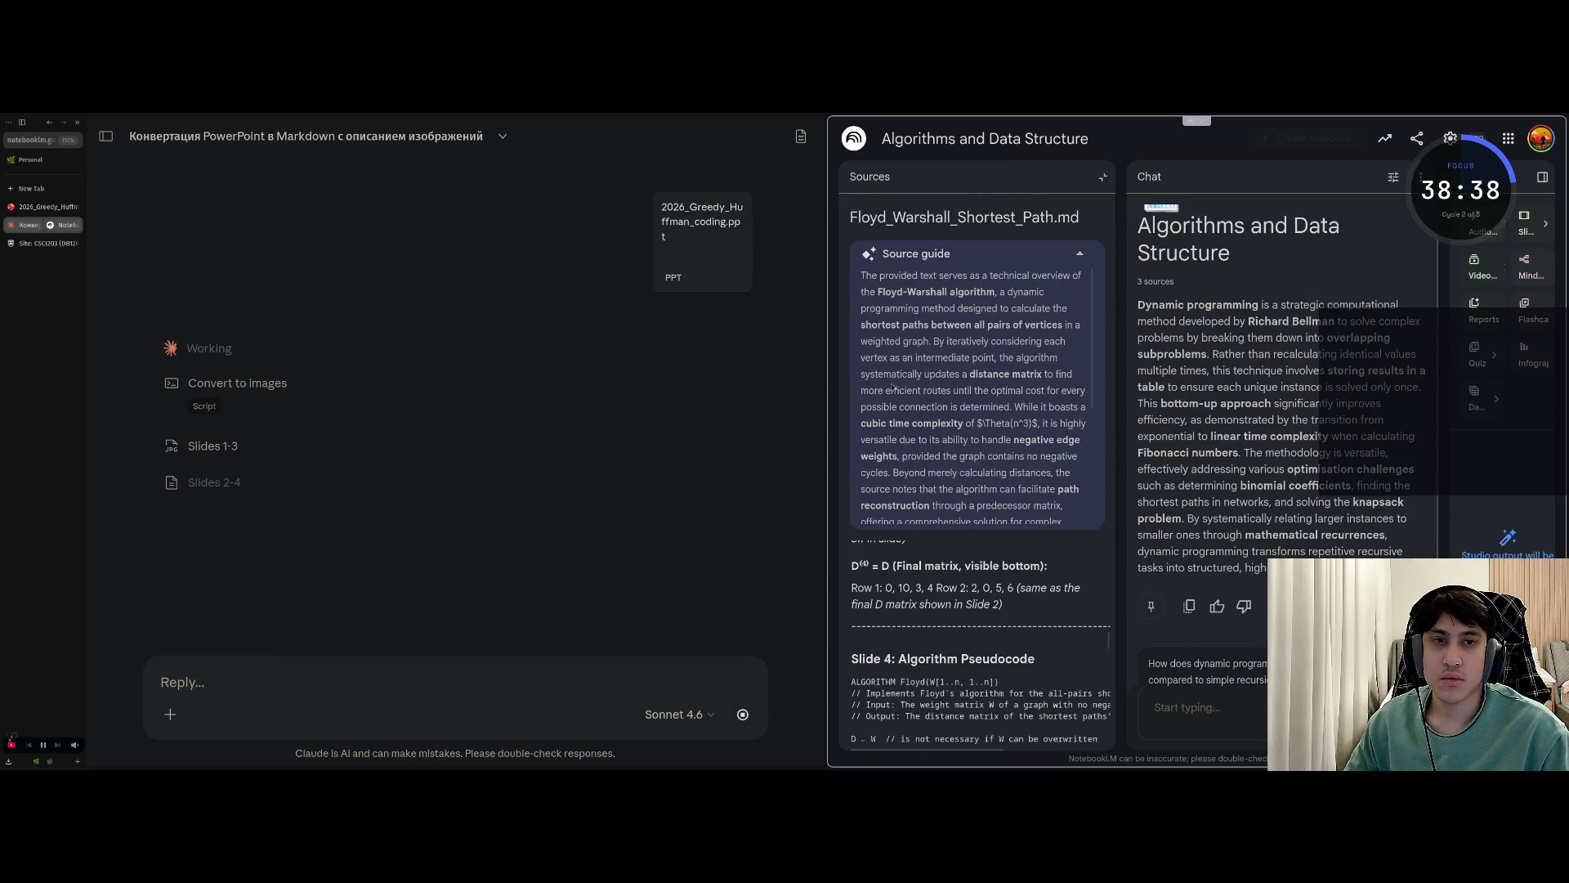
{"action": "left_click", "coordinate": [1103, 177]}
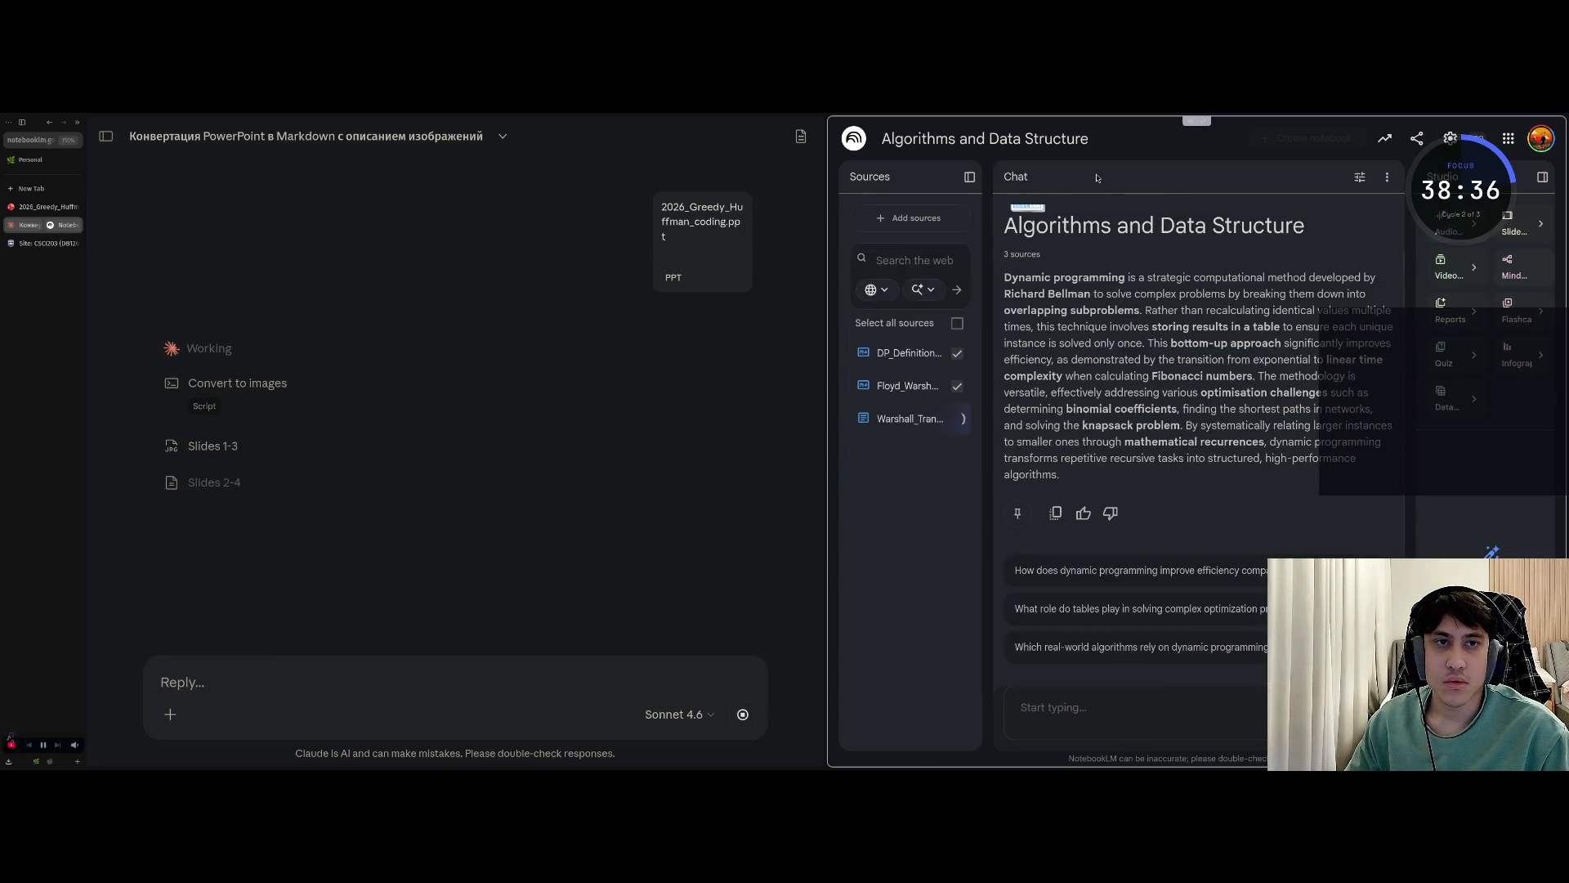
{"action": "left_click", "coordinate": [895, 355]}
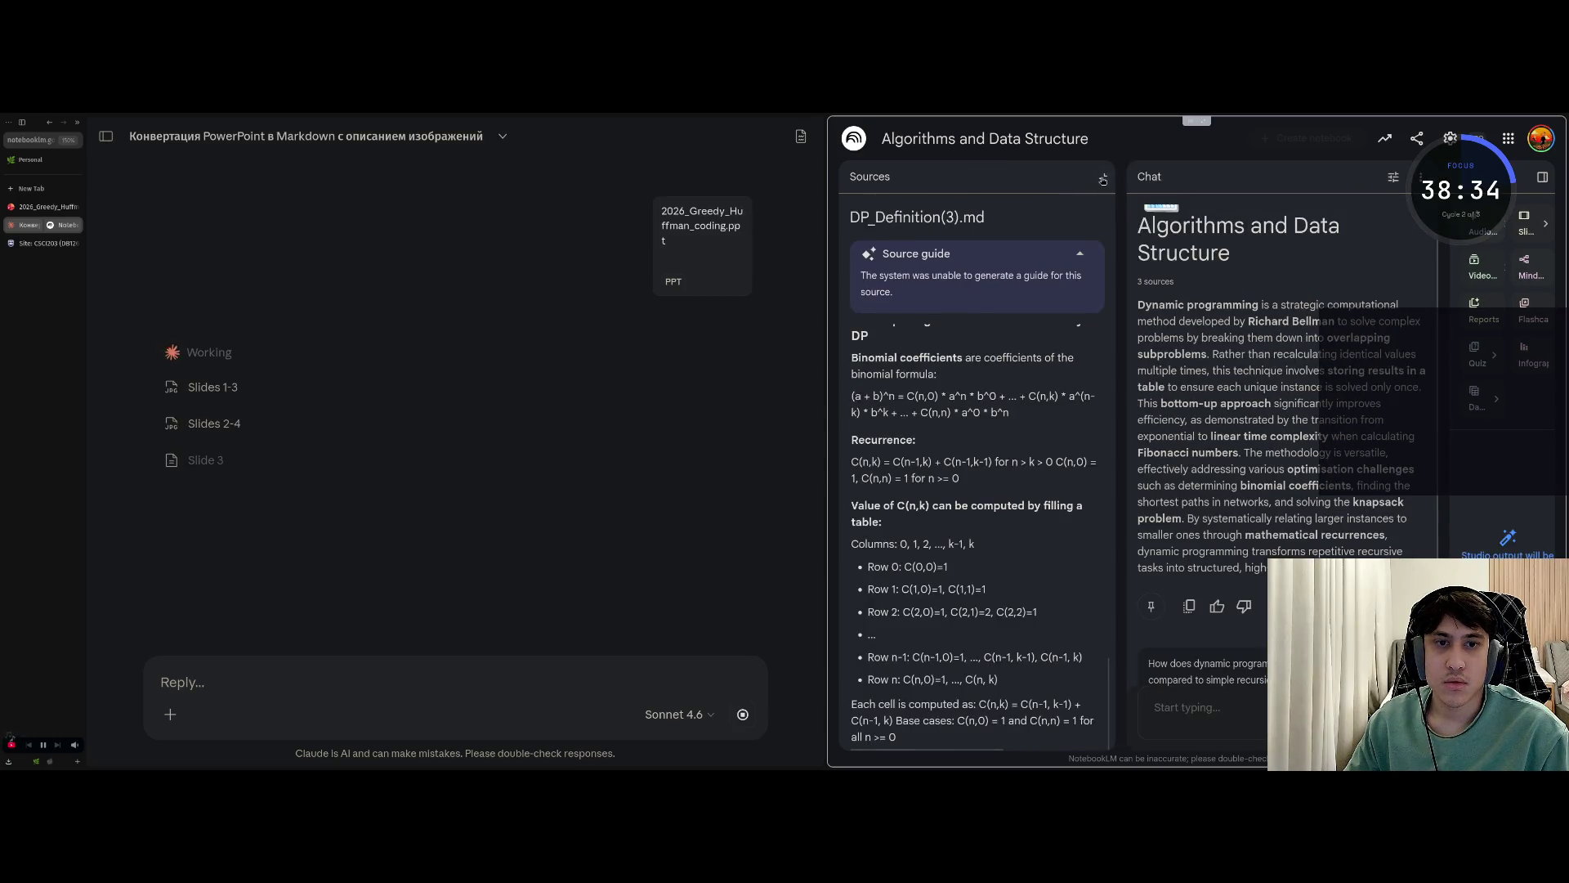
{"action": "left_click", "coordinate": [1103, 178]}
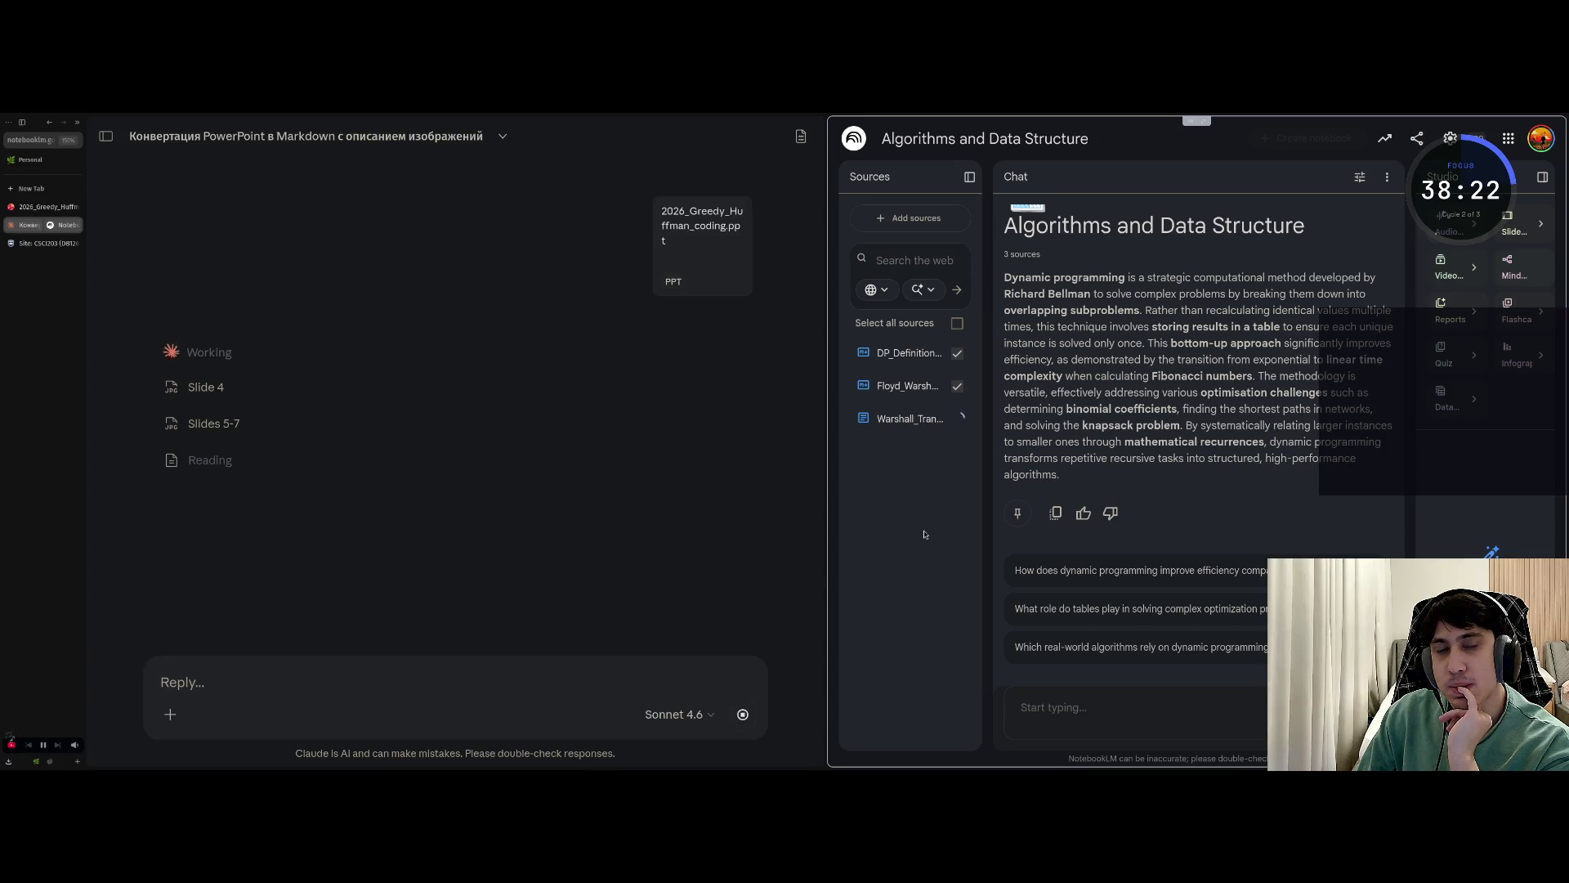
Reload the NotebookLM notebook, recheck a source, and return focus to the Claude conversation.
{"action": "mouse_move", "coordinate": [869, 421]}
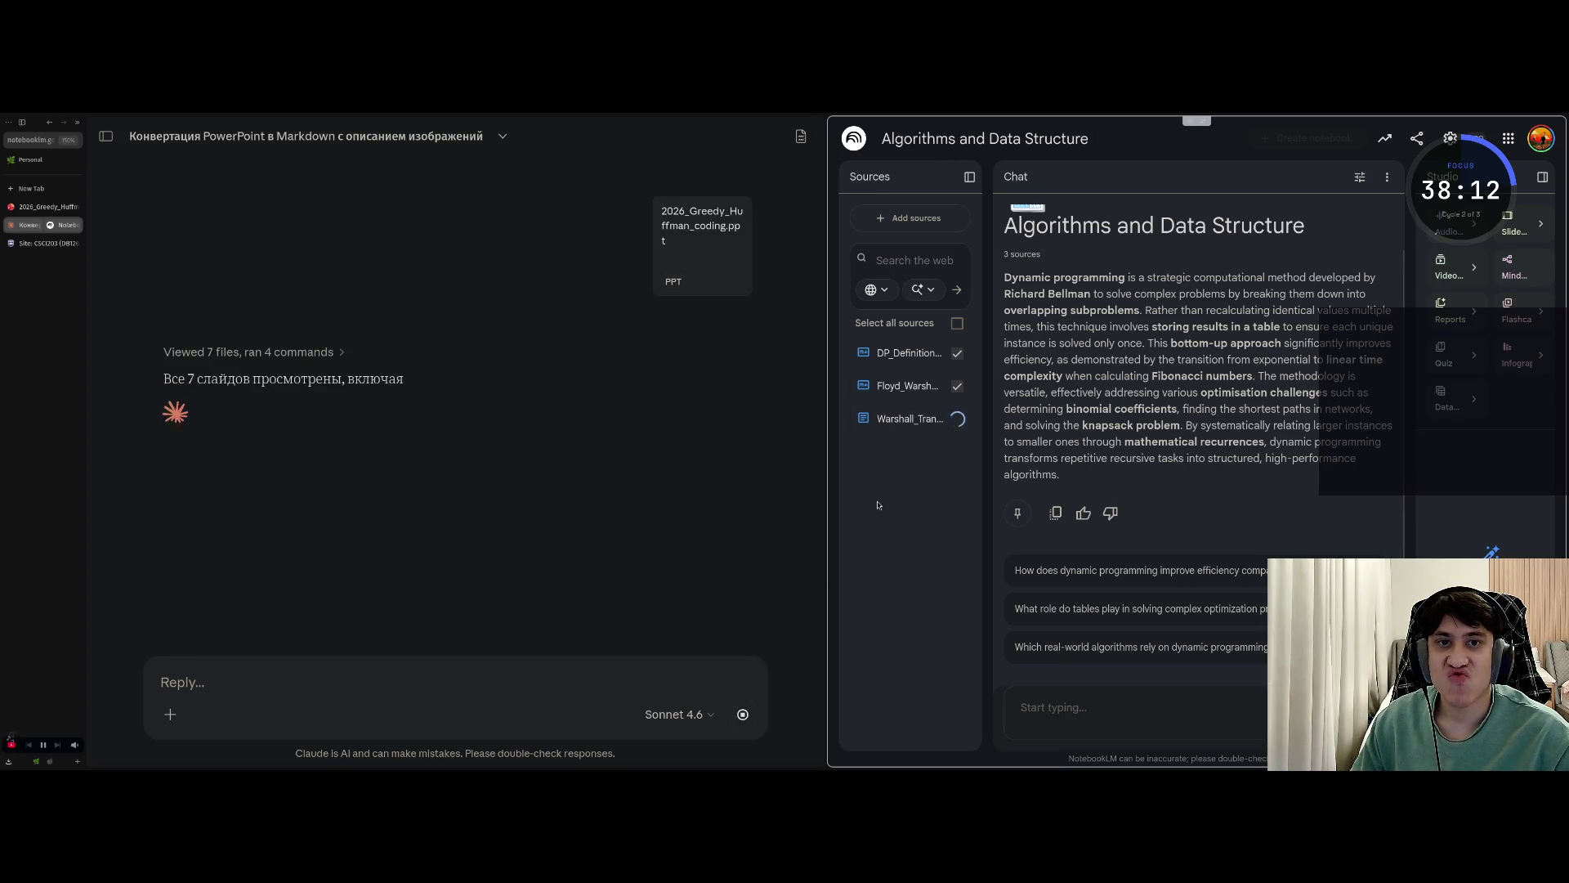
{"action": "right_click", "coordinate": [914, 478]}
{"action": "left_click", "coordinate": [979, 485]}
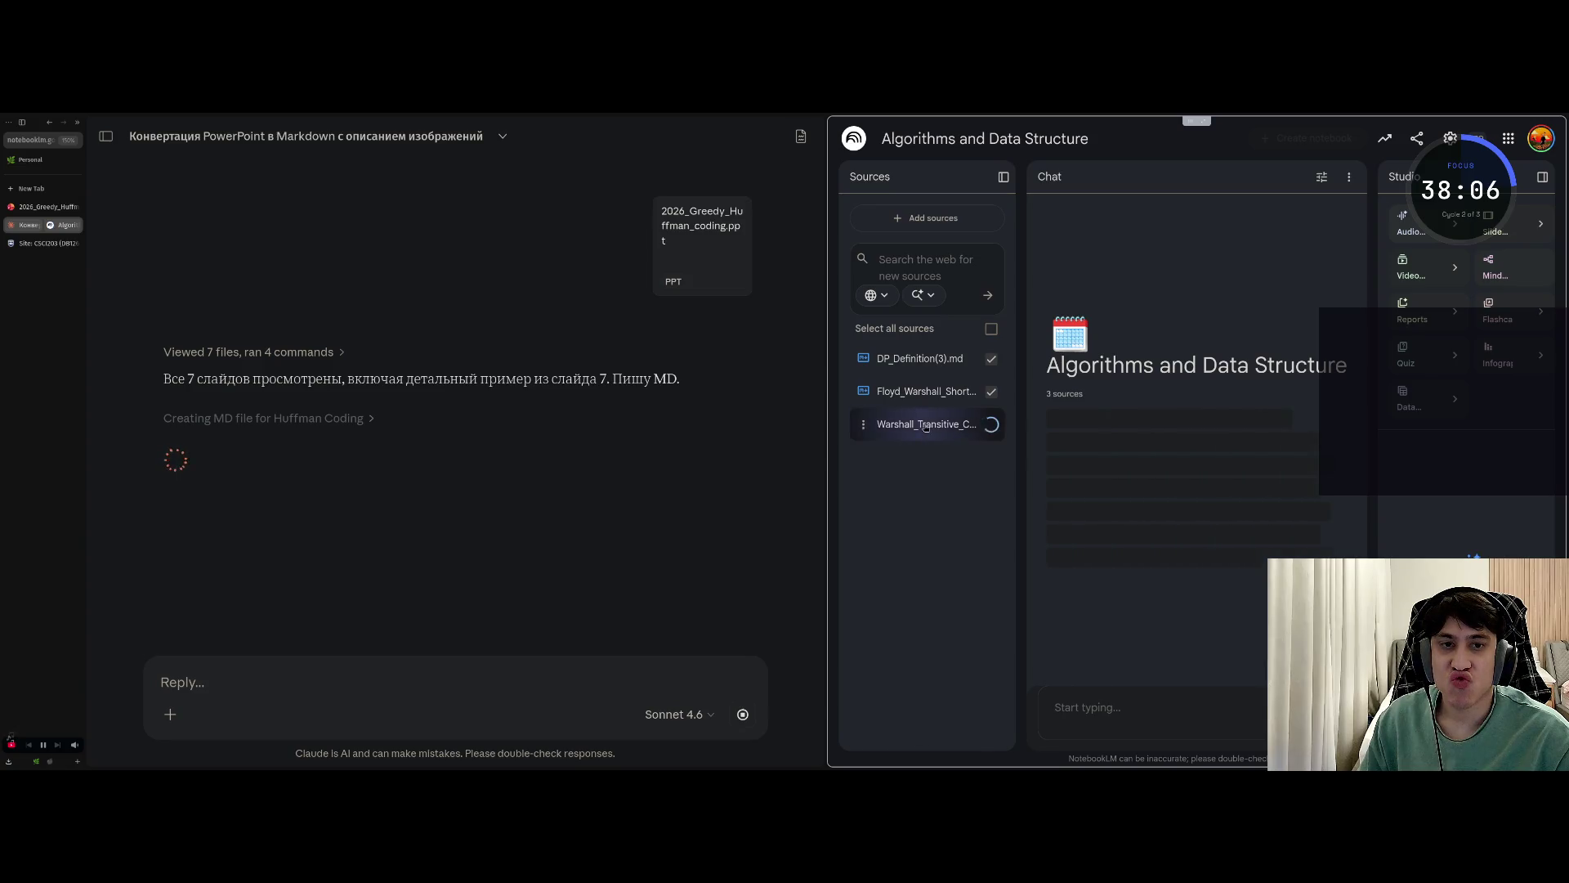
{"action": "left_click", "coordinate": [930, 386]}
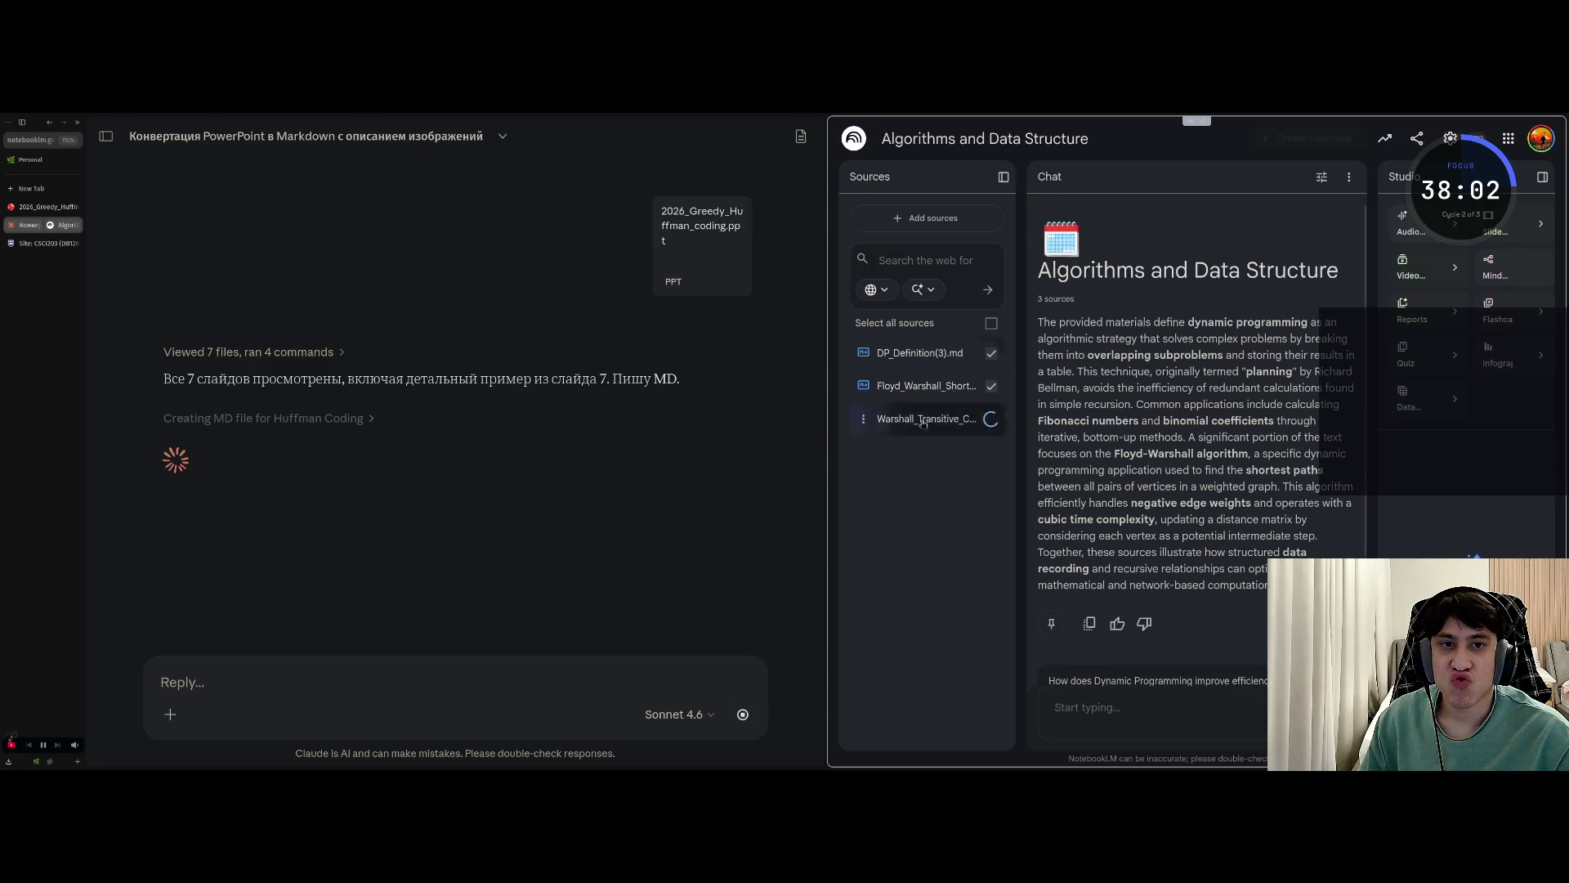
{"action": "left_click", "coordinate": [536, 443]}
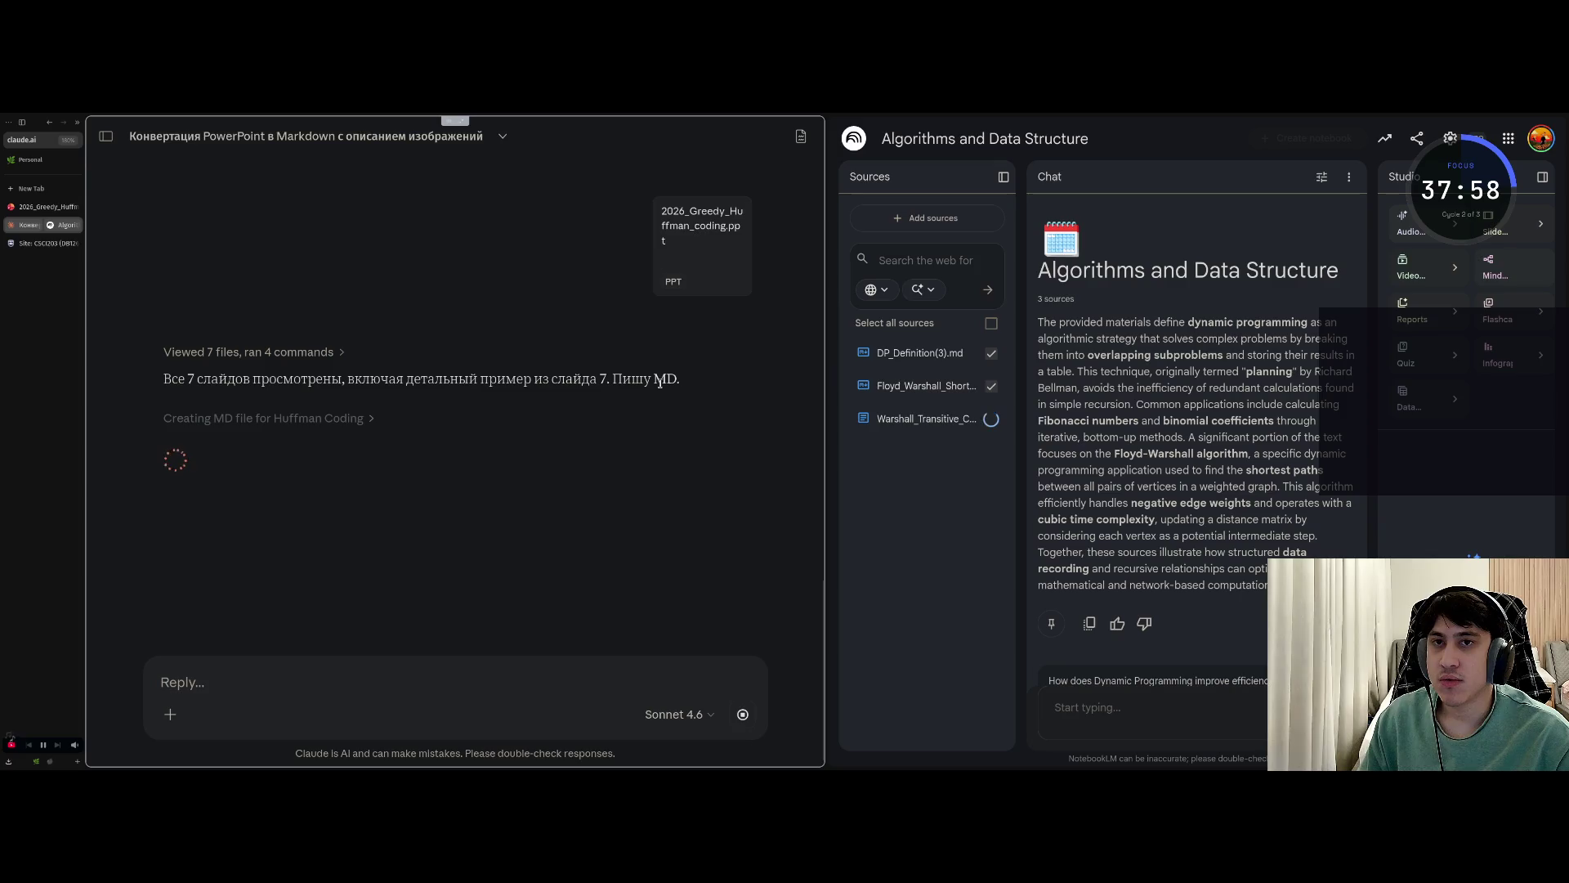
View slide 7 of the Huffman coding deck, then go back to the Claude/NotebookLM split view.
{"action": "left_click", "coordinate": [45, 207]}
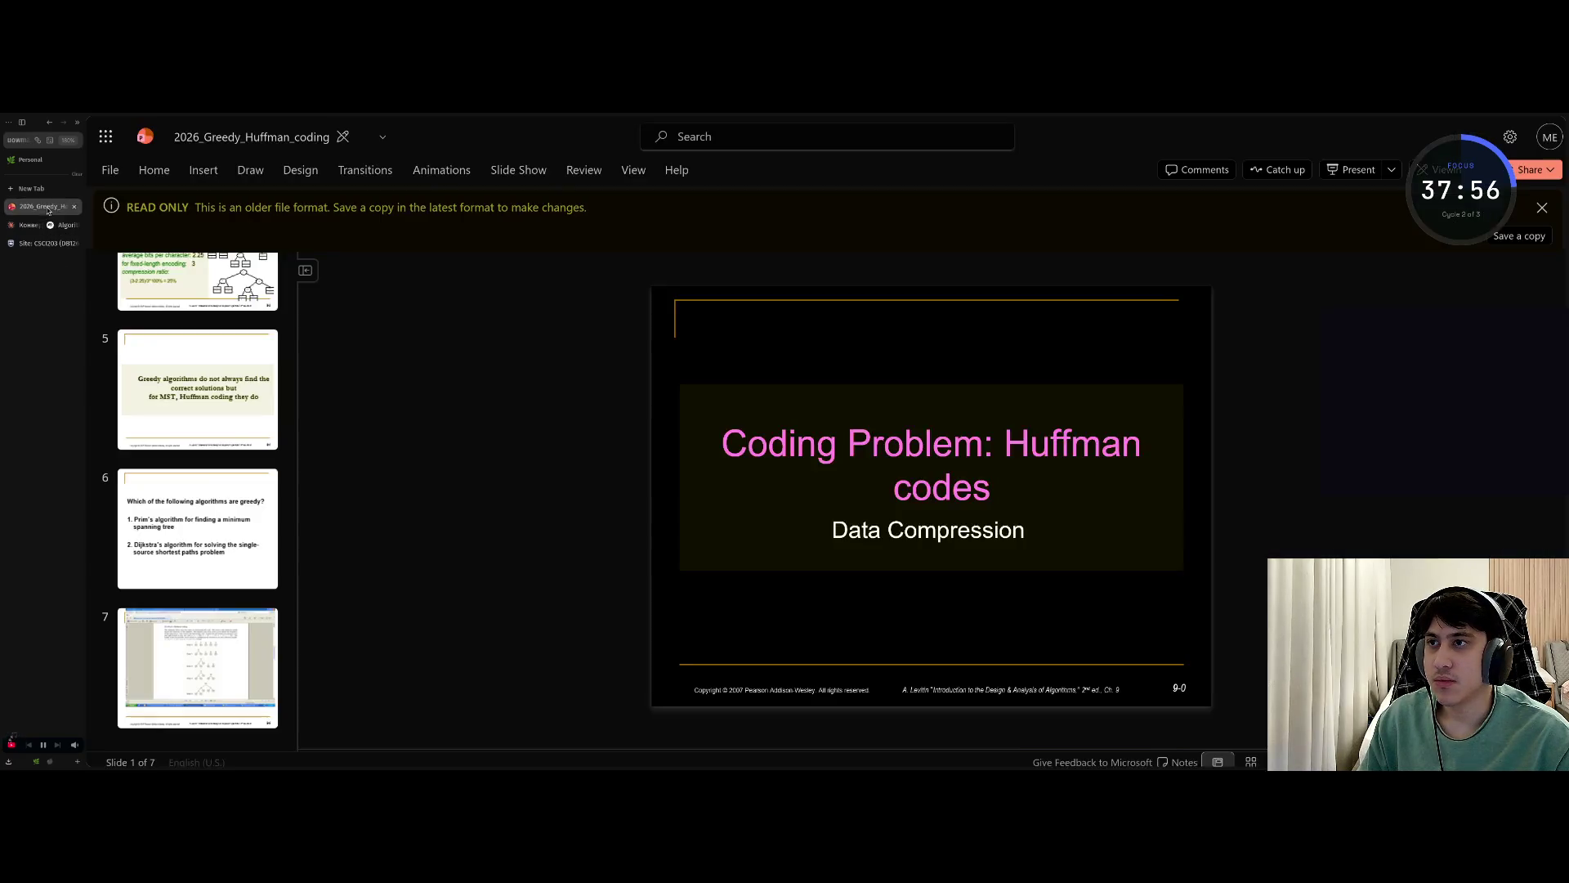
{"action": "left_click", "coordinate": [161, 676]}
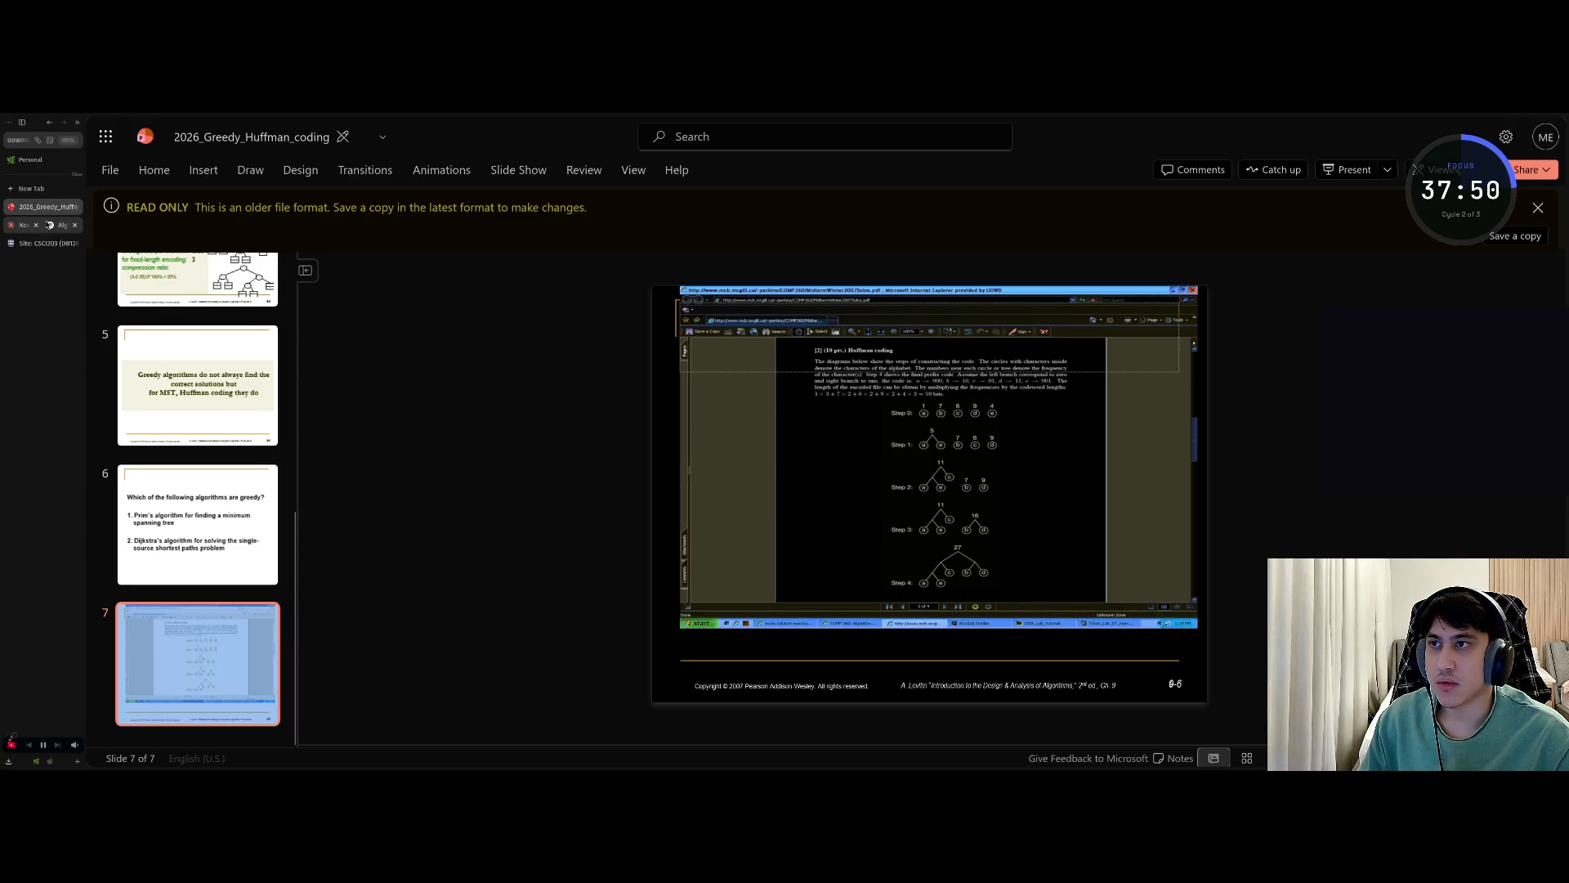
{"action": "left_click", "coordinate": [59, 225]}
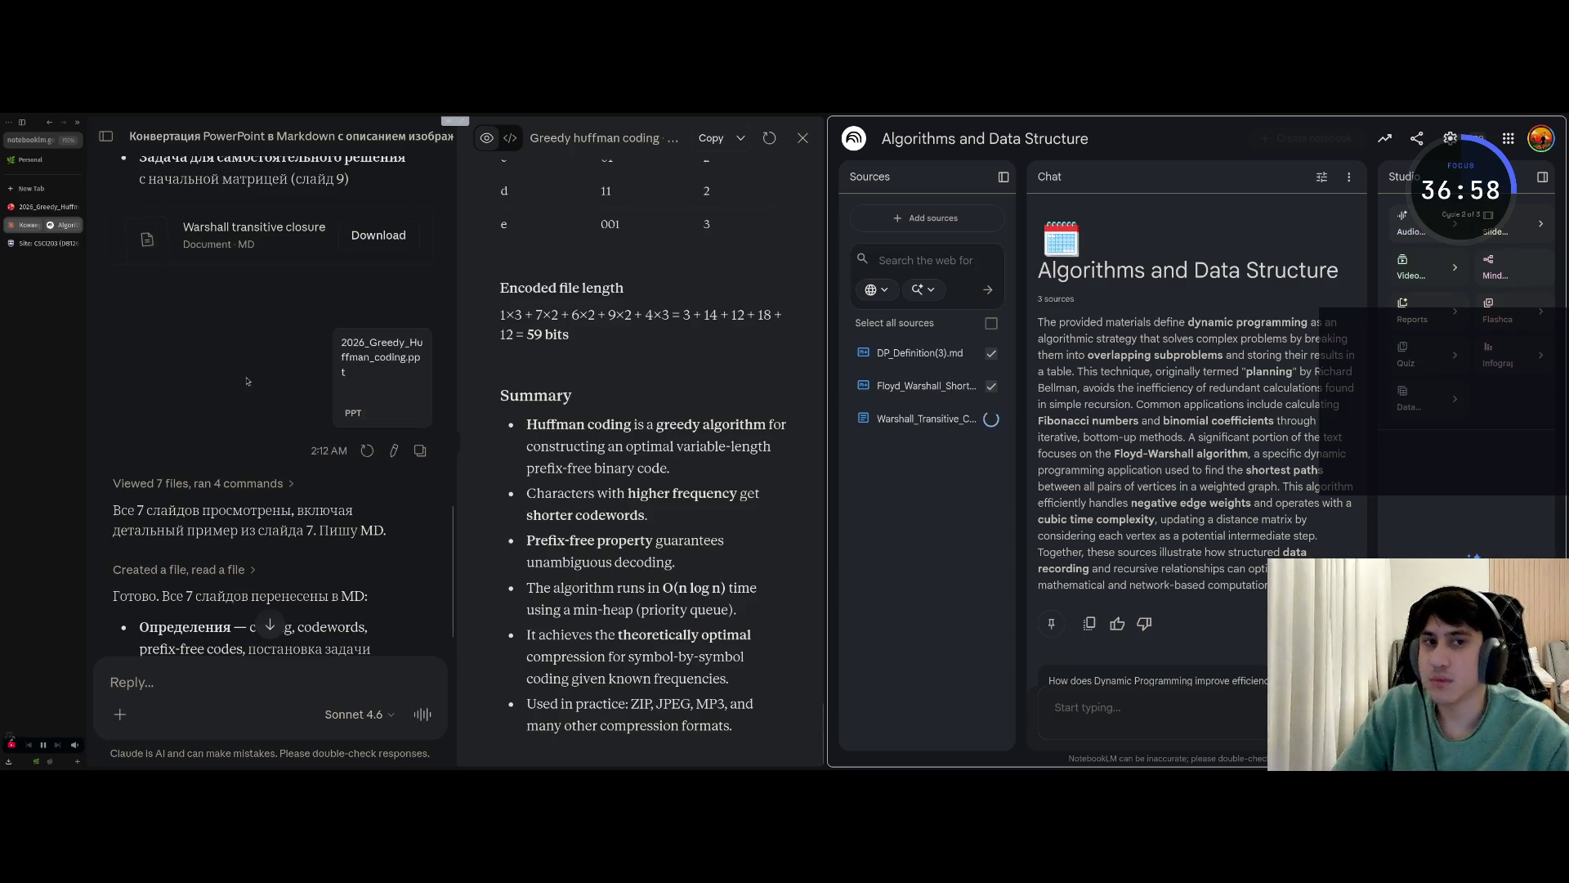
Download Greedy_Huffman_Coding.md from Claude and upload it as a NotebookLM source.
{"action": "scroll", "coordinate": [245, 432], "scroll_direction": "down", "scroll_amount": 5}
{"action": "scroll", "coordinate": [246, 432], "scroll_direction": "down", "scroll_amount": 2}
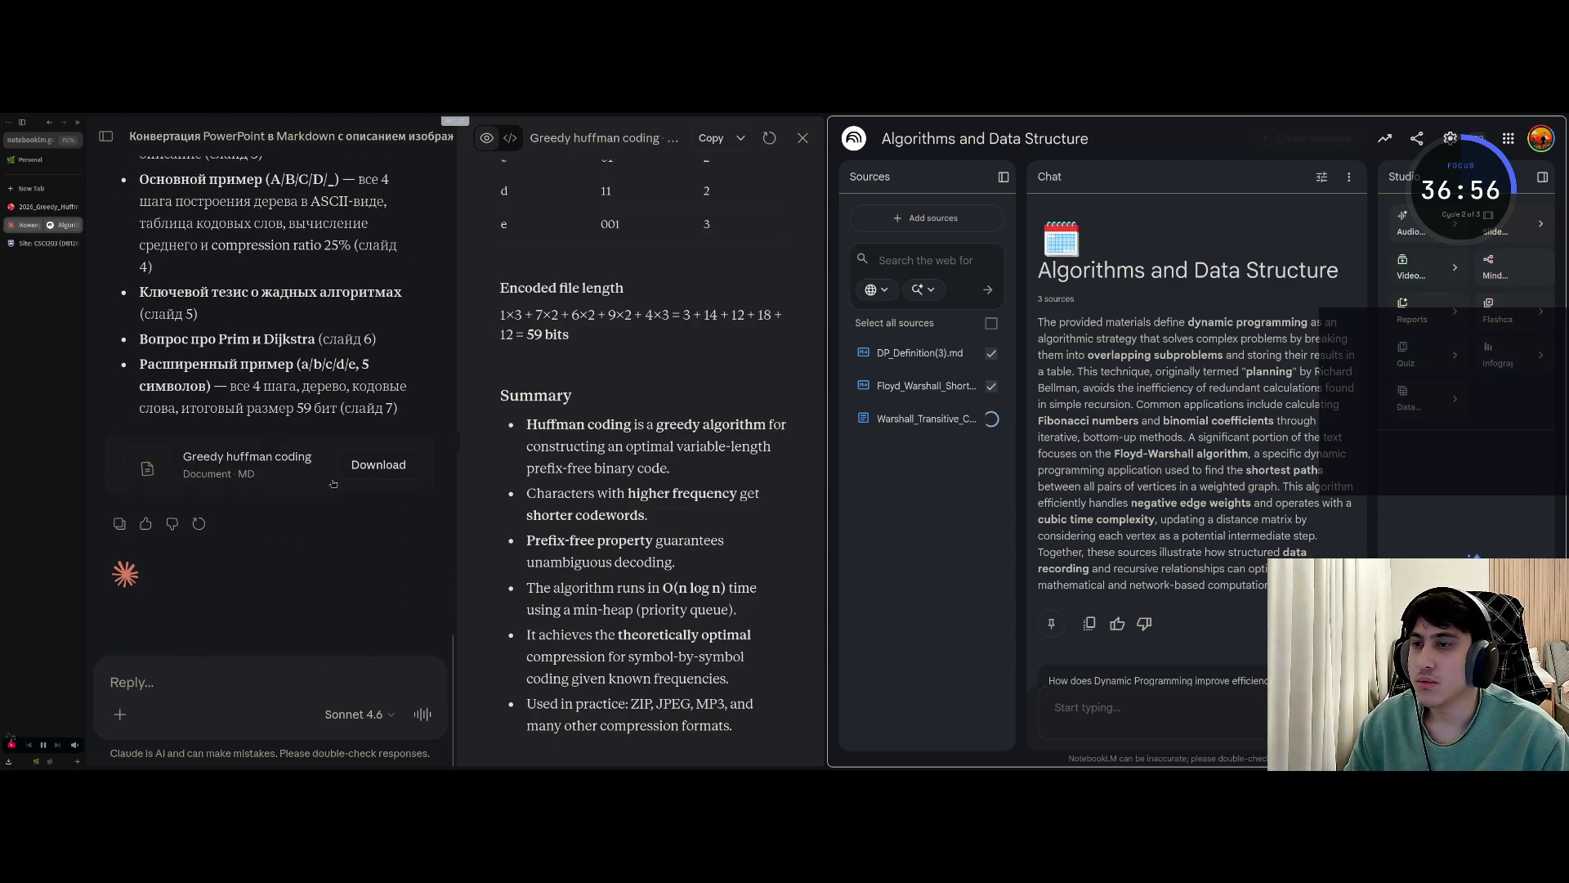
{"action": "left_click", "coordinate": [381, 466]}
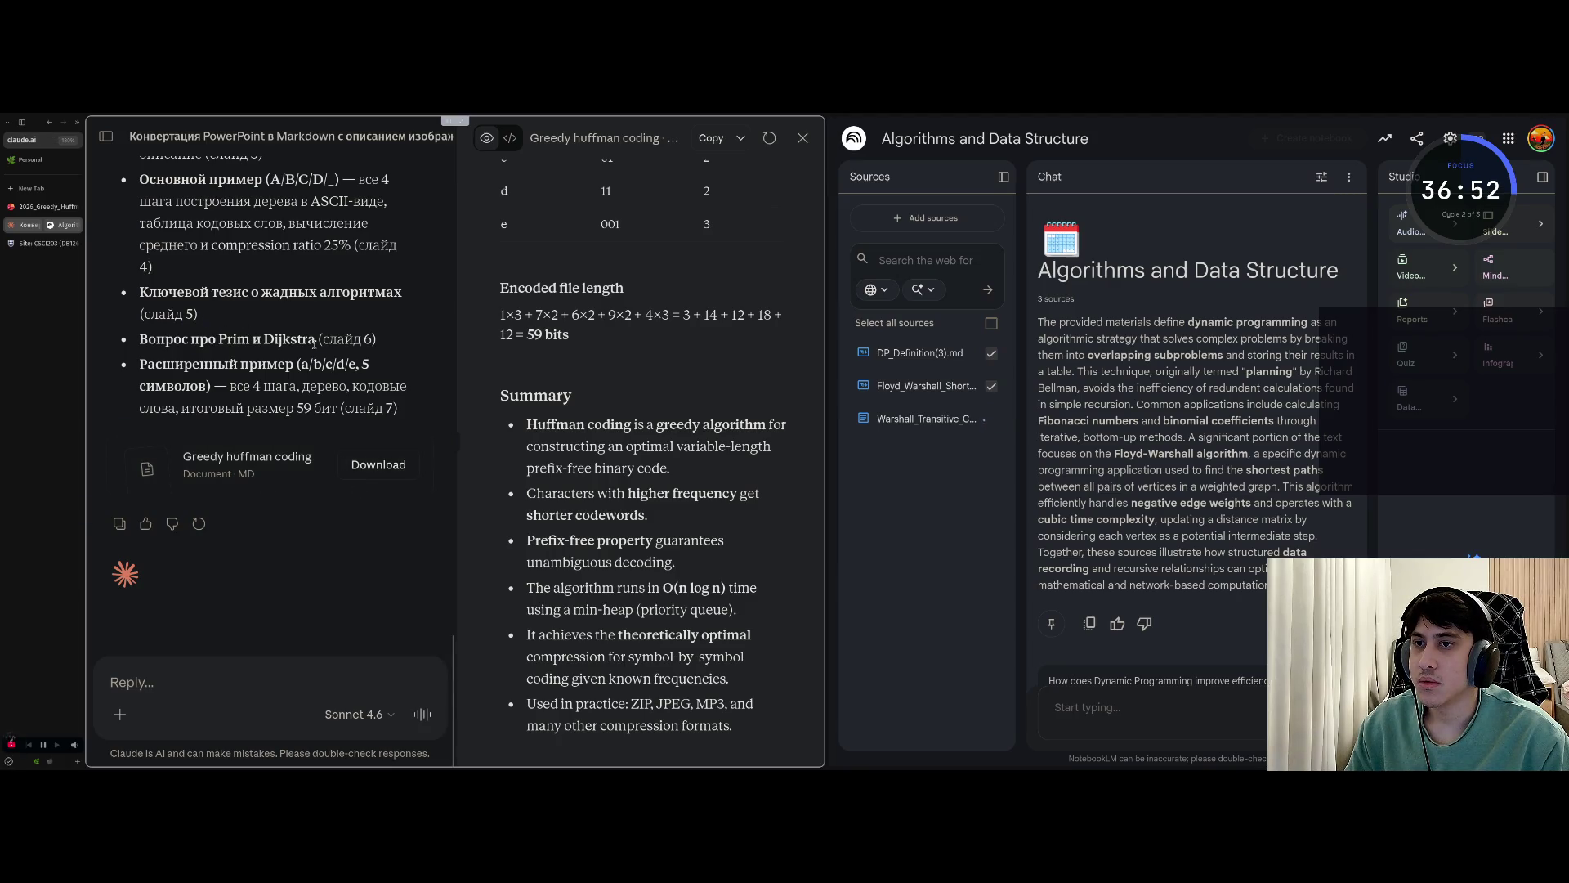
{"action": "left_click", "coordinate": [927, 219]}
{"action": "left_click", "coordinate": [1051, 547]}
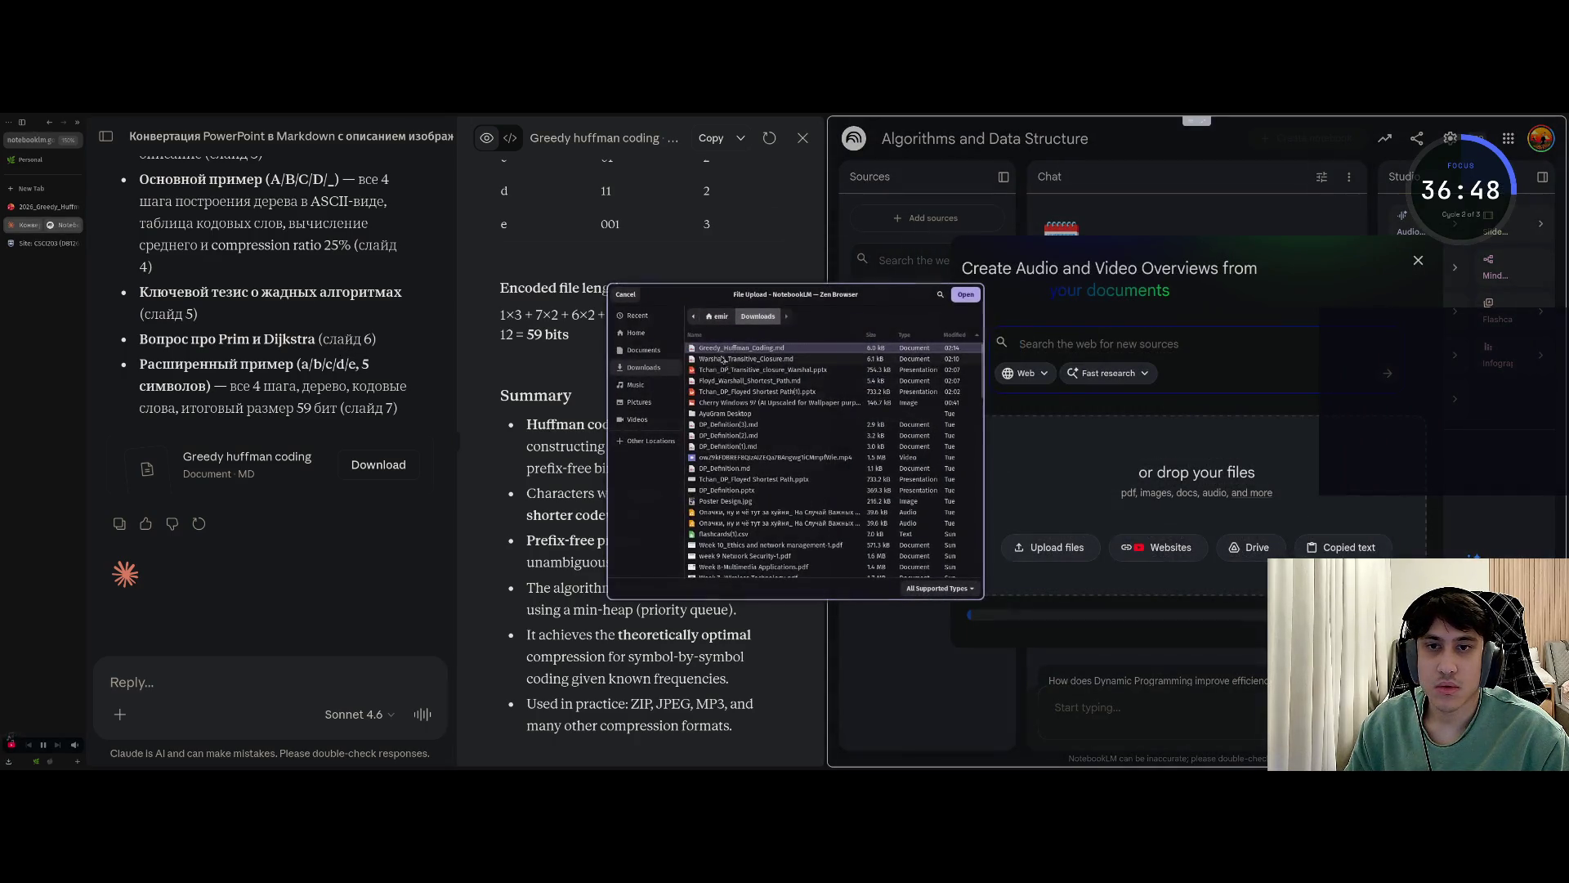
{"action": "left_click", "coordinate": [965, 294]}
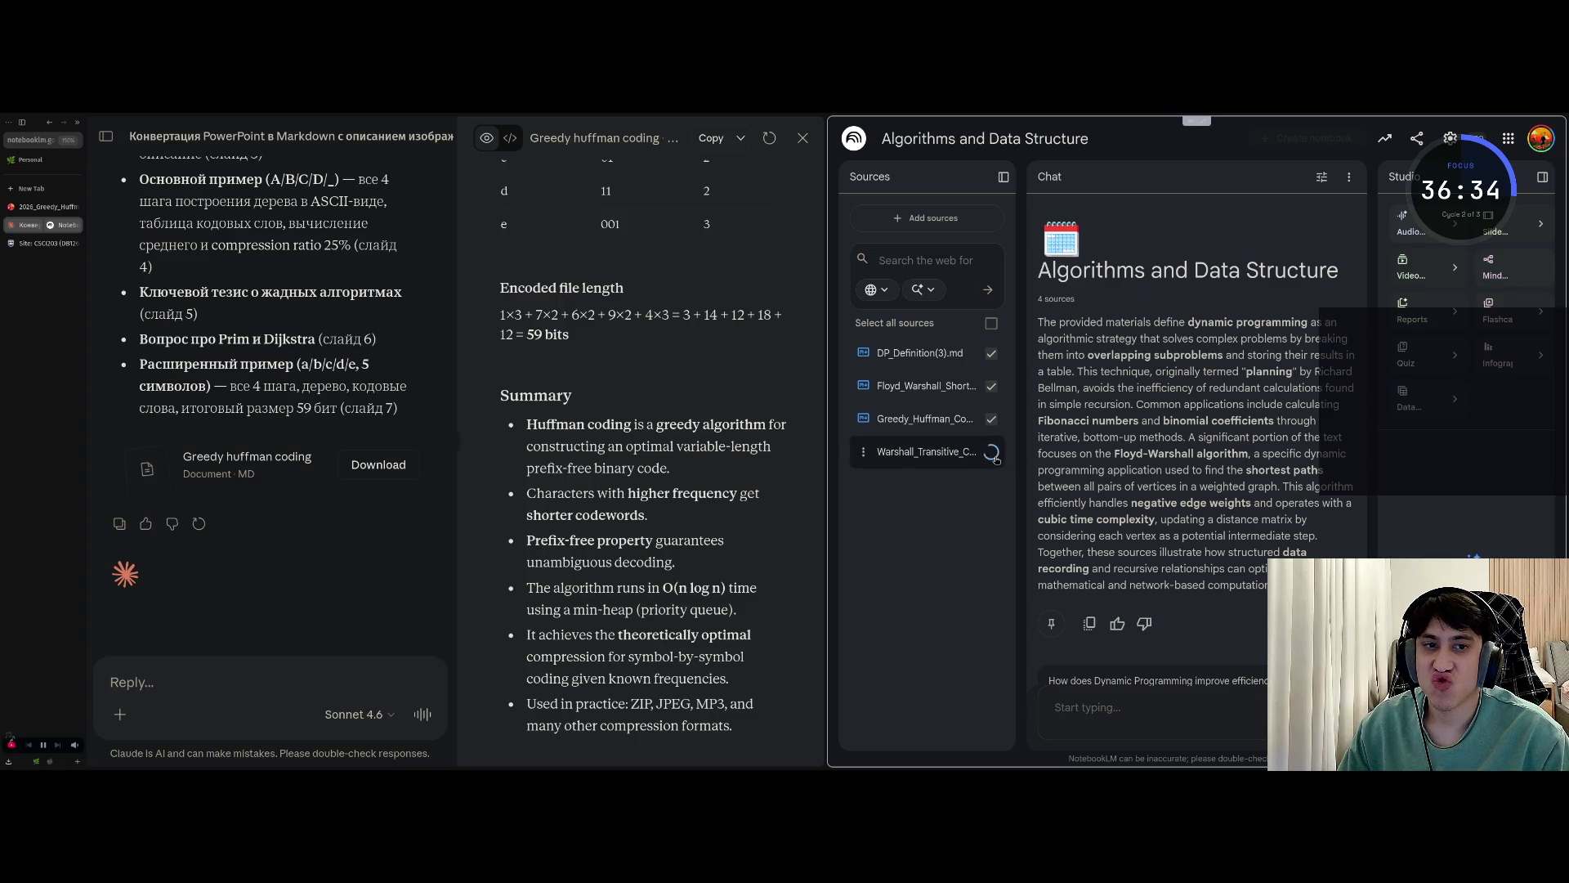
{"action": "left_click", "coordinate": [38, 207]}
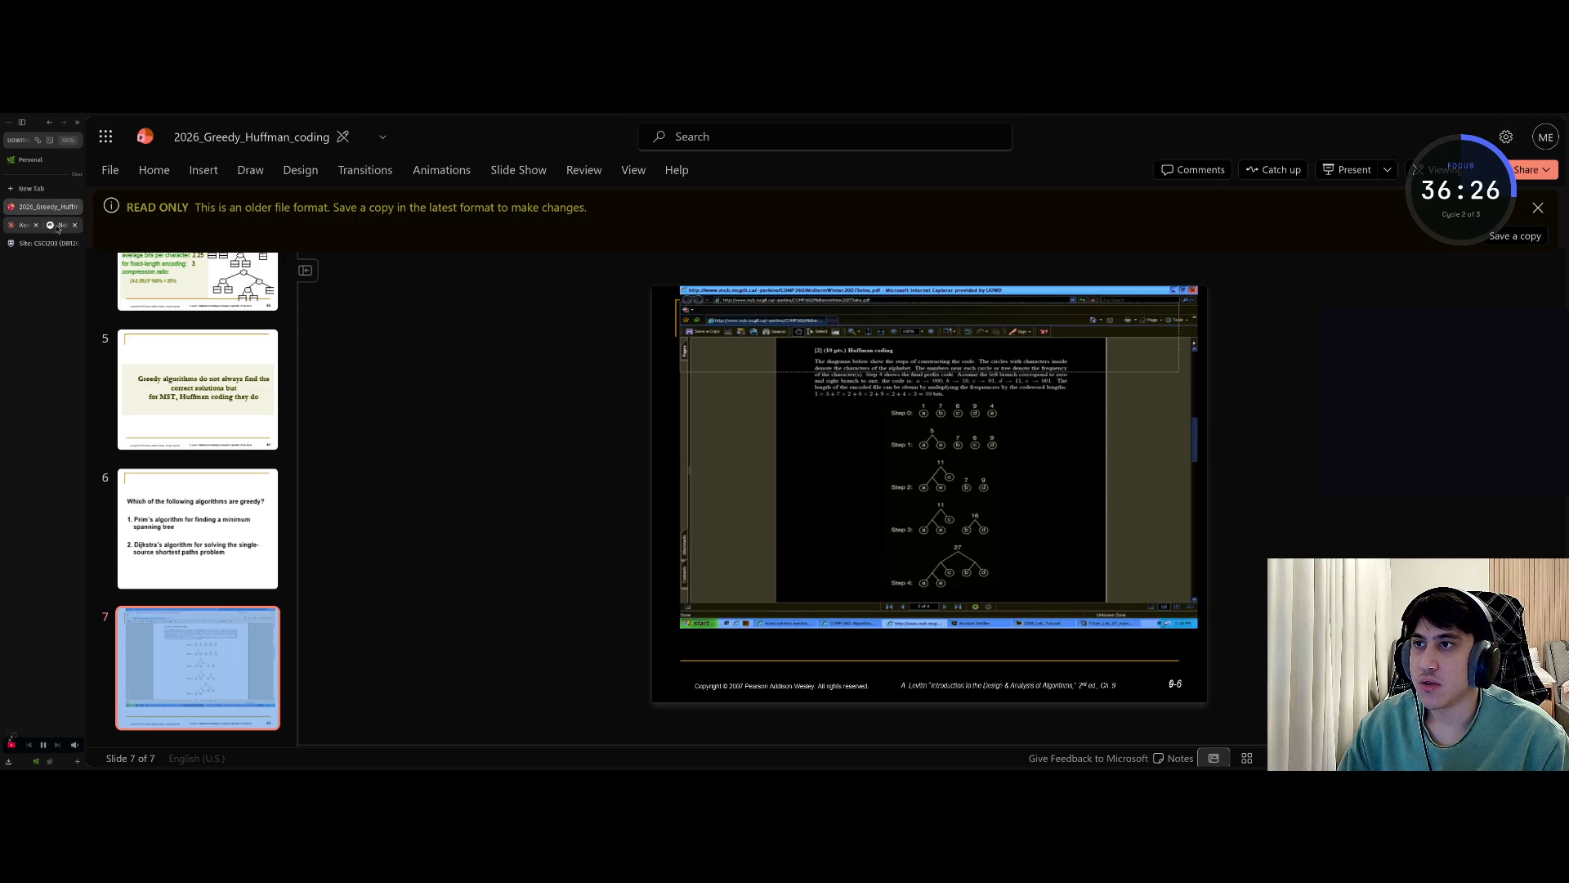
Glance at the Moodle course page and come back to the Claude and NotebookLM view.
{"action": "left_click", "coordinate": [57, 225]}
{"action": "scroll", "coordinate": [358, 319], "scroll_direction": "up", "scroll_amount": 5}
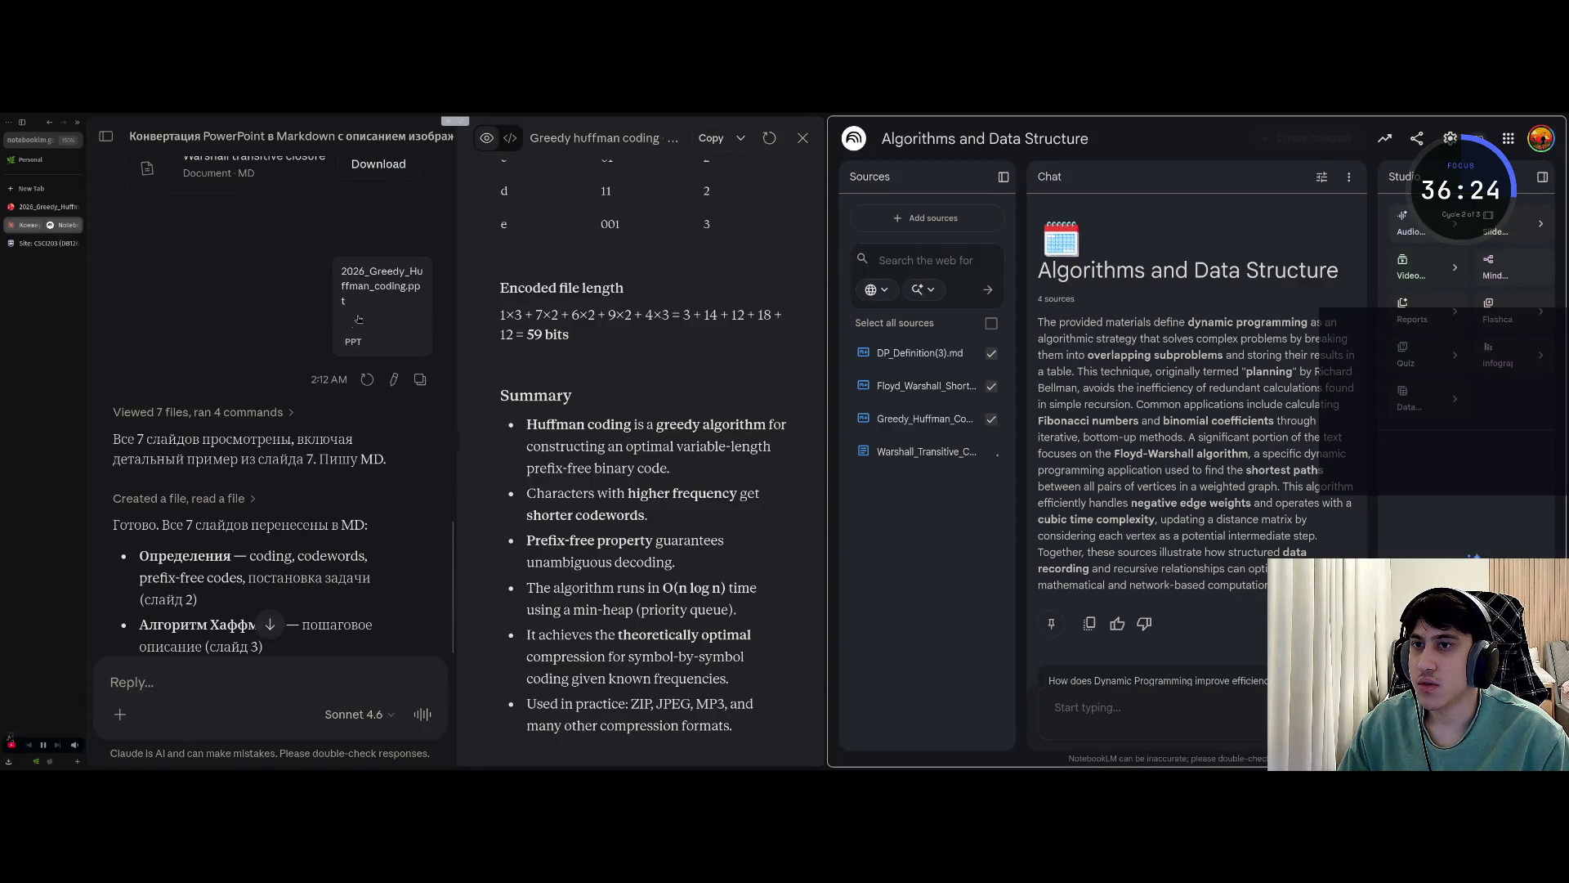
{"action": "left_click", "coordinate": [27, 243]}
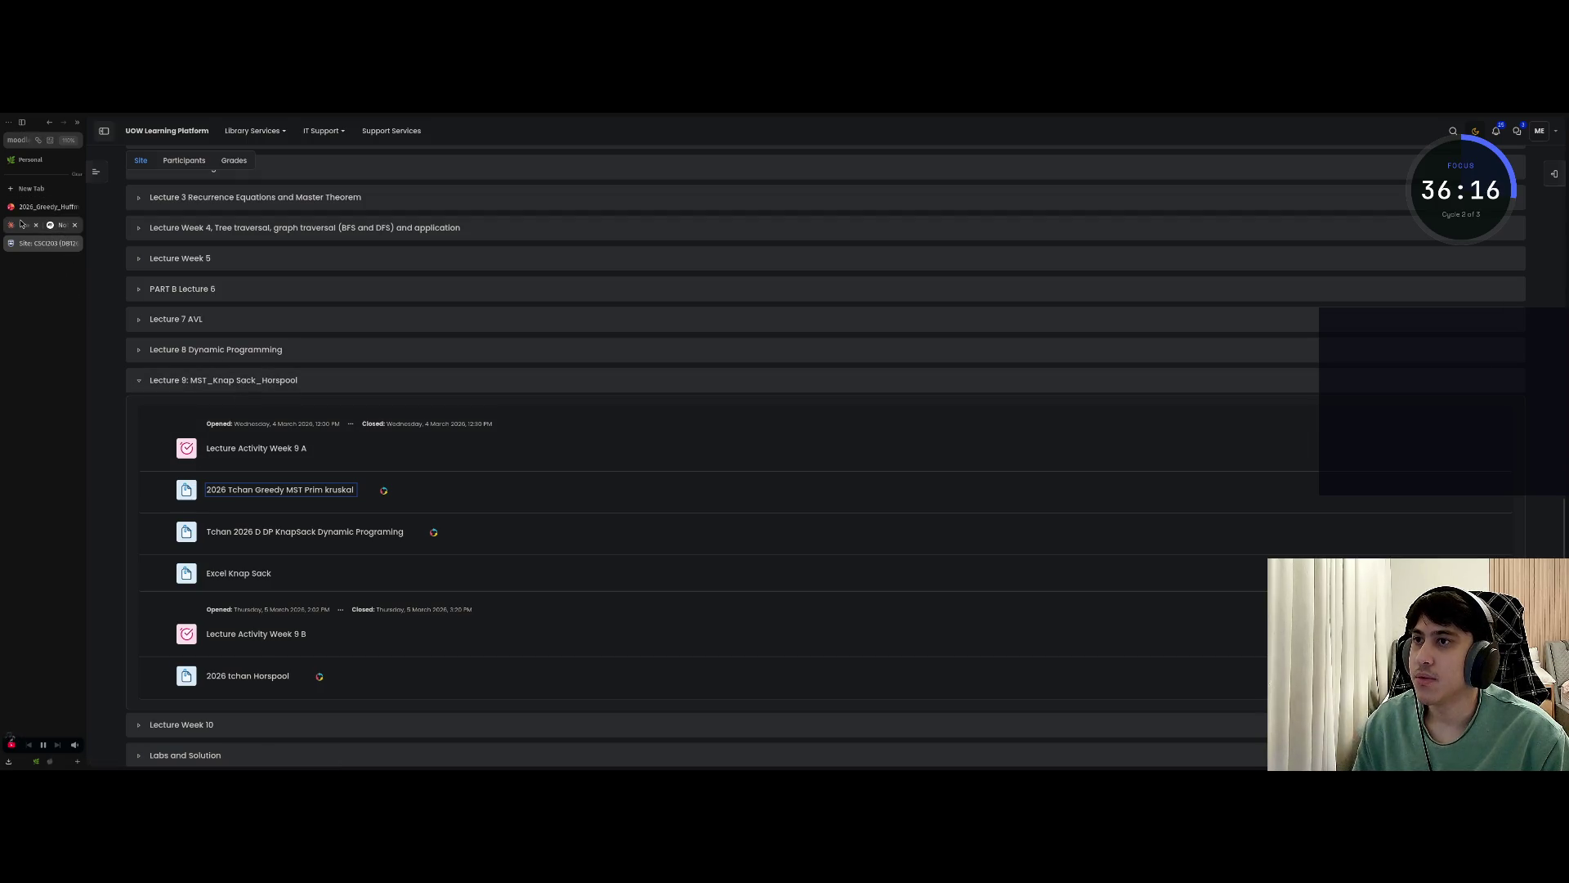
{"action": "left_click", "coordinate": [22, 224]}
Attach 2026_Tchan_Greedy_MST_Prim_kruskal.ppt to the Claude message for conversion.
{"action": "left_click", "coordinate": [120, 716]}
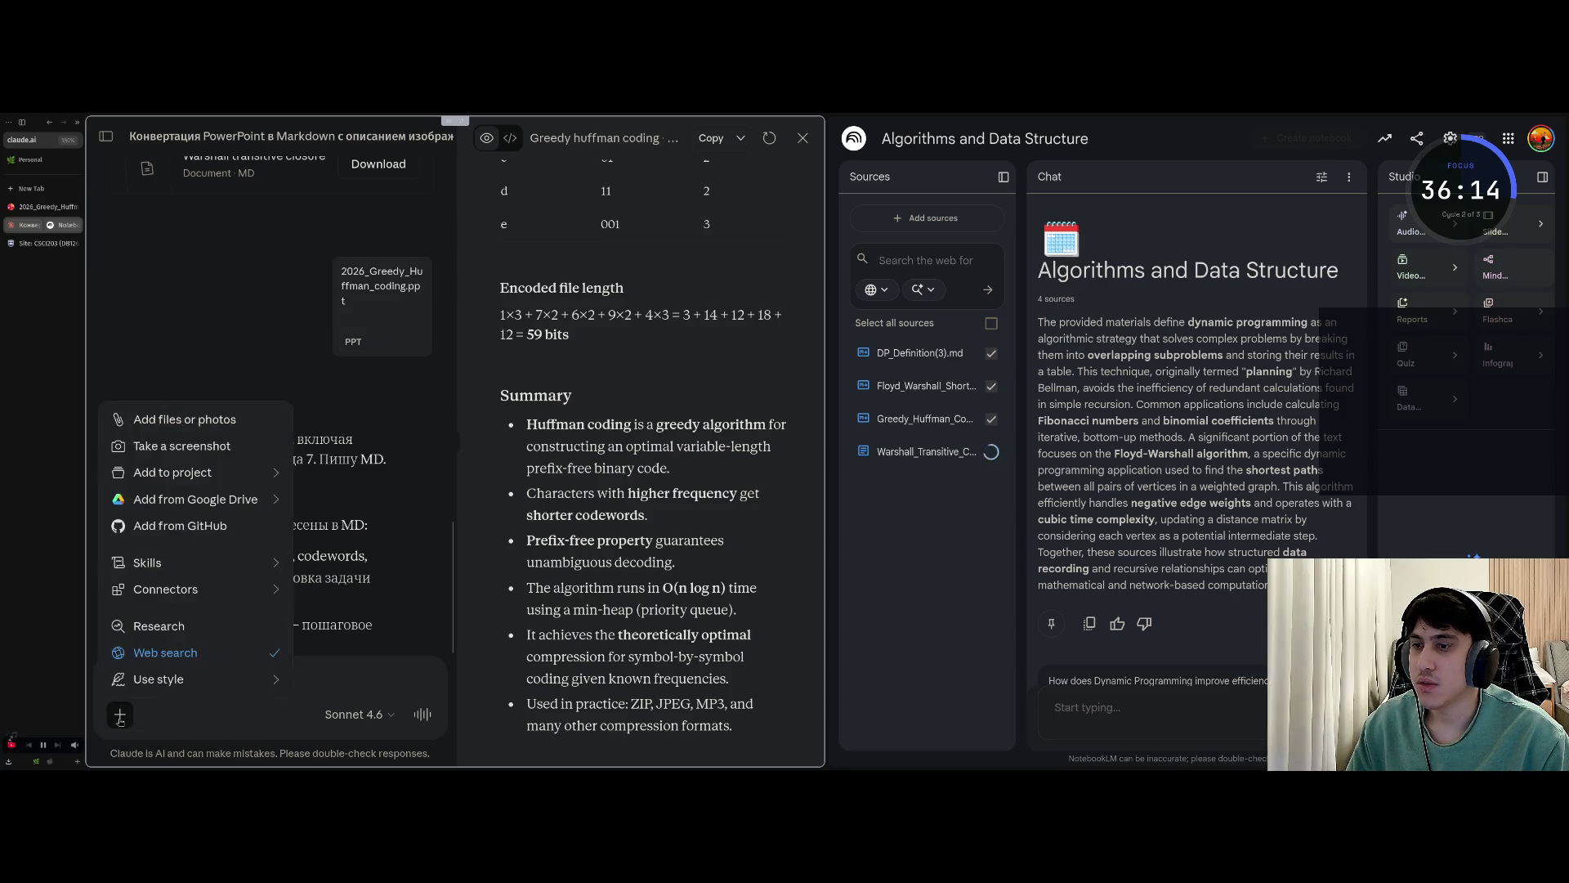
{"action": "left_click", "coordinate": [163, 419]}
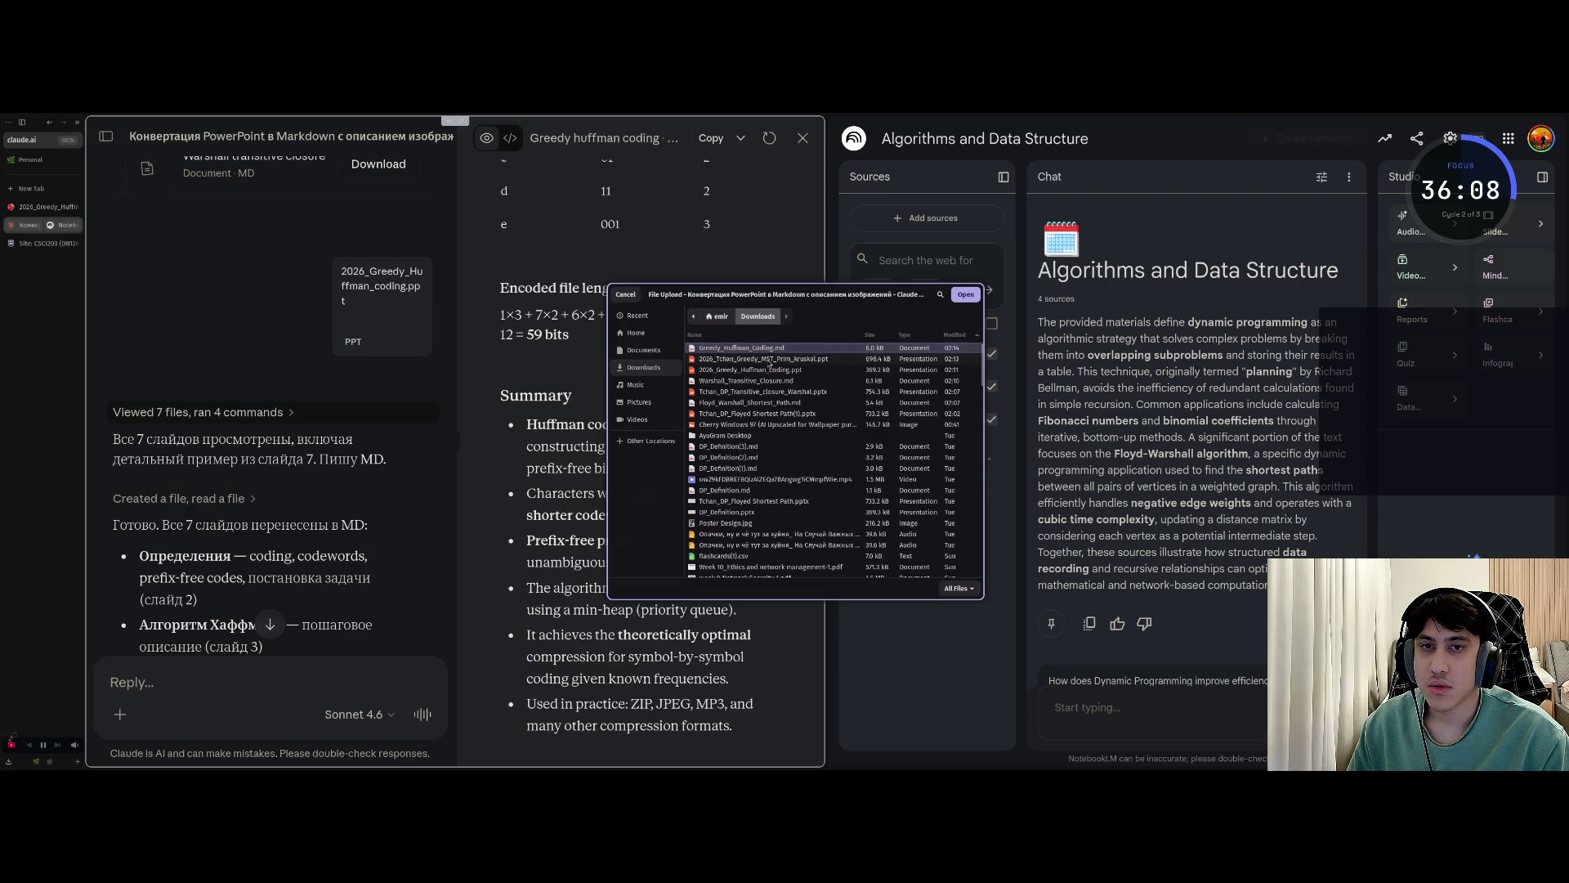
{"action": "left_click", "coordinate": [769, 361]}
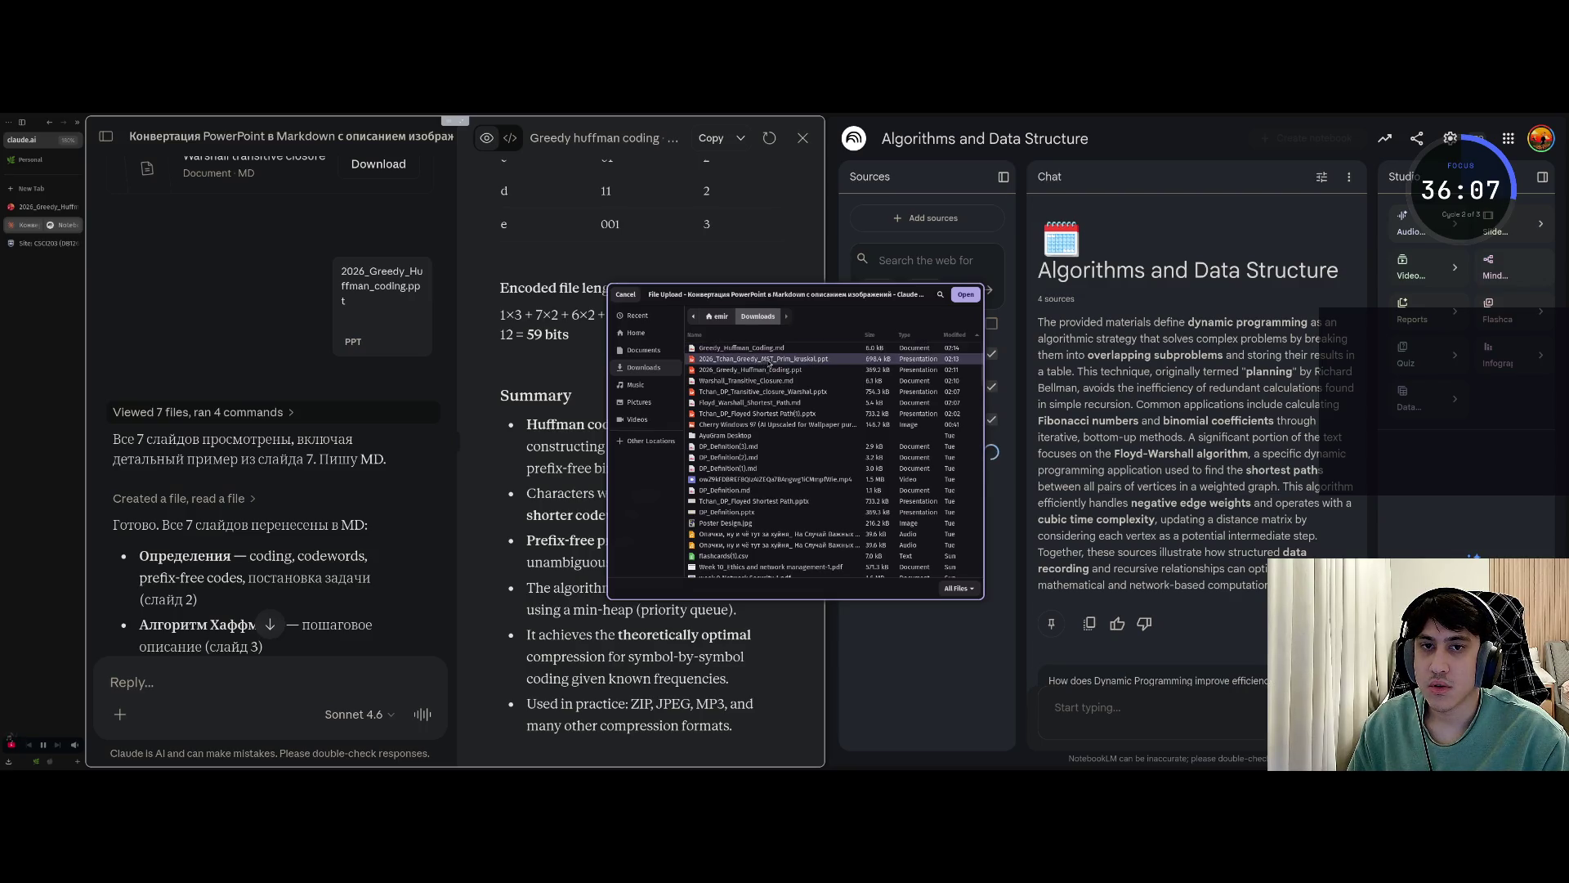
{"action": "left_click", "coordinate": [968, 296]}
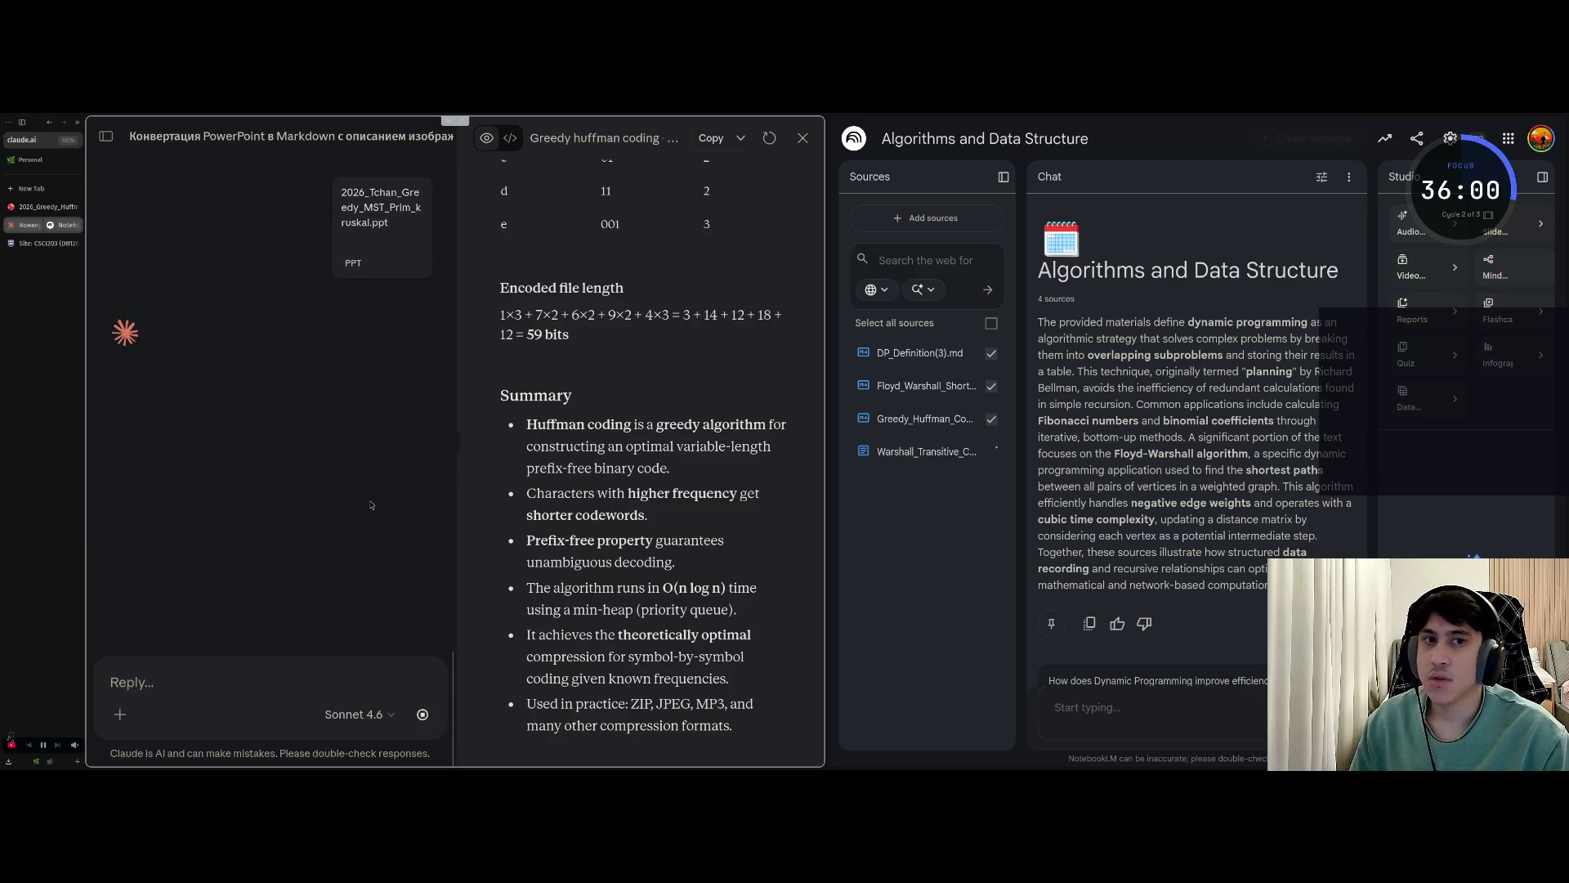
{"action": "left_click", "coordinate": [34, 245]}
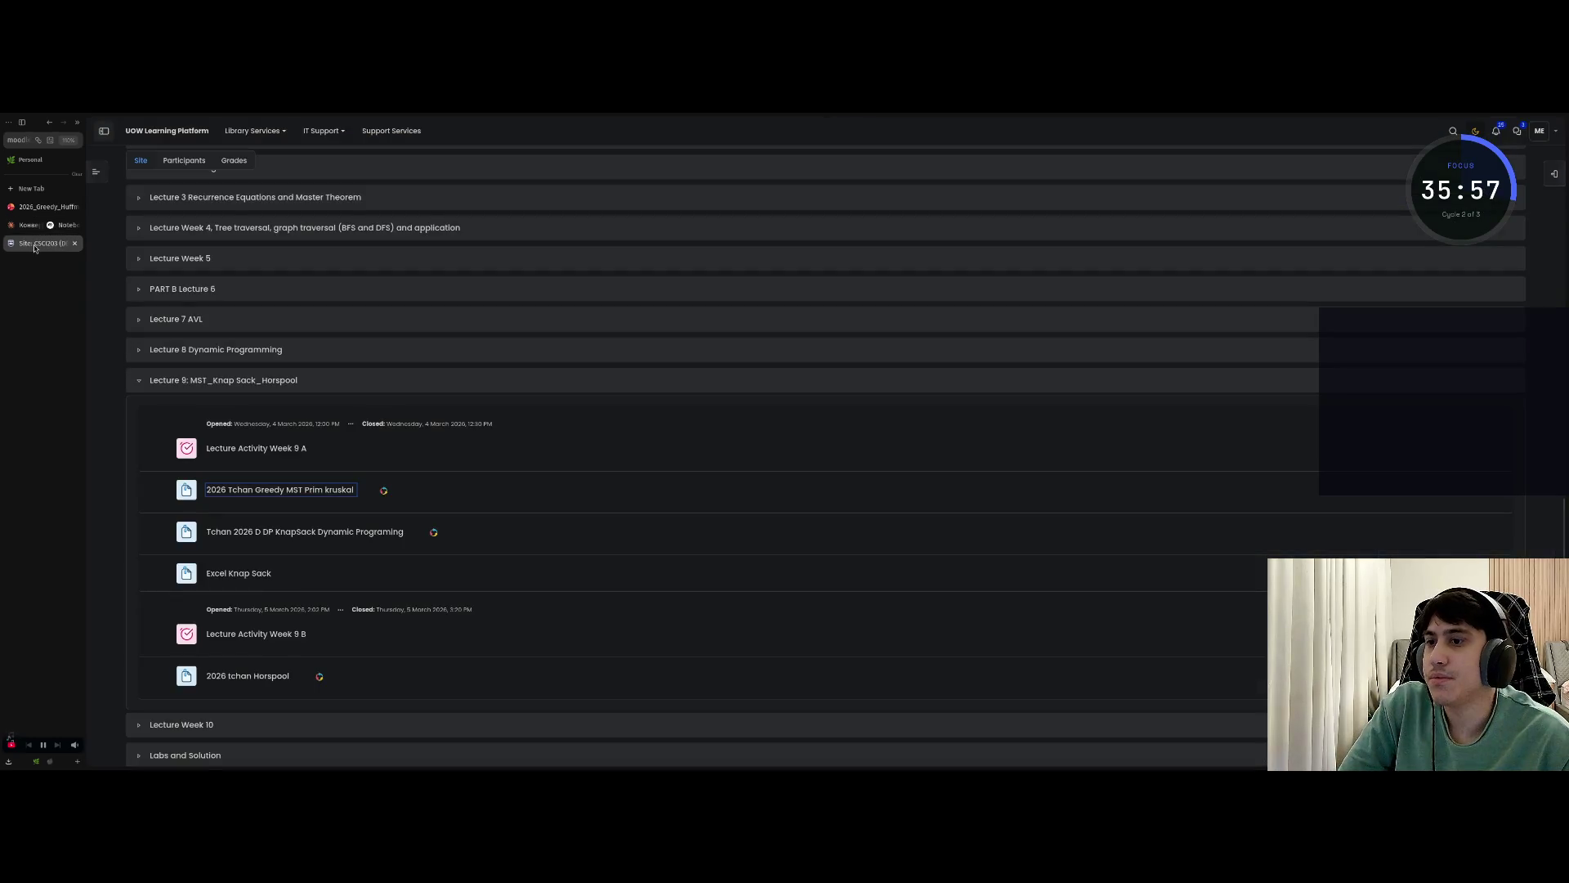
Download the KnapSack dynamic programming lecture from Moodle and upload it to PowerPoint for the web.
{"action": "left_click", "coordinate": [251, 537]}
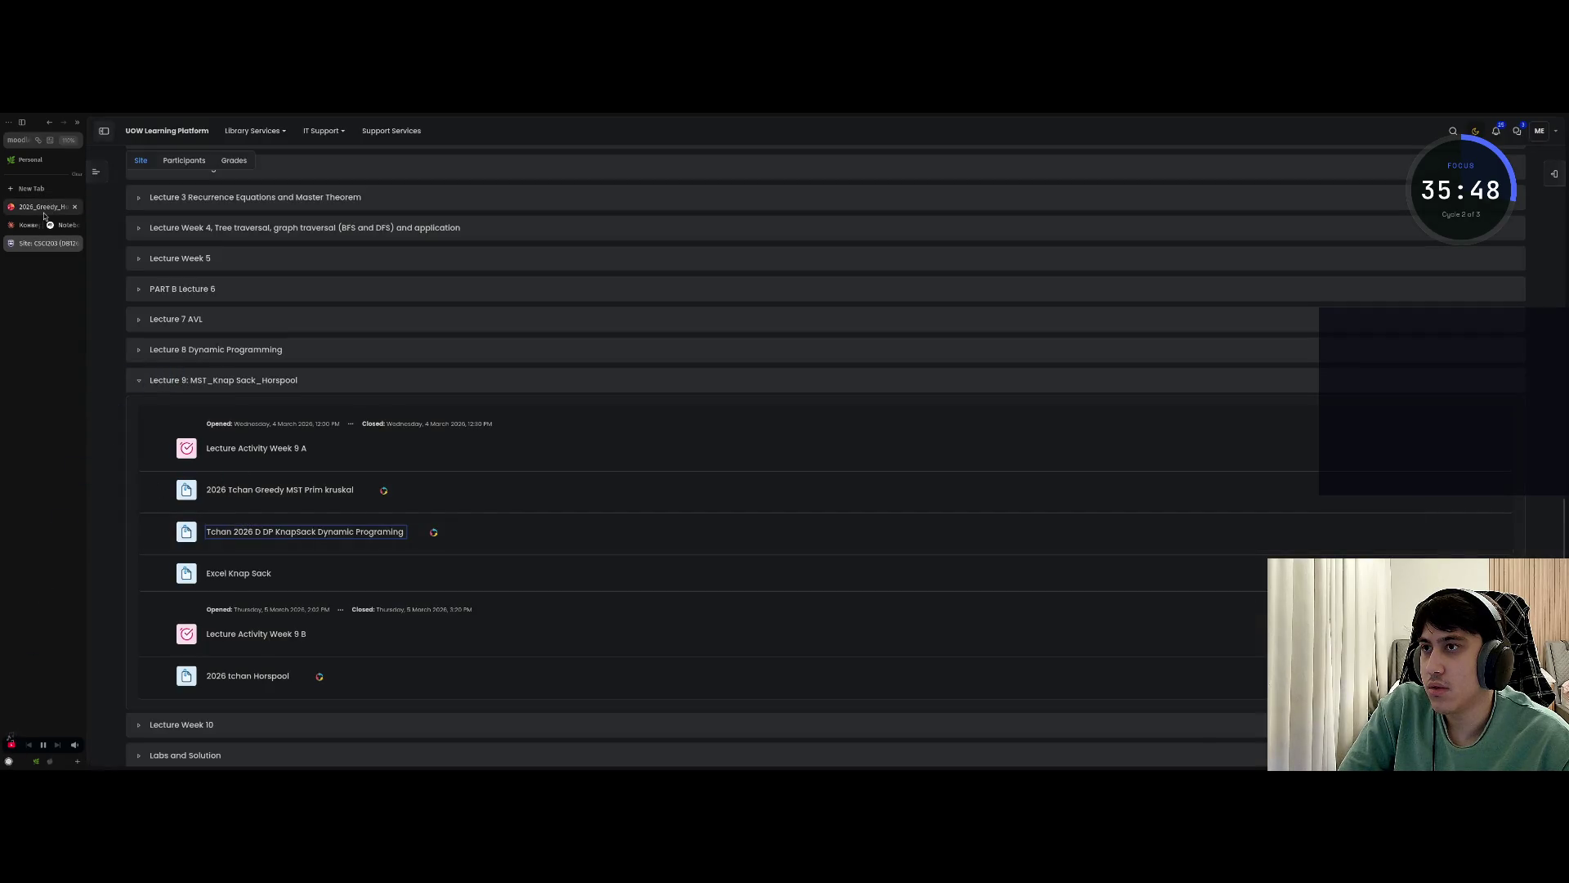
{"action": "left_click", "coordinate": [44, 209]}
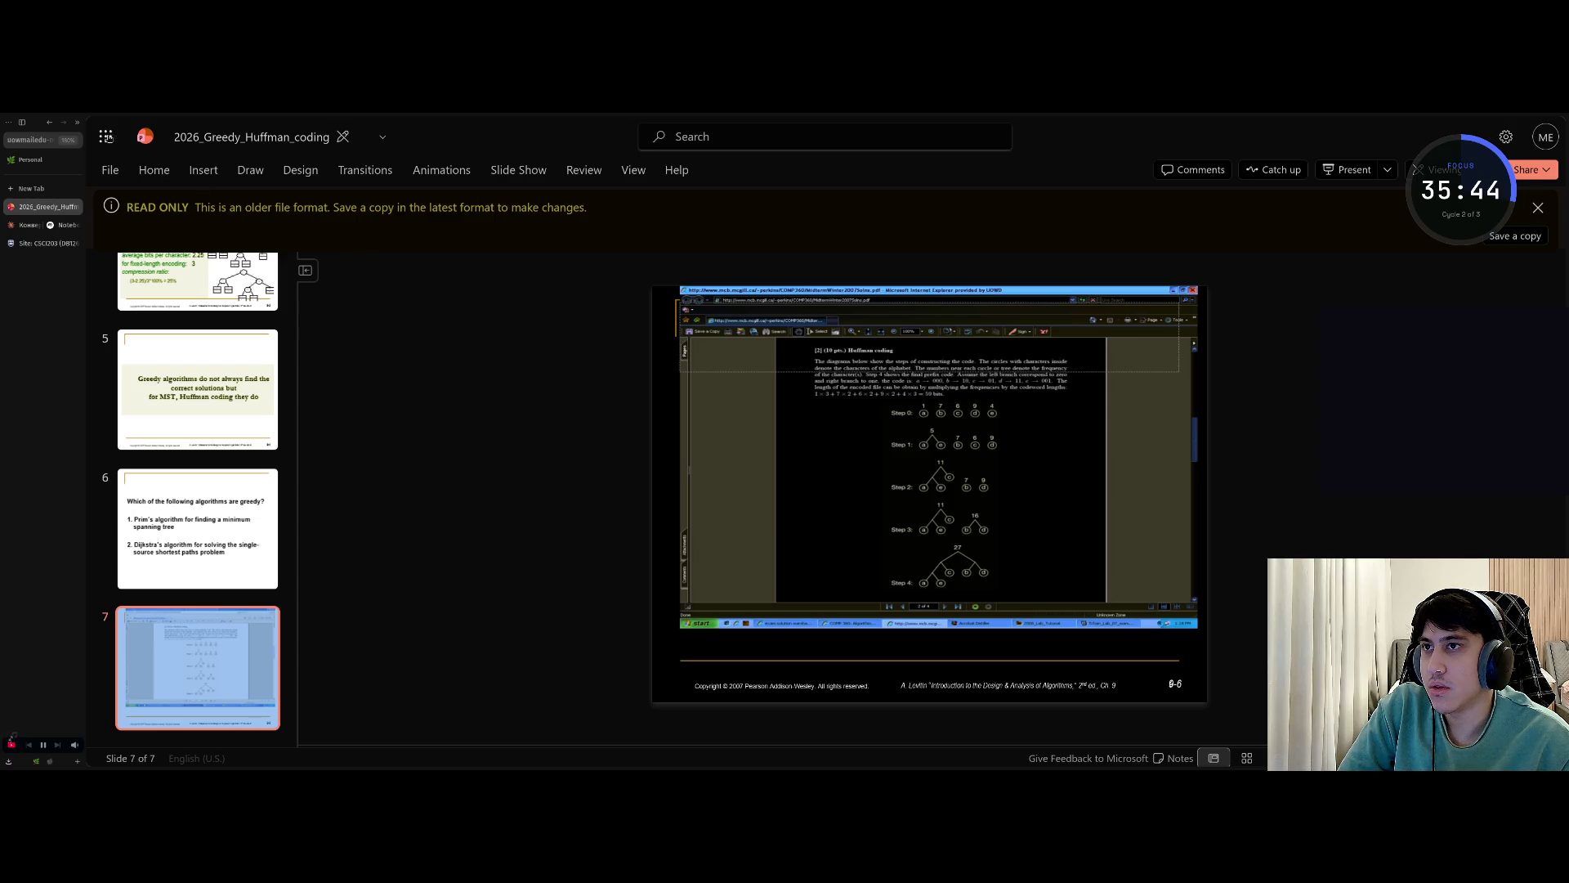
{"action": "left_click", "coordinate": [145, 137]}
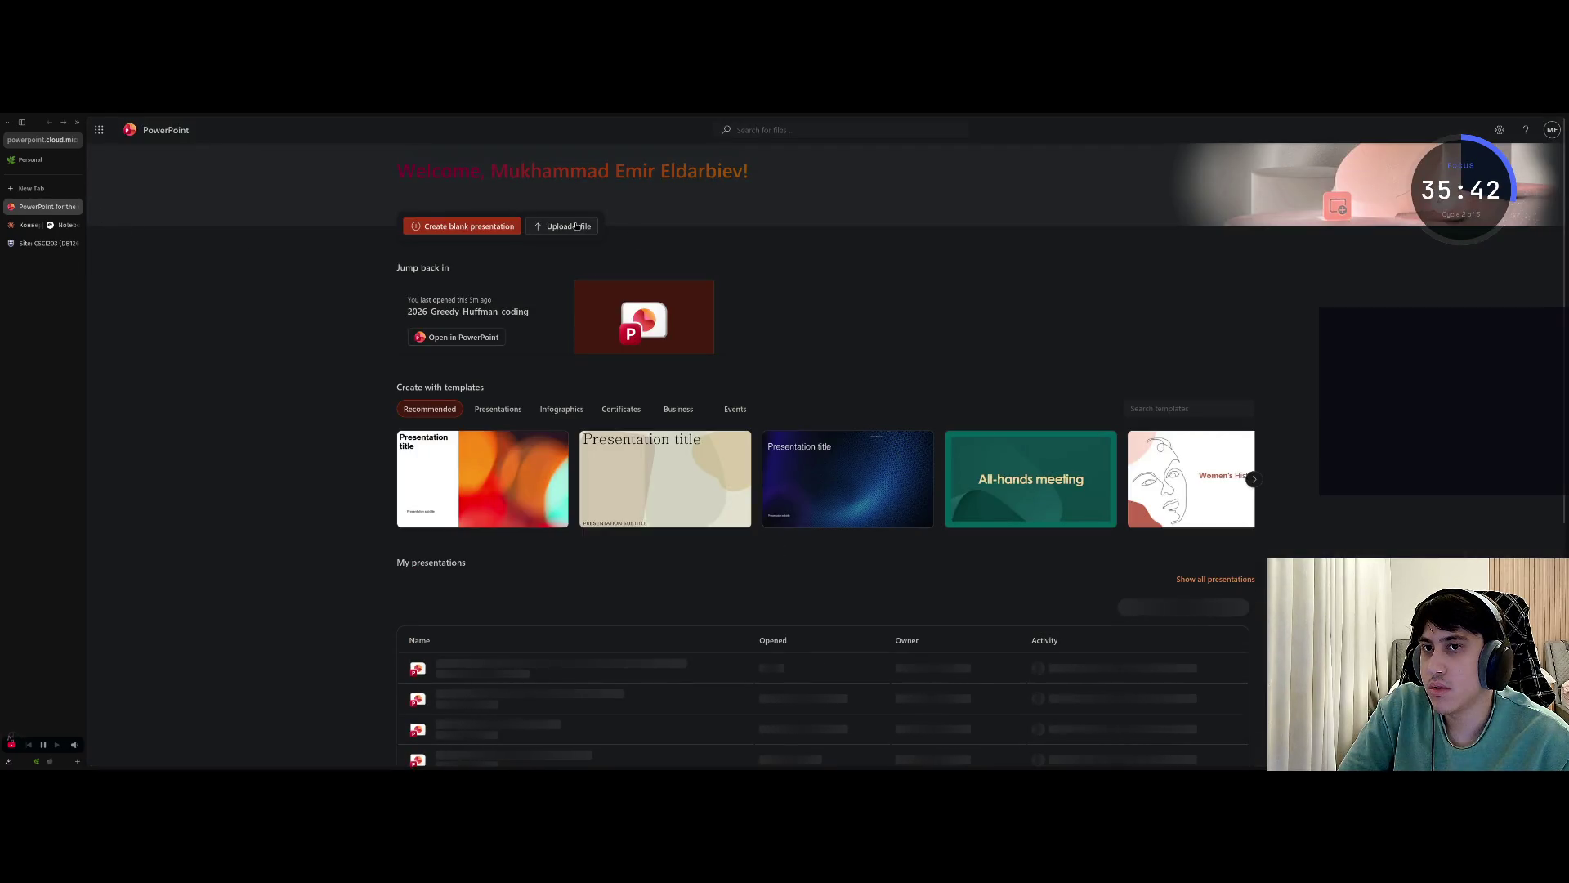
{"action": "left_click", "coordinate": [577, 227]}
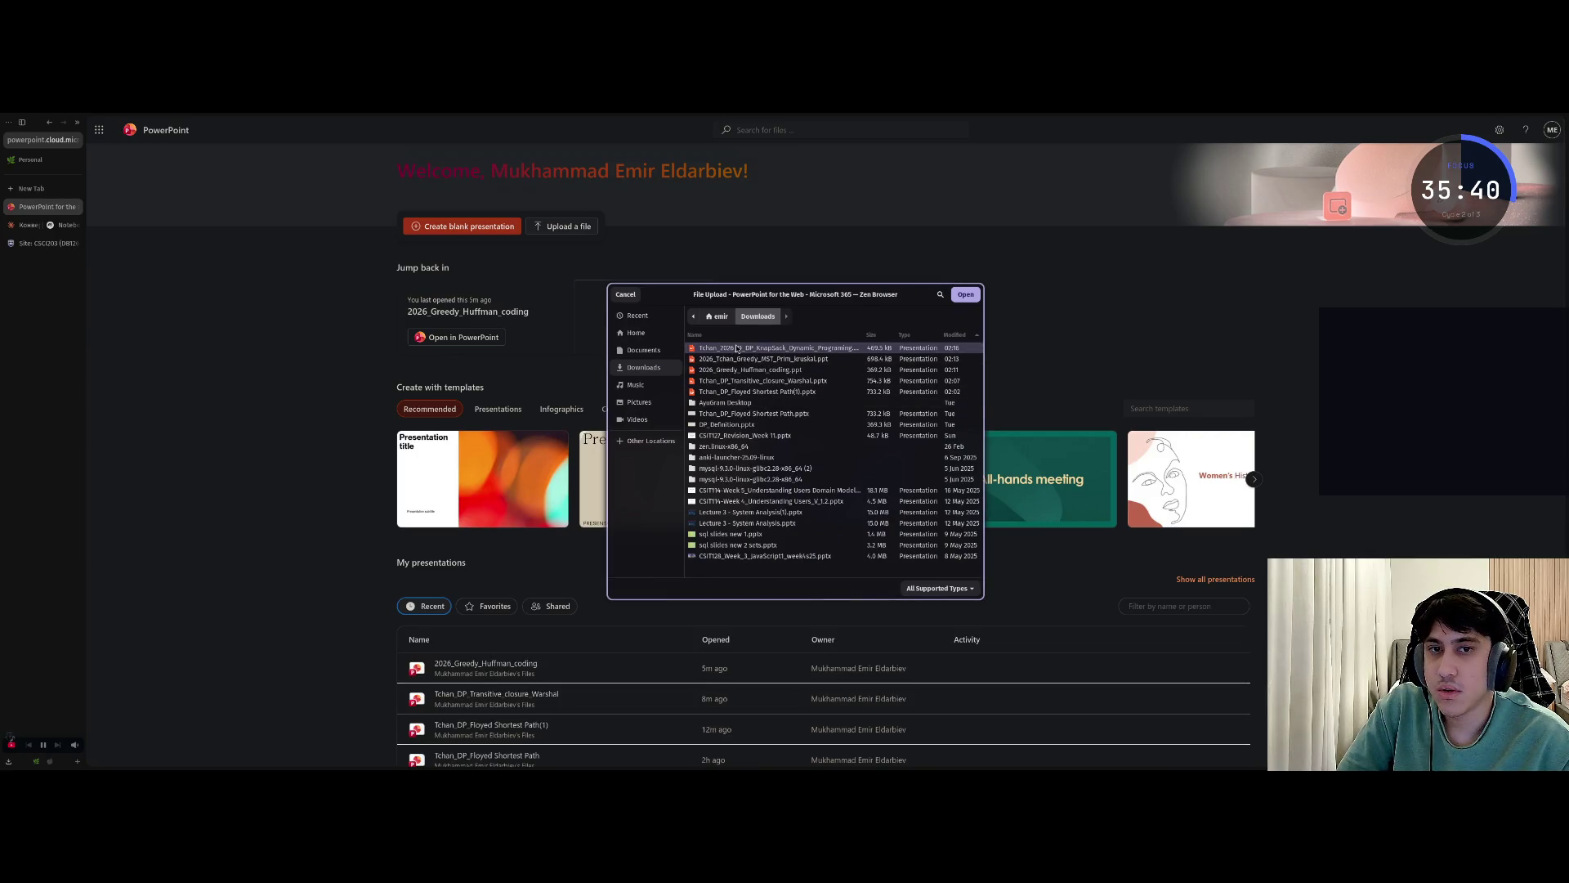
{"action": "left_click", "coordinate": [969, 296]}
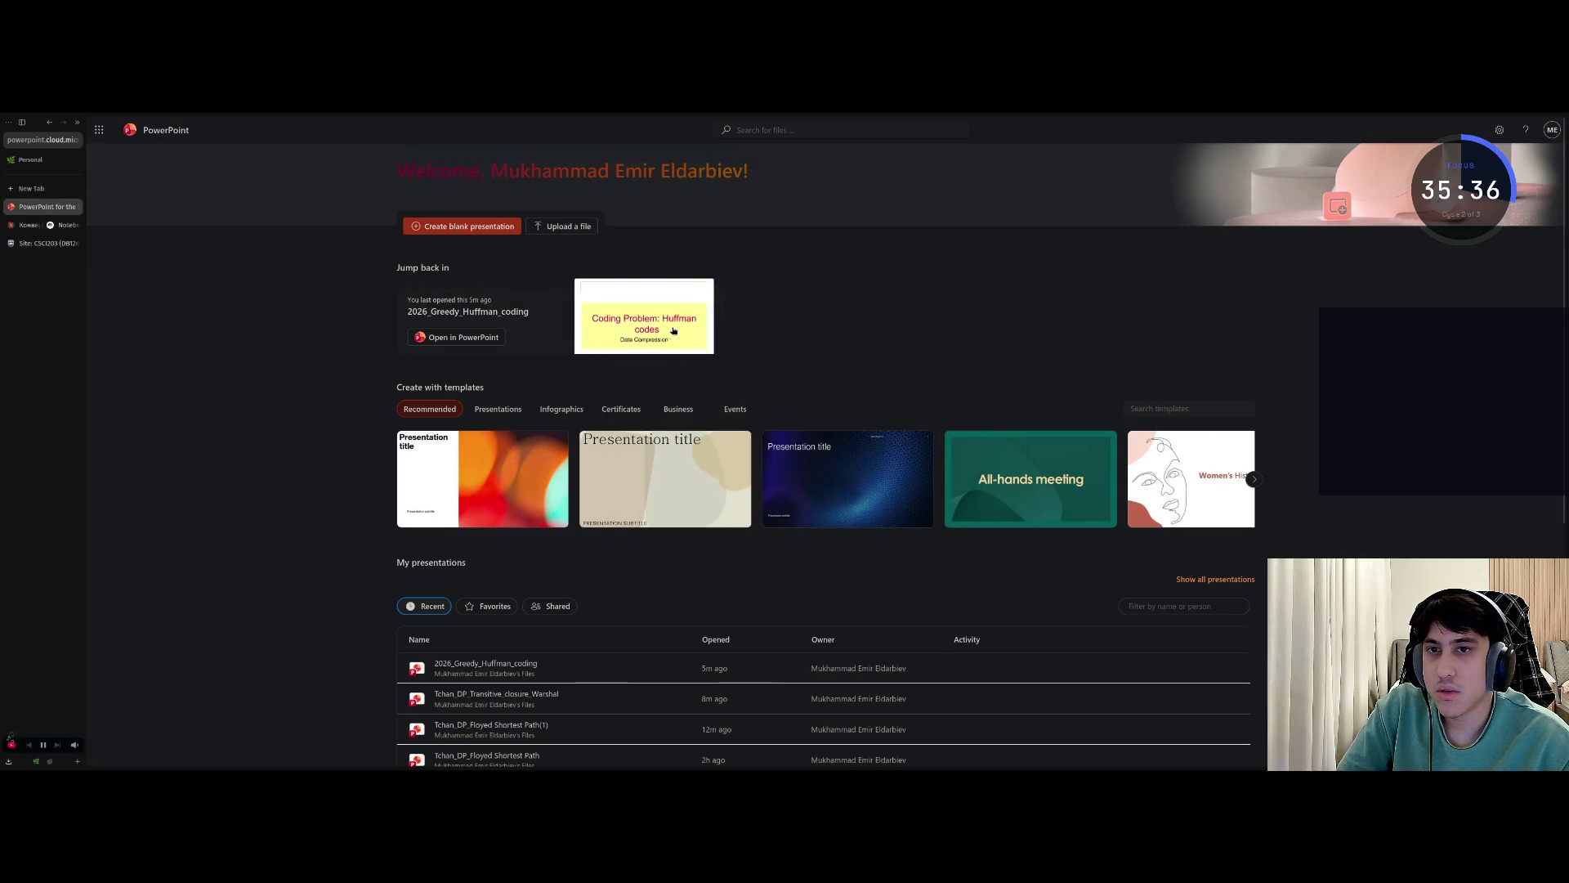
{"action": "left_click", "coordinate": [24, 226]}
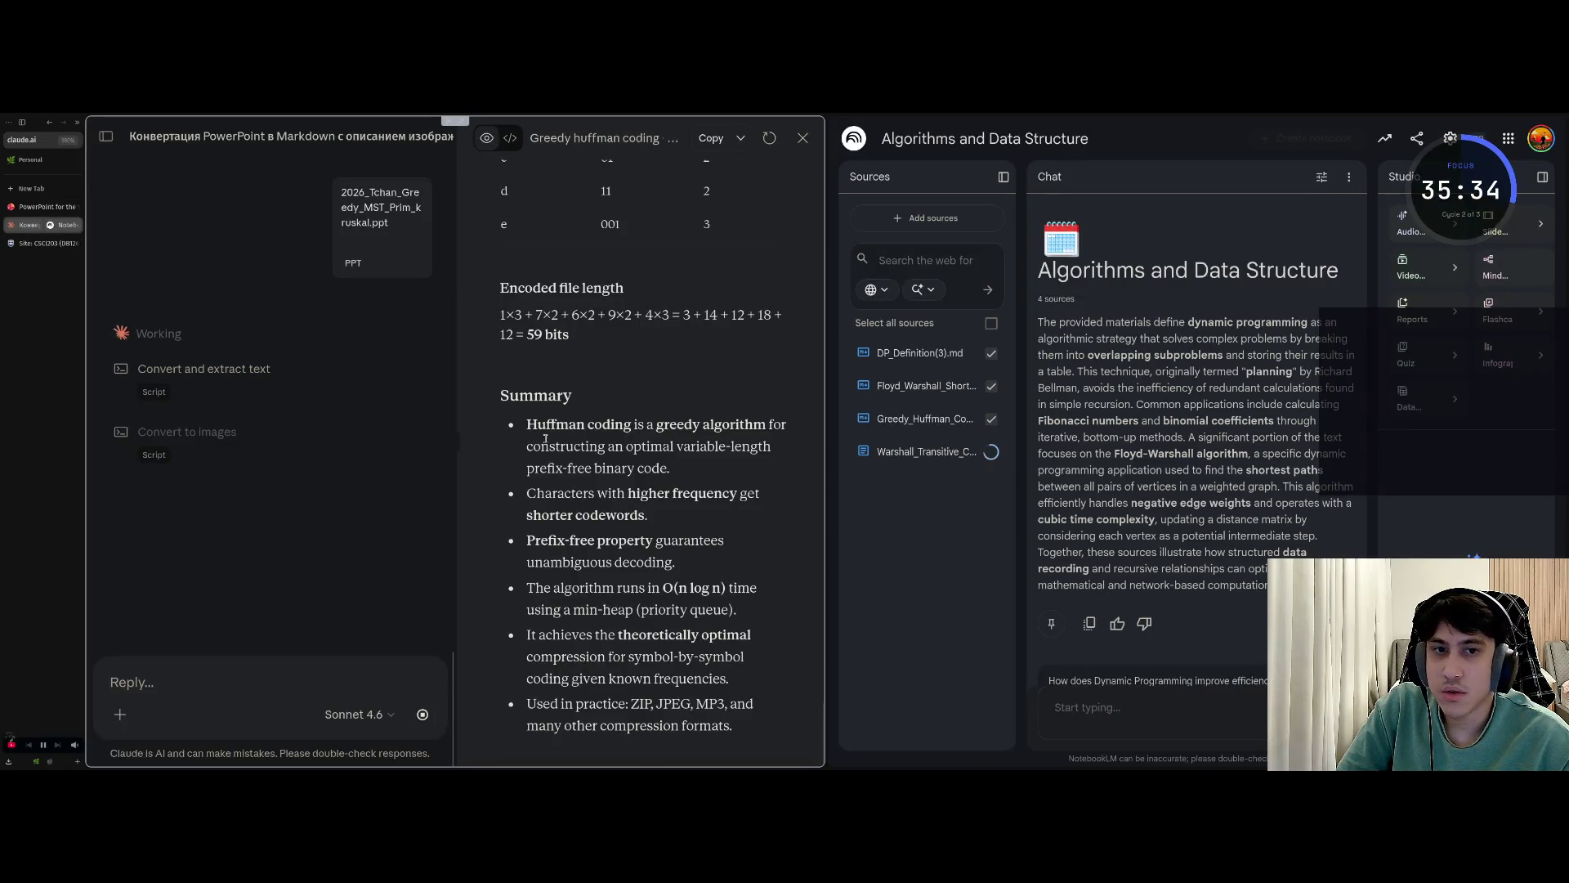
Read through the Greedy_Huffman_Coding.md source in NotebookLM, then close the source viewer.
{"action": "left_click", "coordinate": [932, 418]}
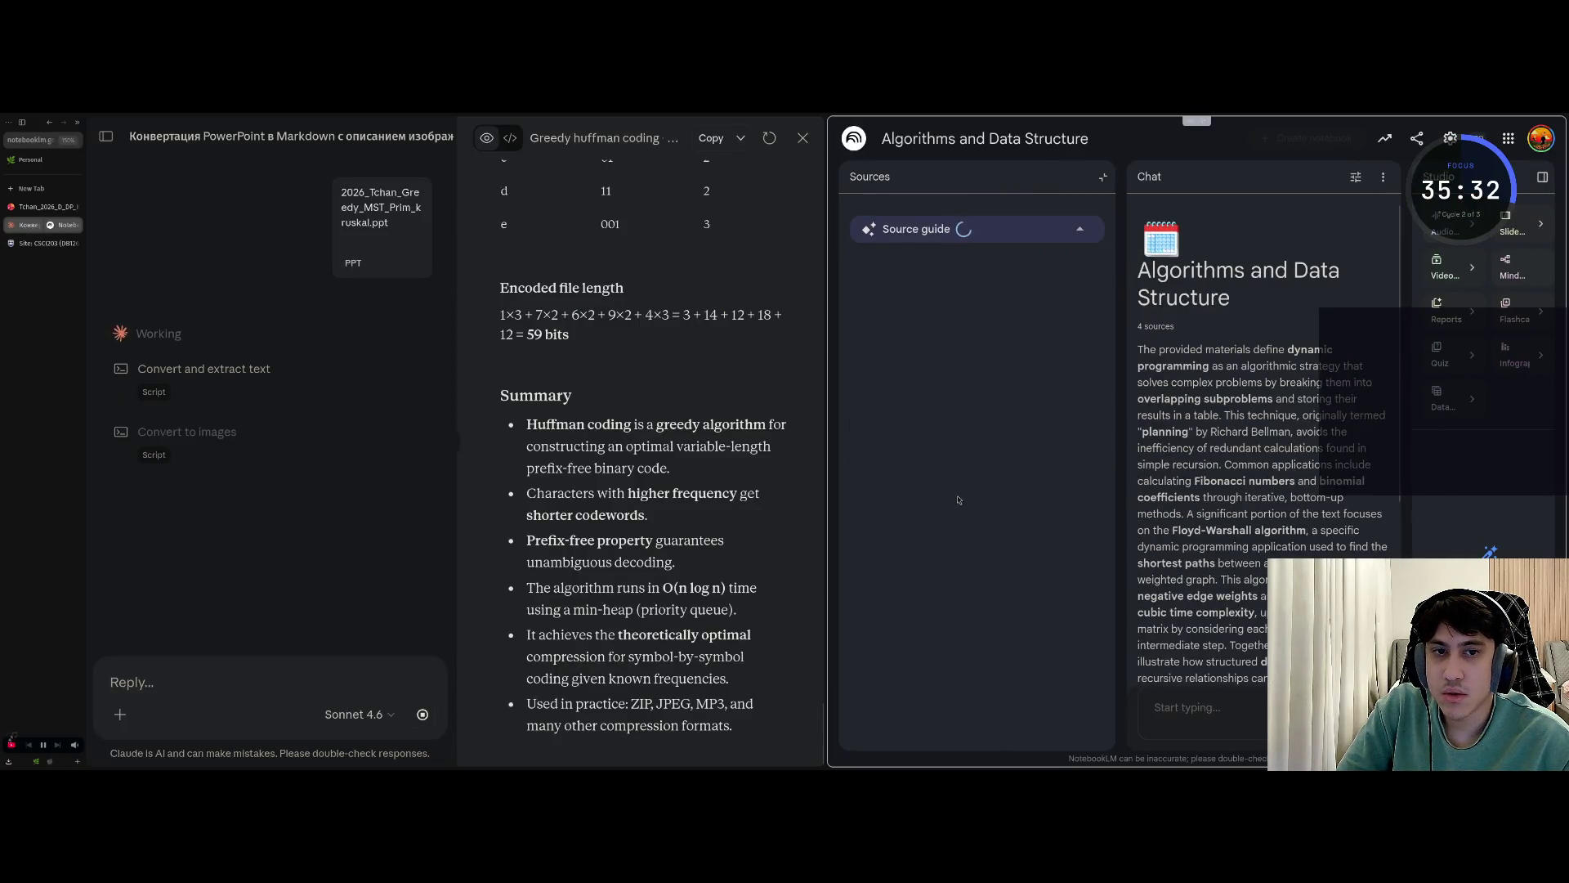
{"action": "scroll", "coordinate": [978, 577], "scroll_direction": "down", "scroll_amount": 5}
{"action": "scroll", "coordinate": [977, 577], "scroll_direction": "down", "scroll_amount": 10}
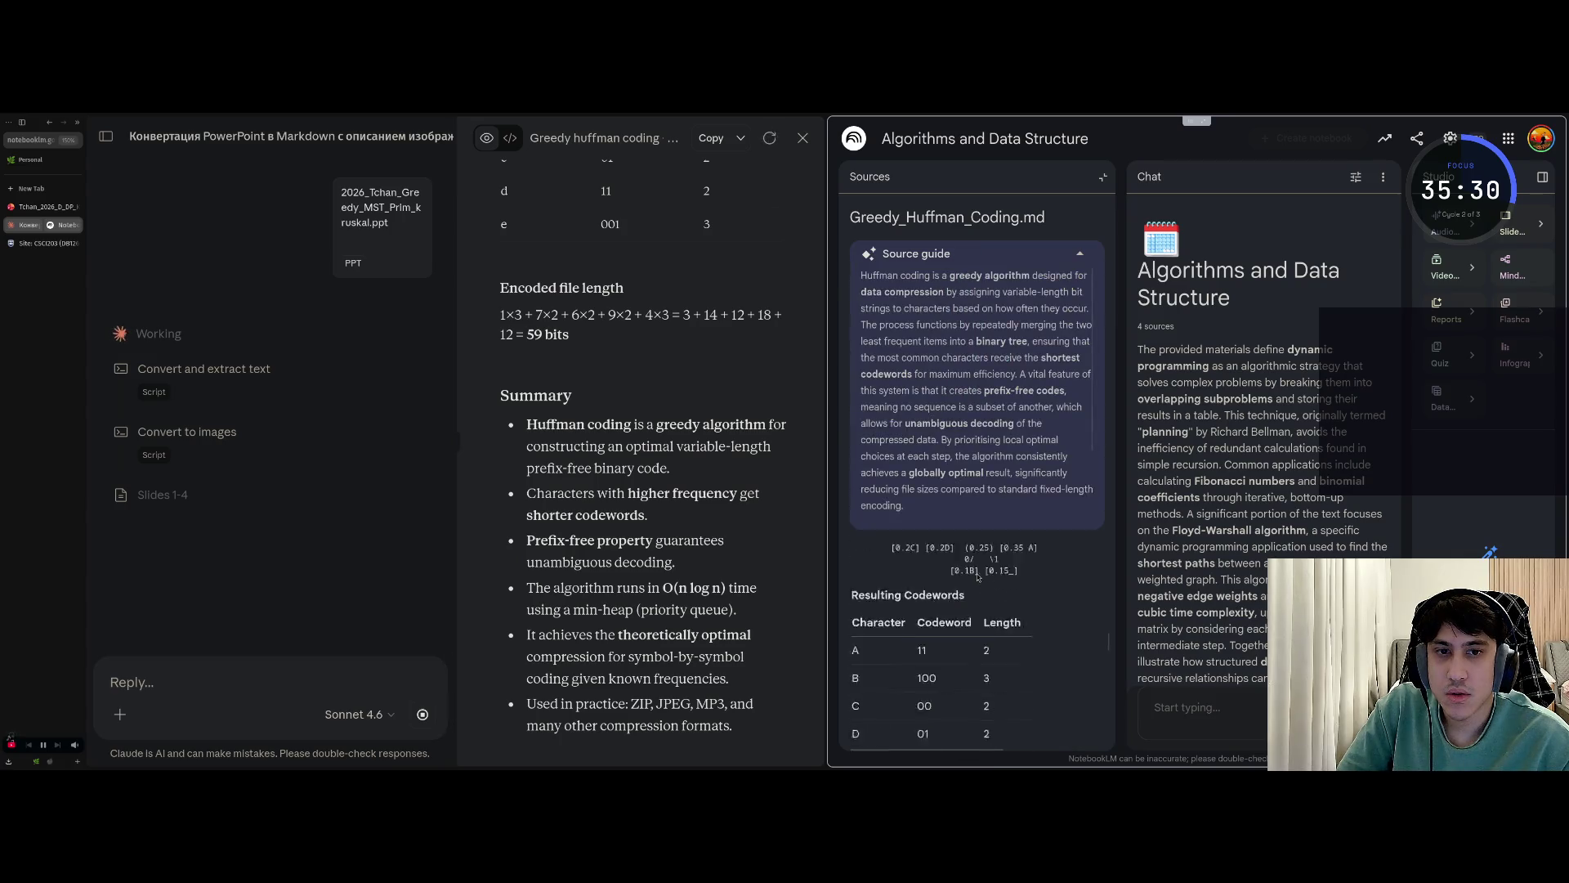
{"action": "scroll", "coordinate": [968, 583], "scroll_direction": "down", "scroll_amount": 10}
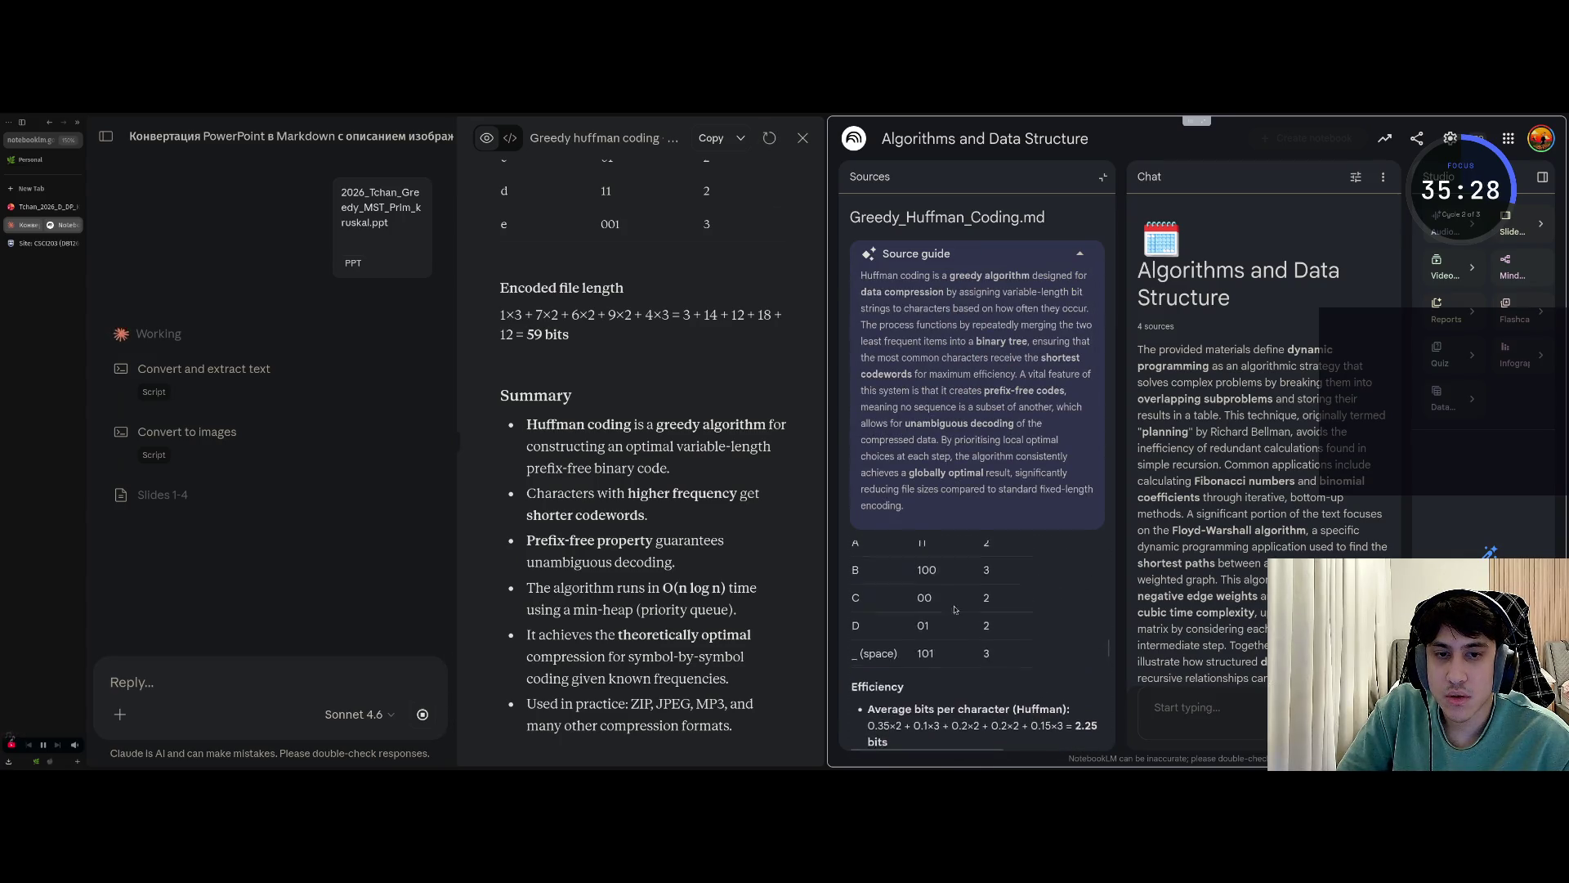
{"action": "scroll", "coordinate": [867, 656], "scroll_direction": "down", "scroll_amount": 10}
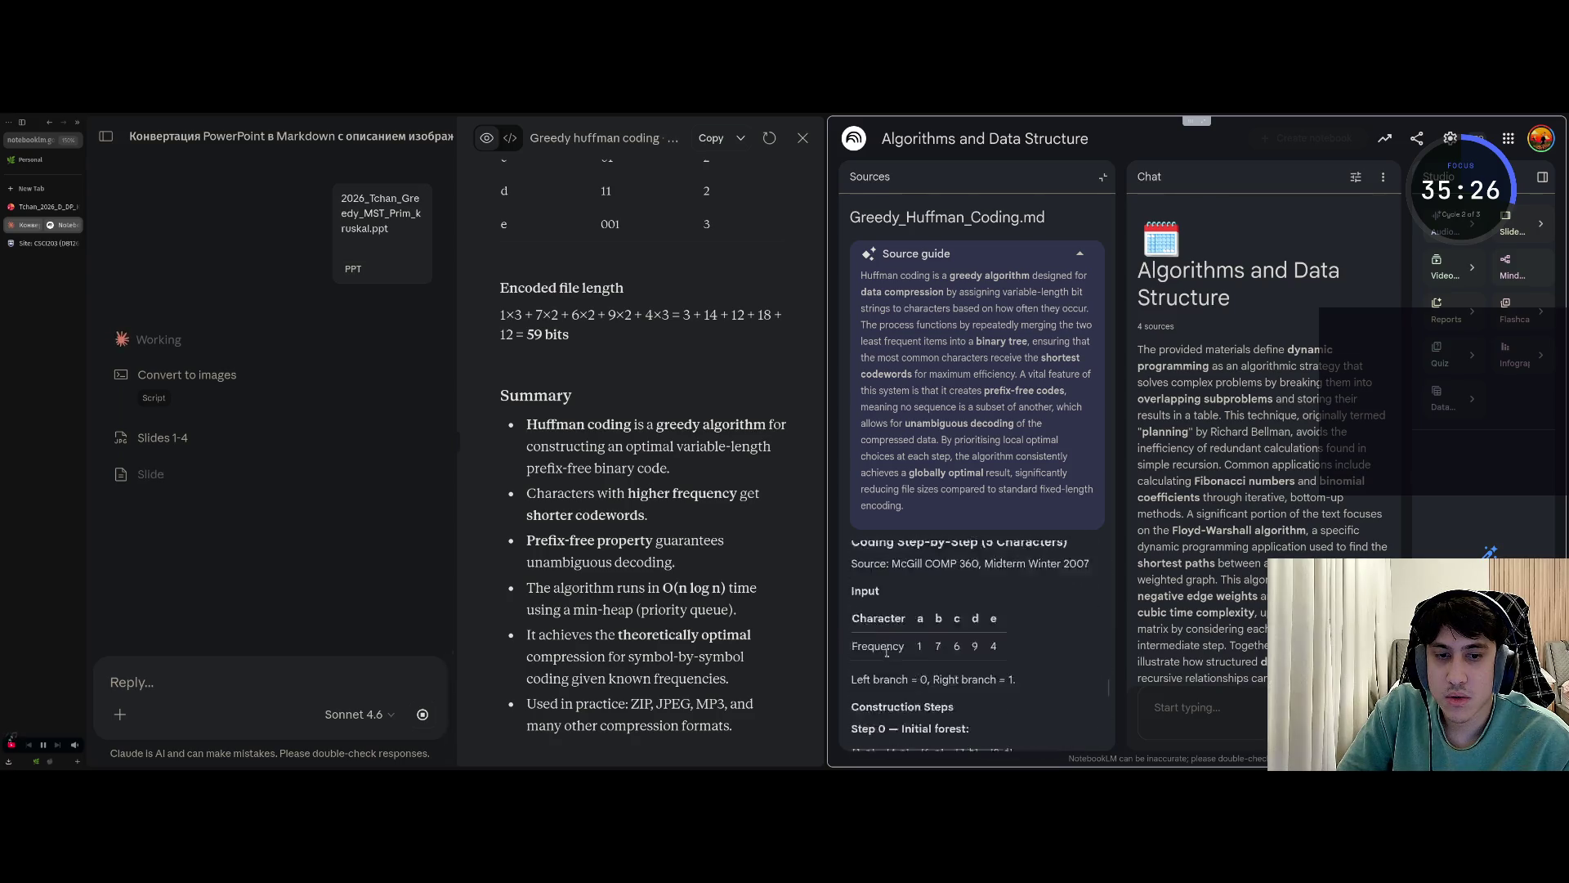
{"action": "left_click", "coordinate": [1084, 253]}
{"action": "left_click", "coordinate": [1103, 177]}
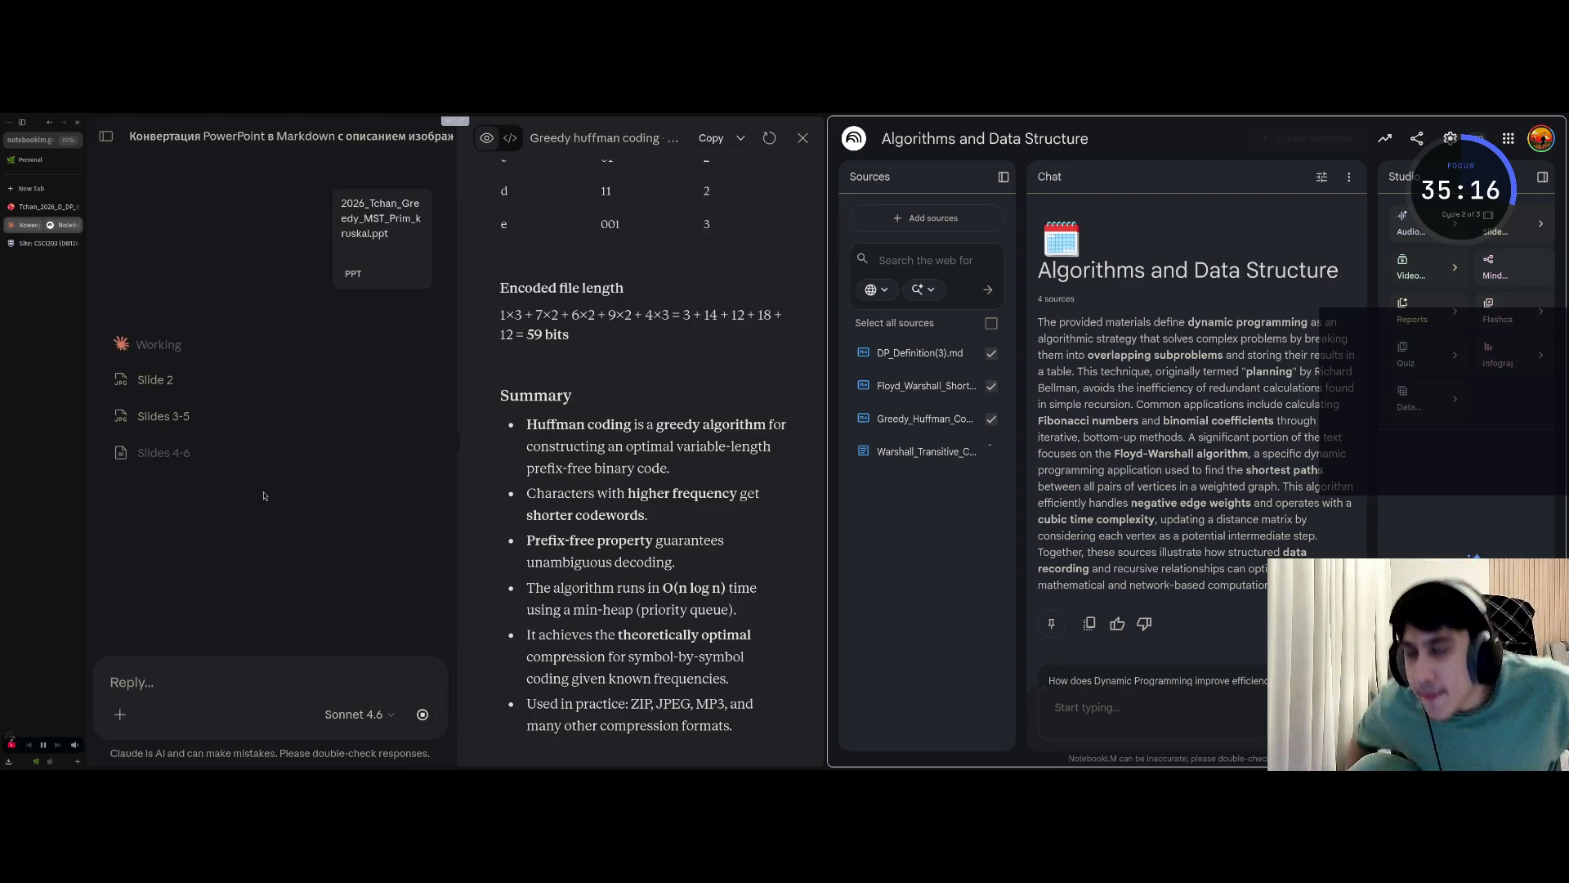
{"action": "left_click", "coordinate": [45, 245]}
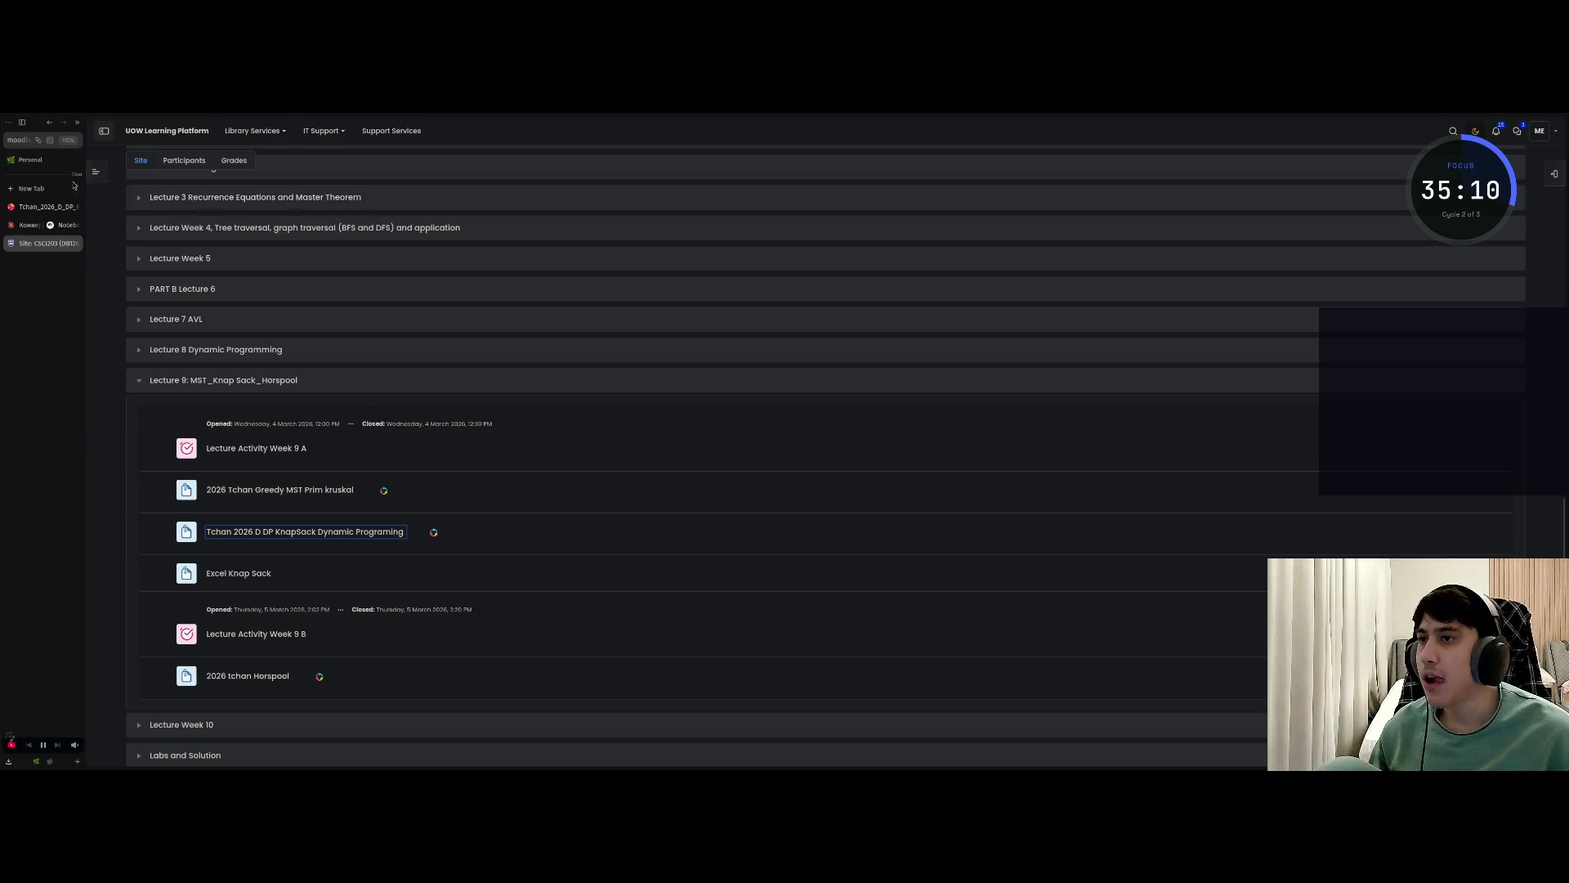
Return to Claude and wait for all 11 MST slides to be converted into Markdown.
{"action": "left_click", "coordinate": [14, 225]}
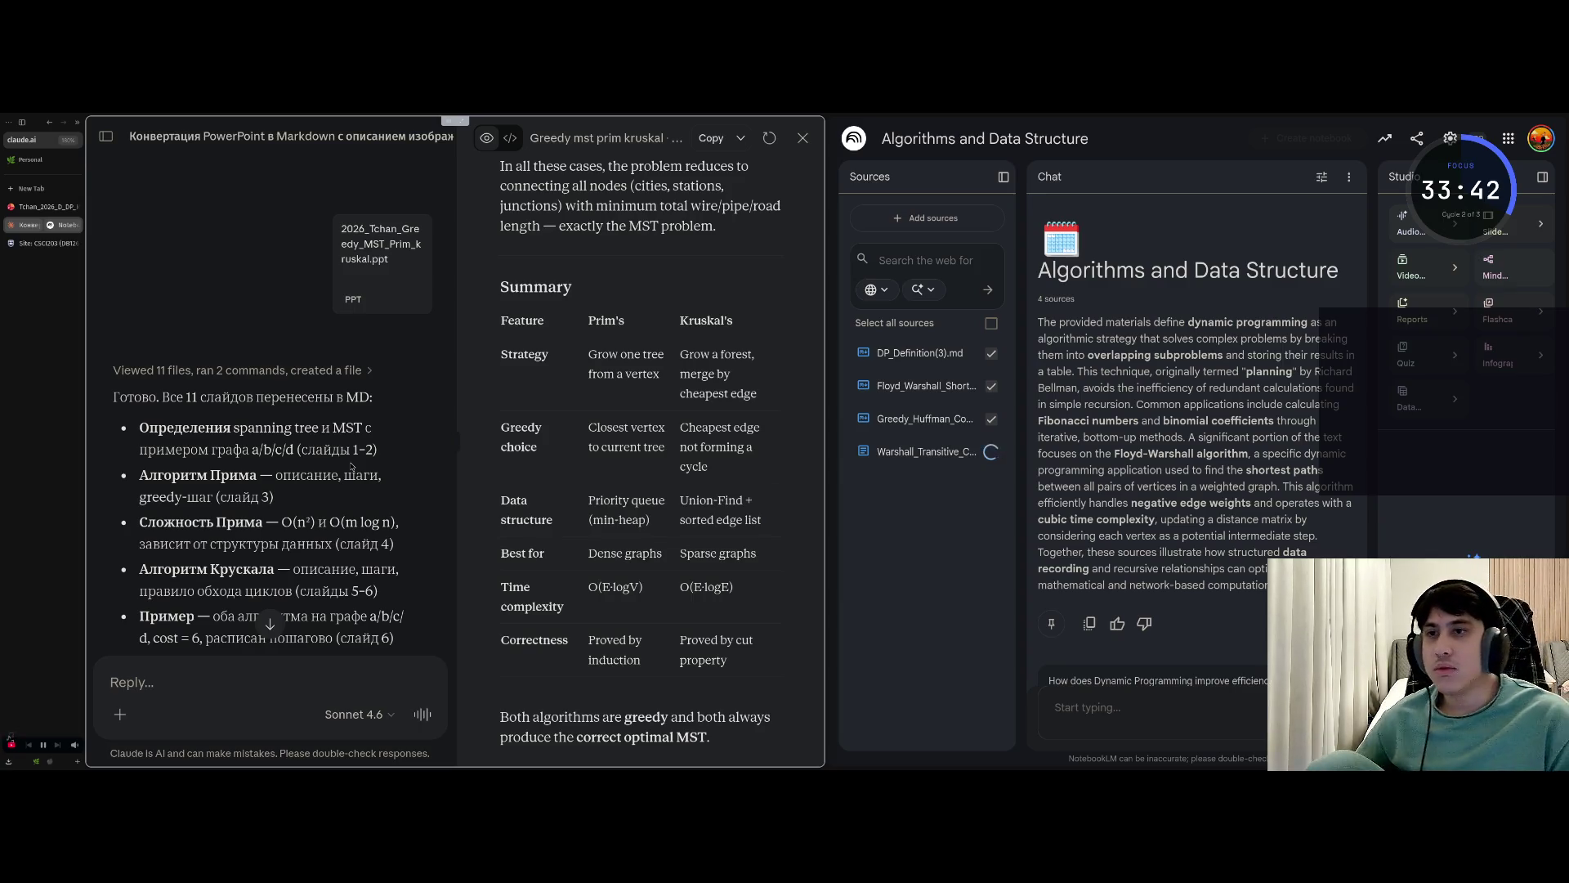
Scroll to the Greedy mst prim kruskal Markdown download in Claude's reply, then begin adding a NotebookLM source.
{"action": "scroll", "coordinate": [304, 464], "scroll_direction": "down", "scroll_amount": 4}
{"action": "scroll", "coordinate": [304, 465], "scroll_direction": "down", "scroll_amount": 2}
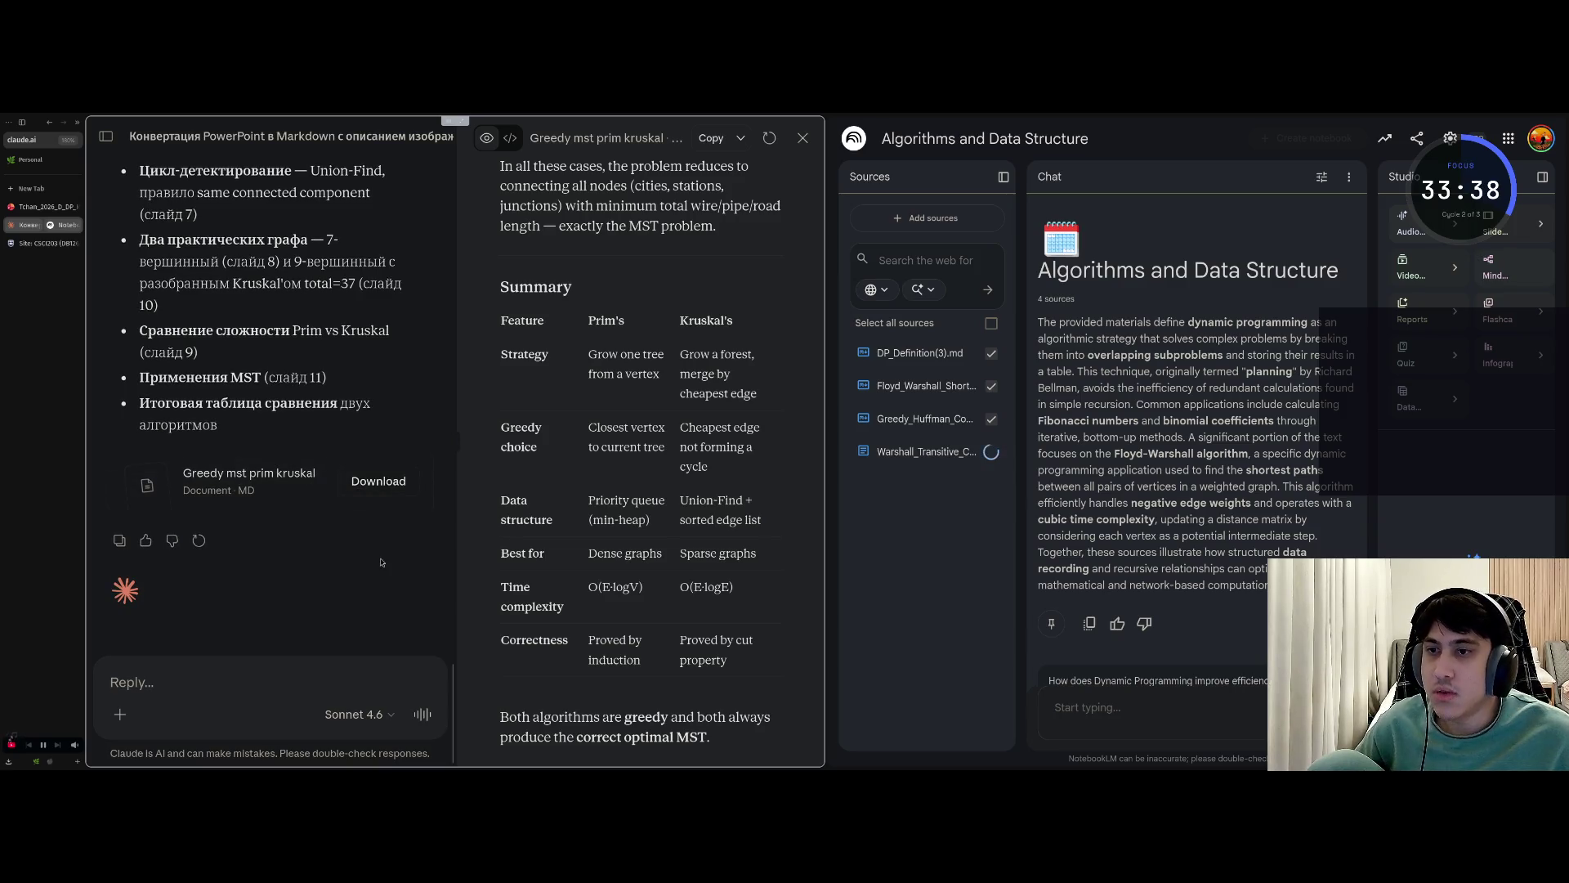
{"action": "left_click", "coordinate": [927, 218]}
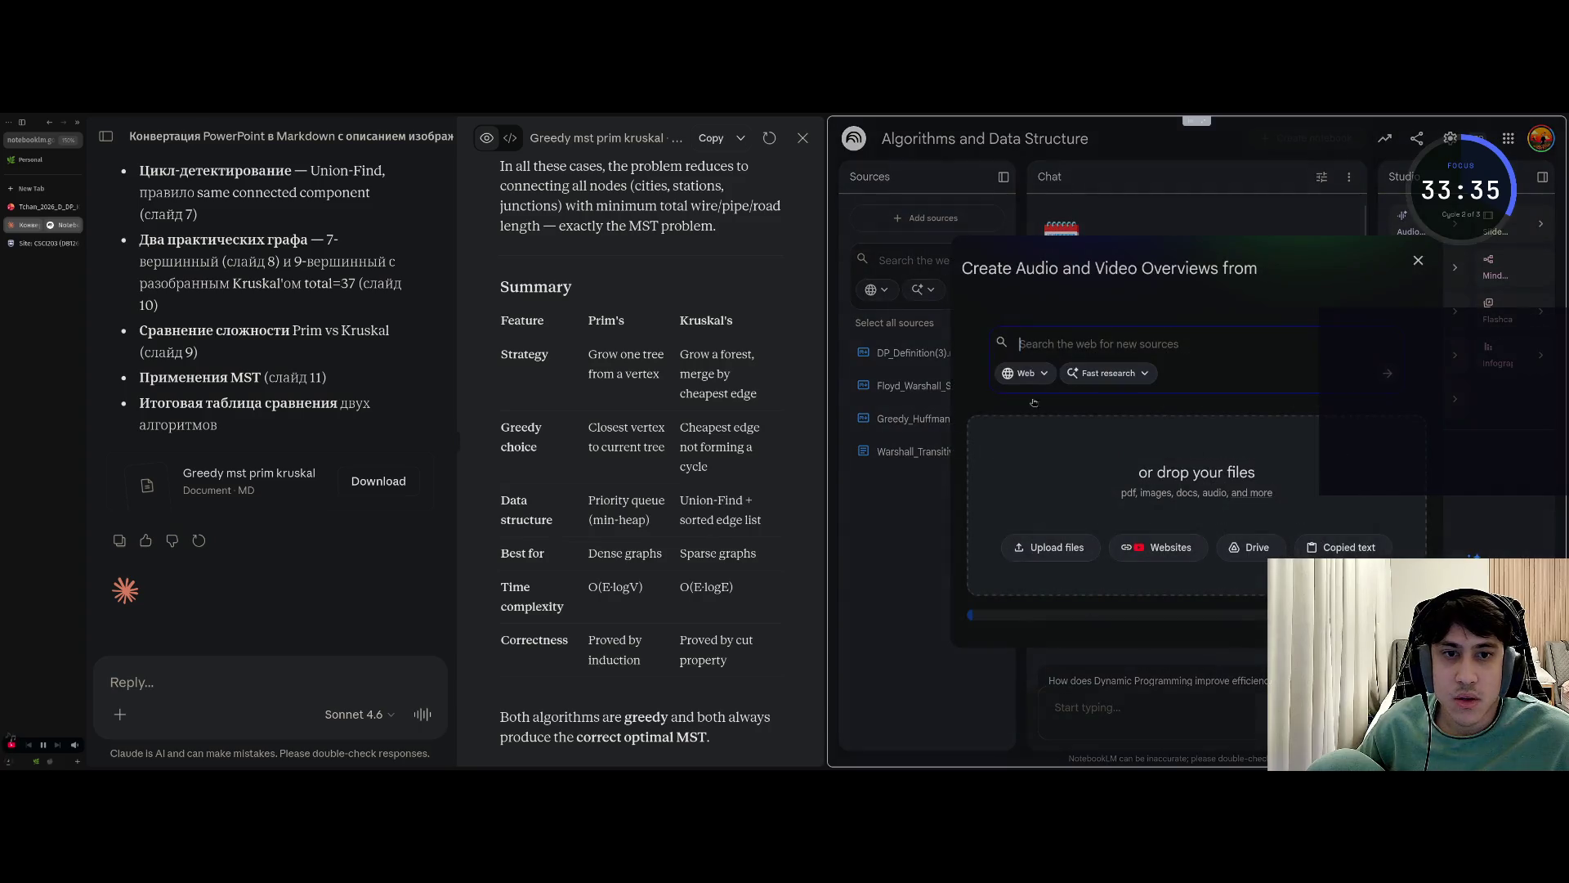
Upload Greedy_MST_Prim_Kruskal.md as a NotebookLM source and switch to the Moodle course page.
{"action": "left_click", "coordinate": [1010, 547]}
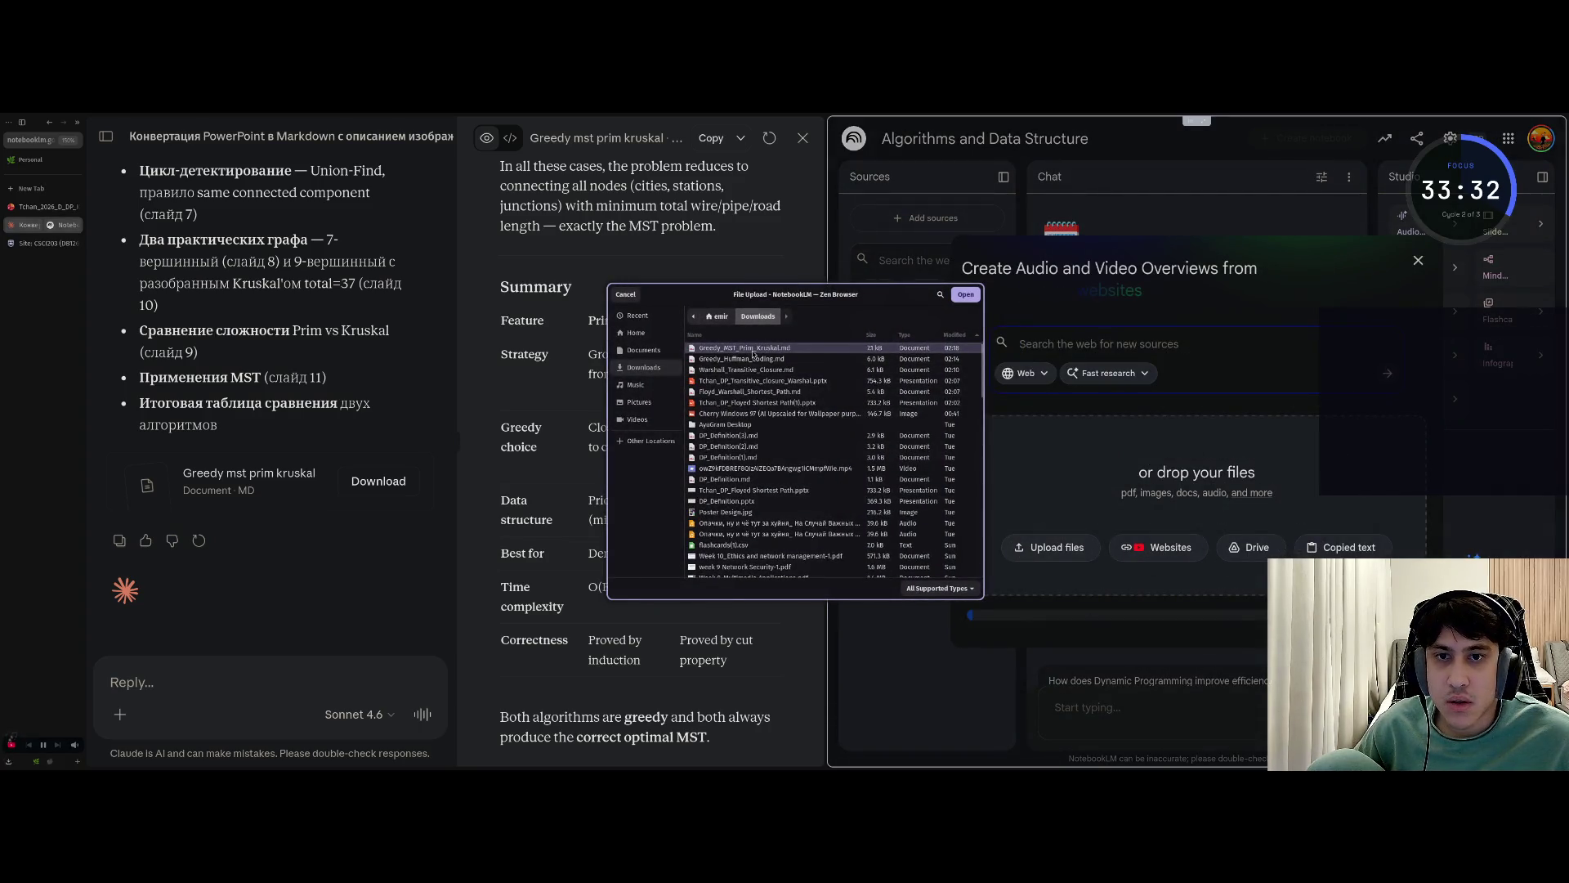
{"action": "left_click", "coordinate": [963, 295]}
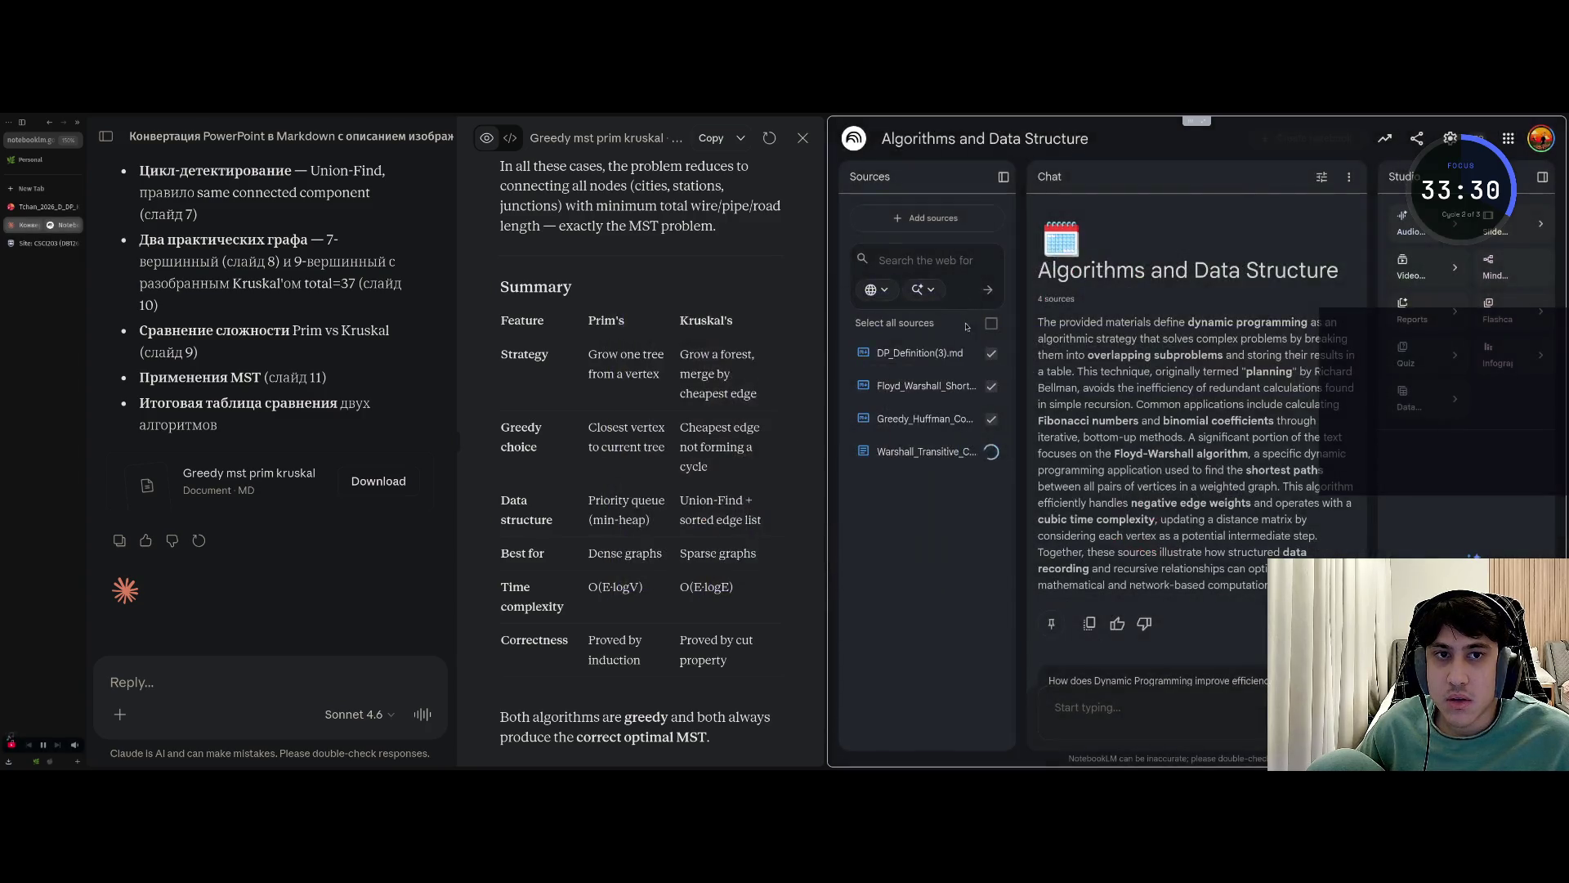
{"action": "left_click", "coordinate": [41, 244]}
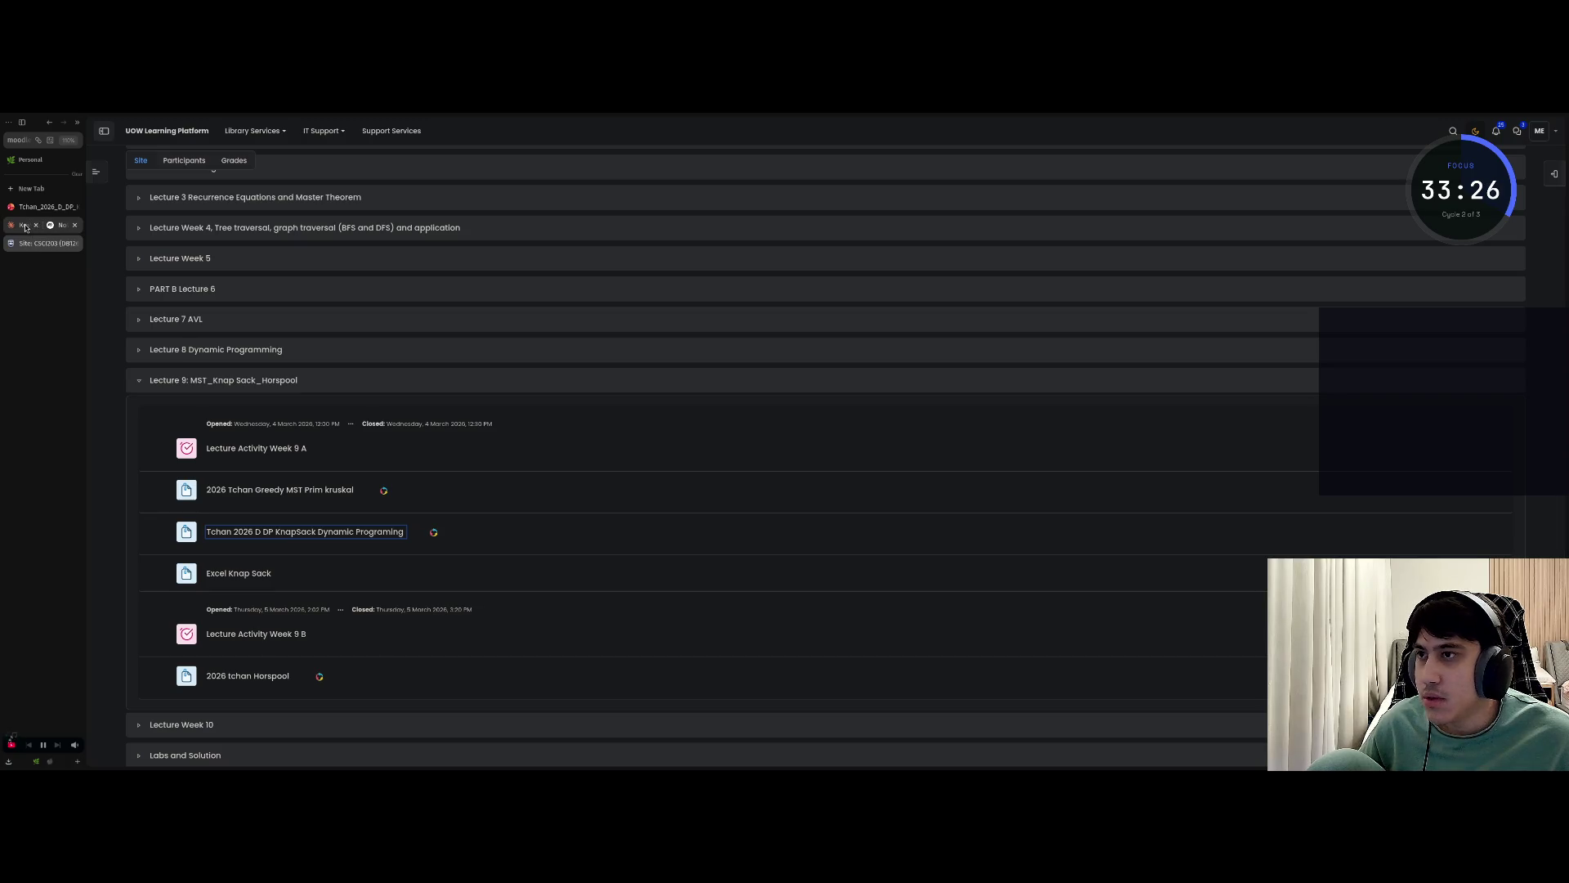
Send the KnapSack .ppt lecture to Claude for conversion and close the MST document preview.
{"action": "left_click", "coordinate": [29, 225]}
{"action": "left_click", "coordinate": [120, 714]}
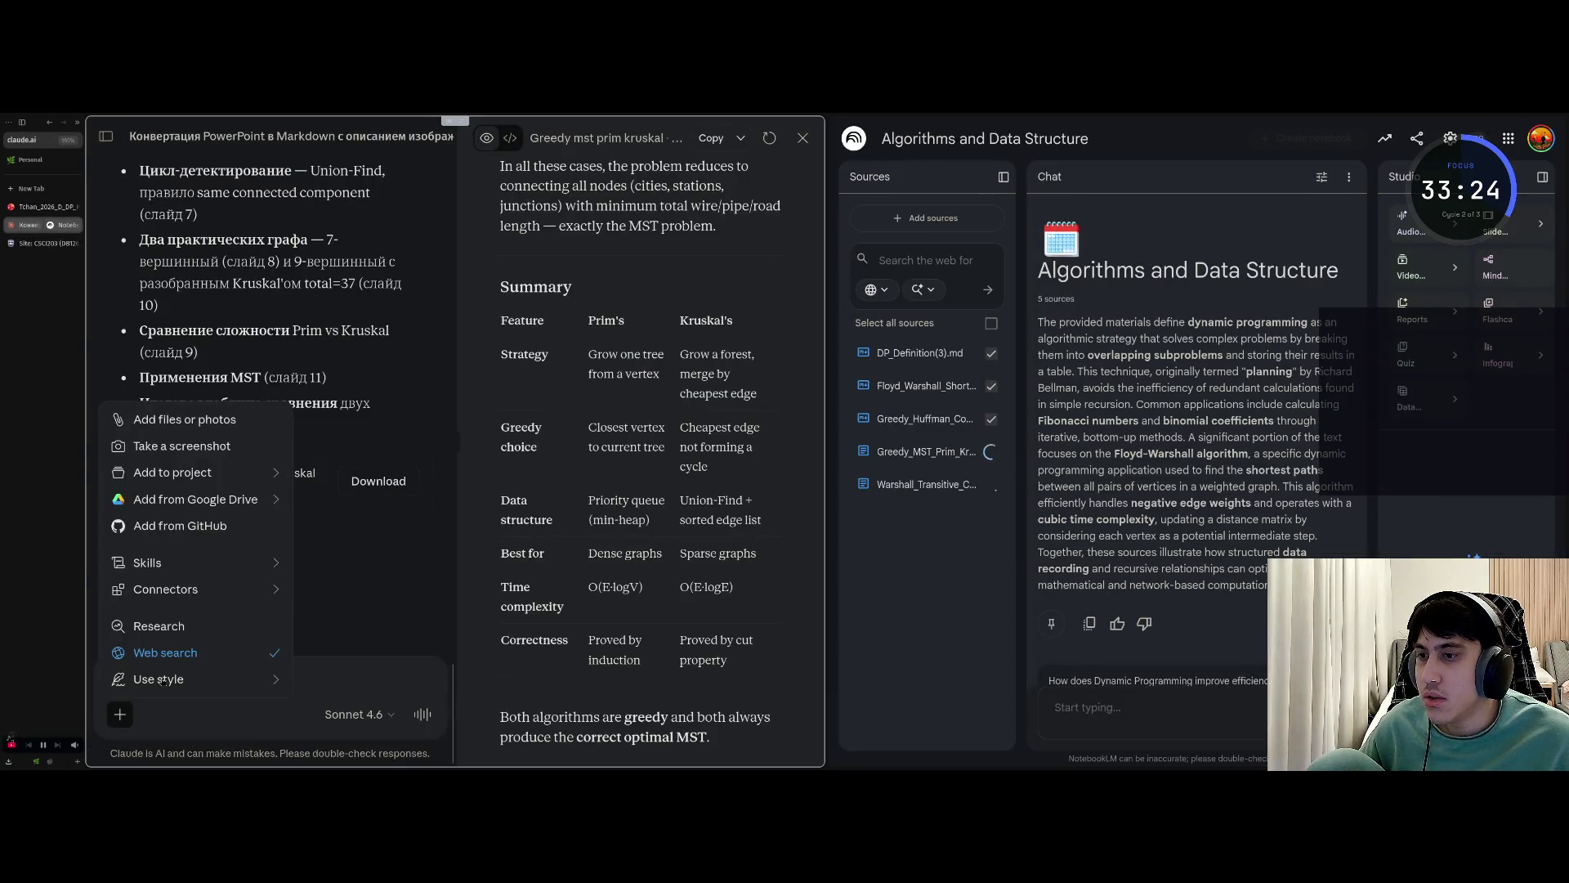
{"action": "left_click", "coordinate": [188, 421]}
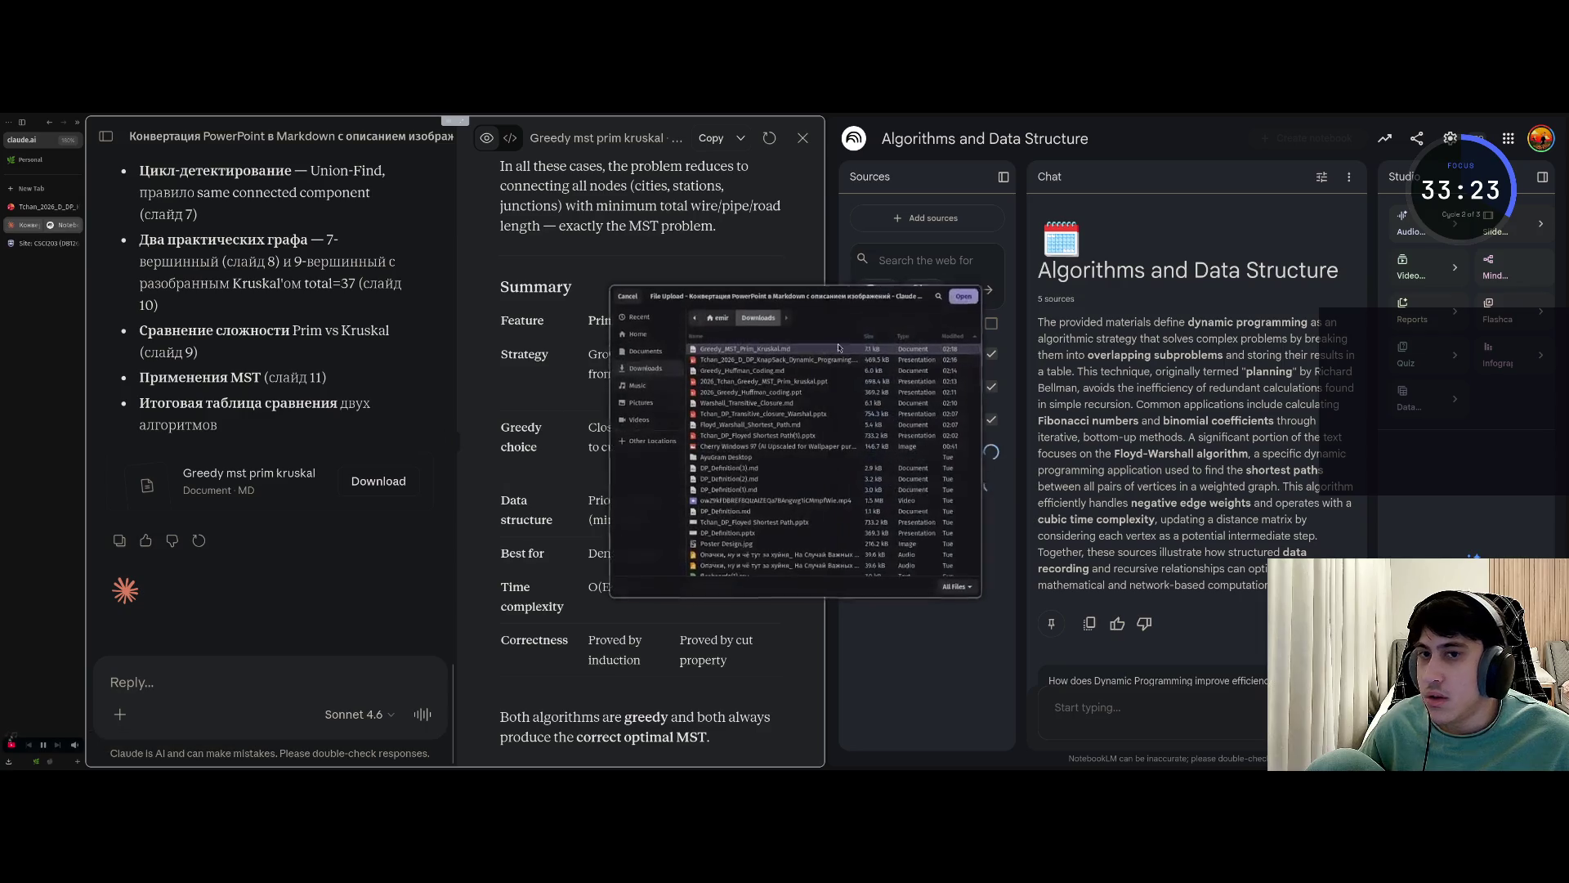
{"action": "double_click", "coordinate": [779, 362]}
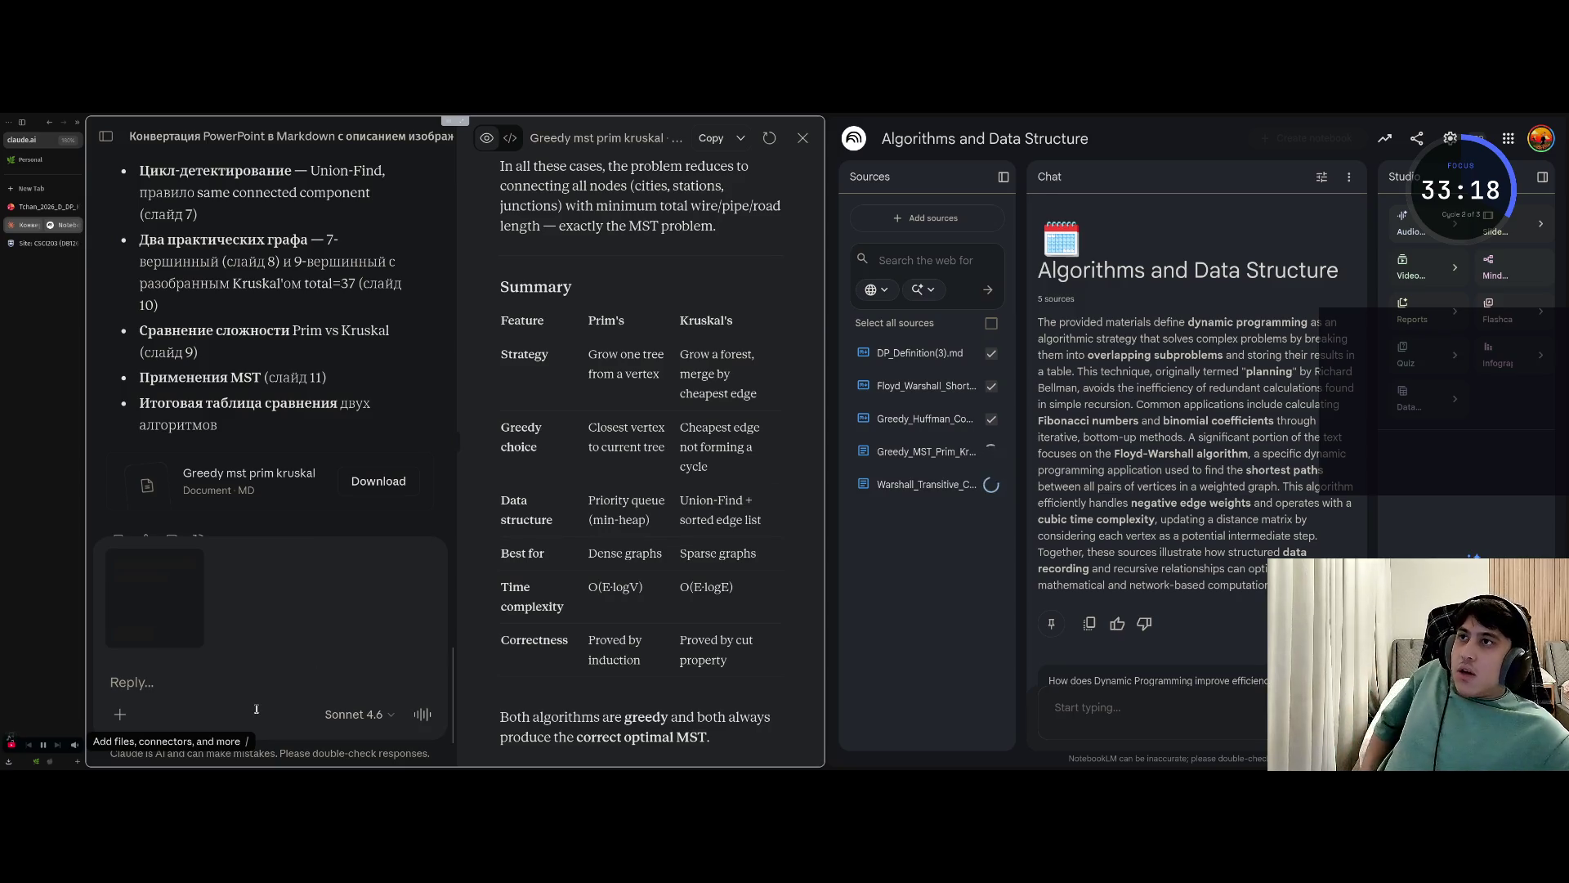
{"action": "key", "text": "Return"}
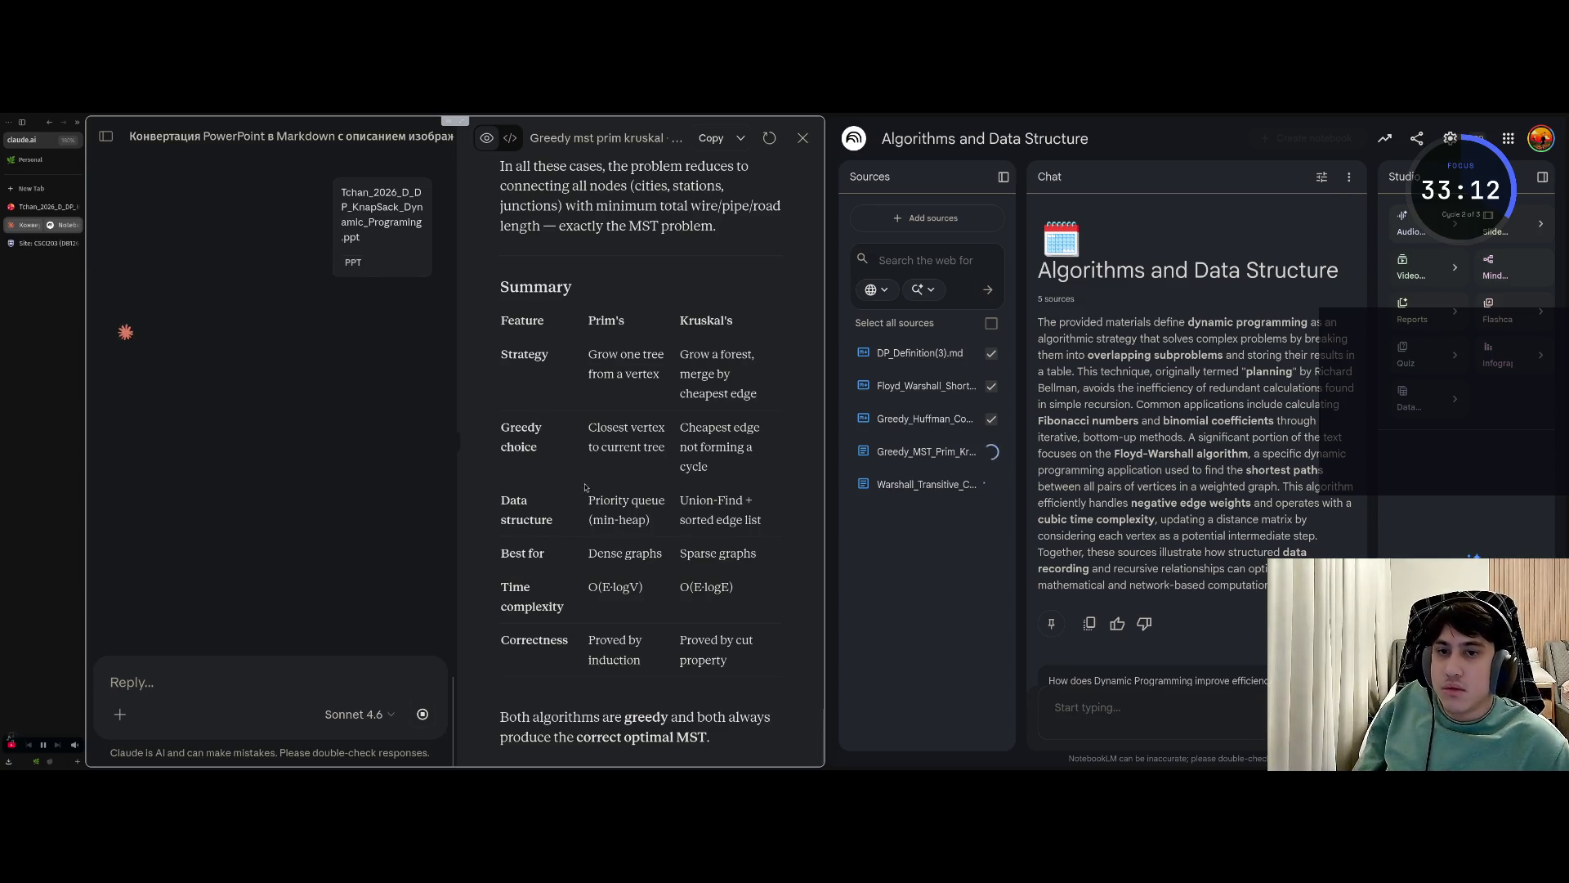
{"action": "scroll", "coordinate": [592, 484], "scroll_direction": "up", "scroll_amount": 10}
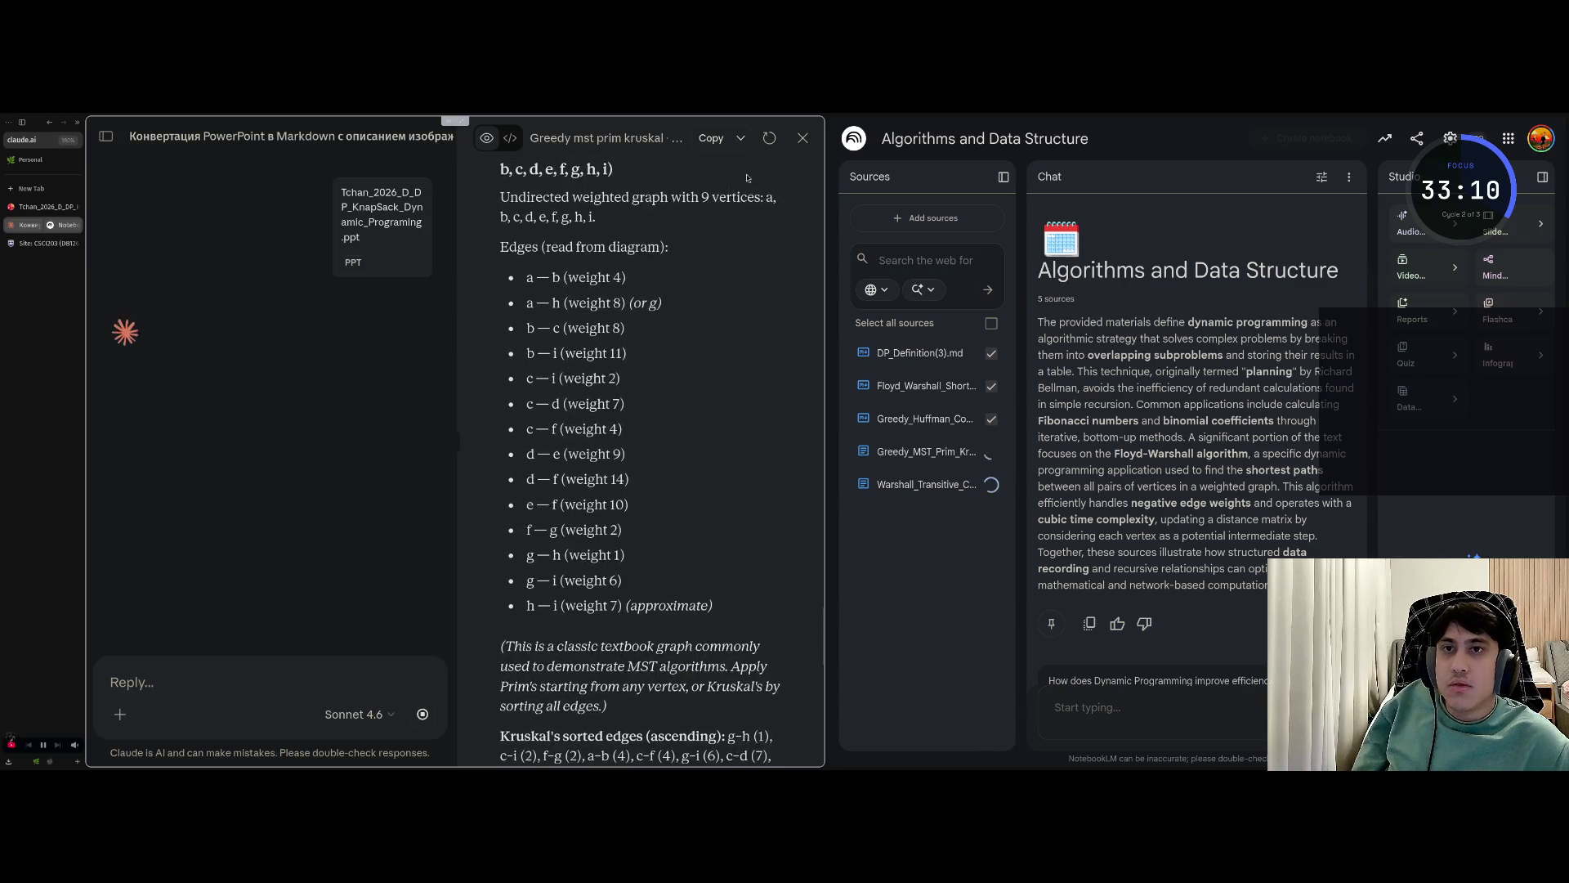
{"action": "left_click", "coordinate": [802, 139]}
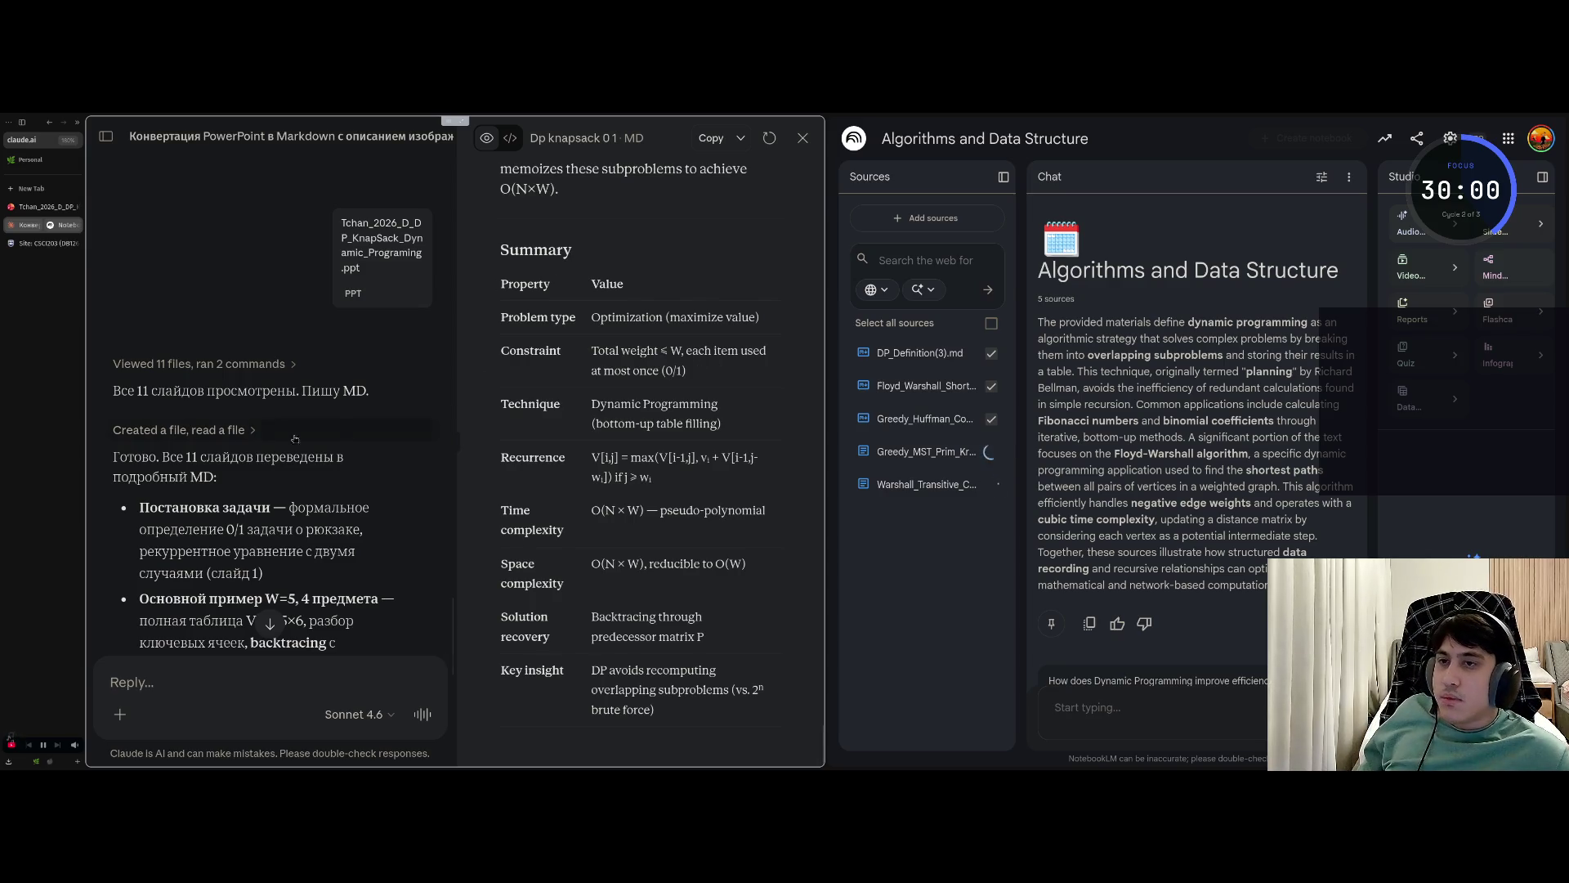
Try uploading DP_Knapsack_0_1.md as a source to the notebook.
{"action": "scroll", "coordinate": [254, 419], "scroll_direction": "down", "scroll_amount": 2}
{"action": "scroll", "coordinate": [254, 420], "scroll_direction": "down", "scroll_amount": 10}
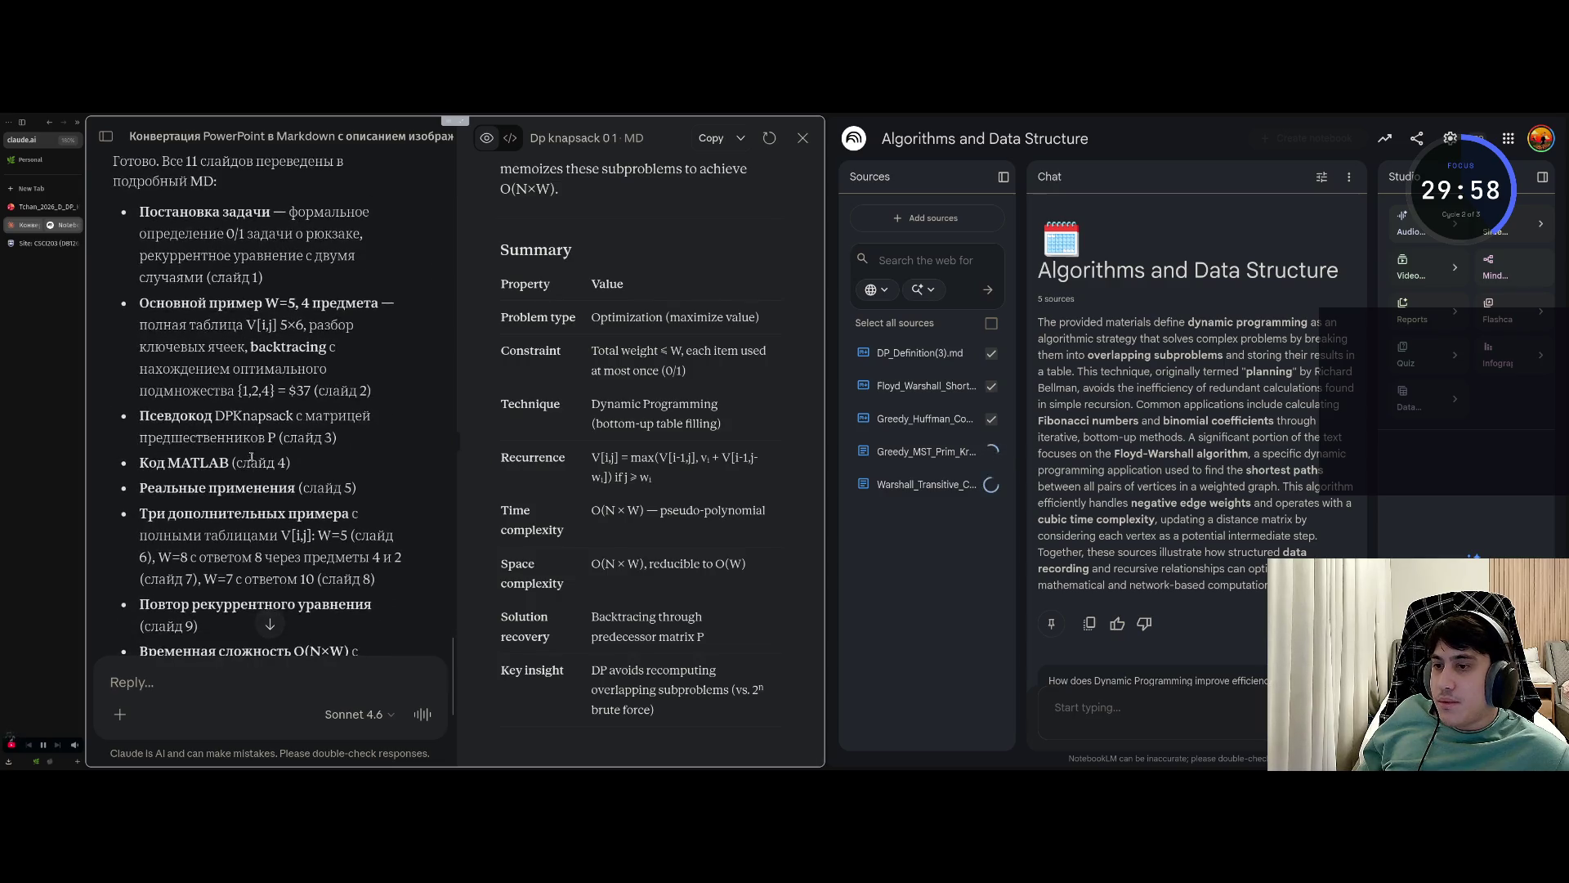
{"action": "scroll", "coordinate": [252, 483], "scroll_direction": "down", "scroll_amount": 2}
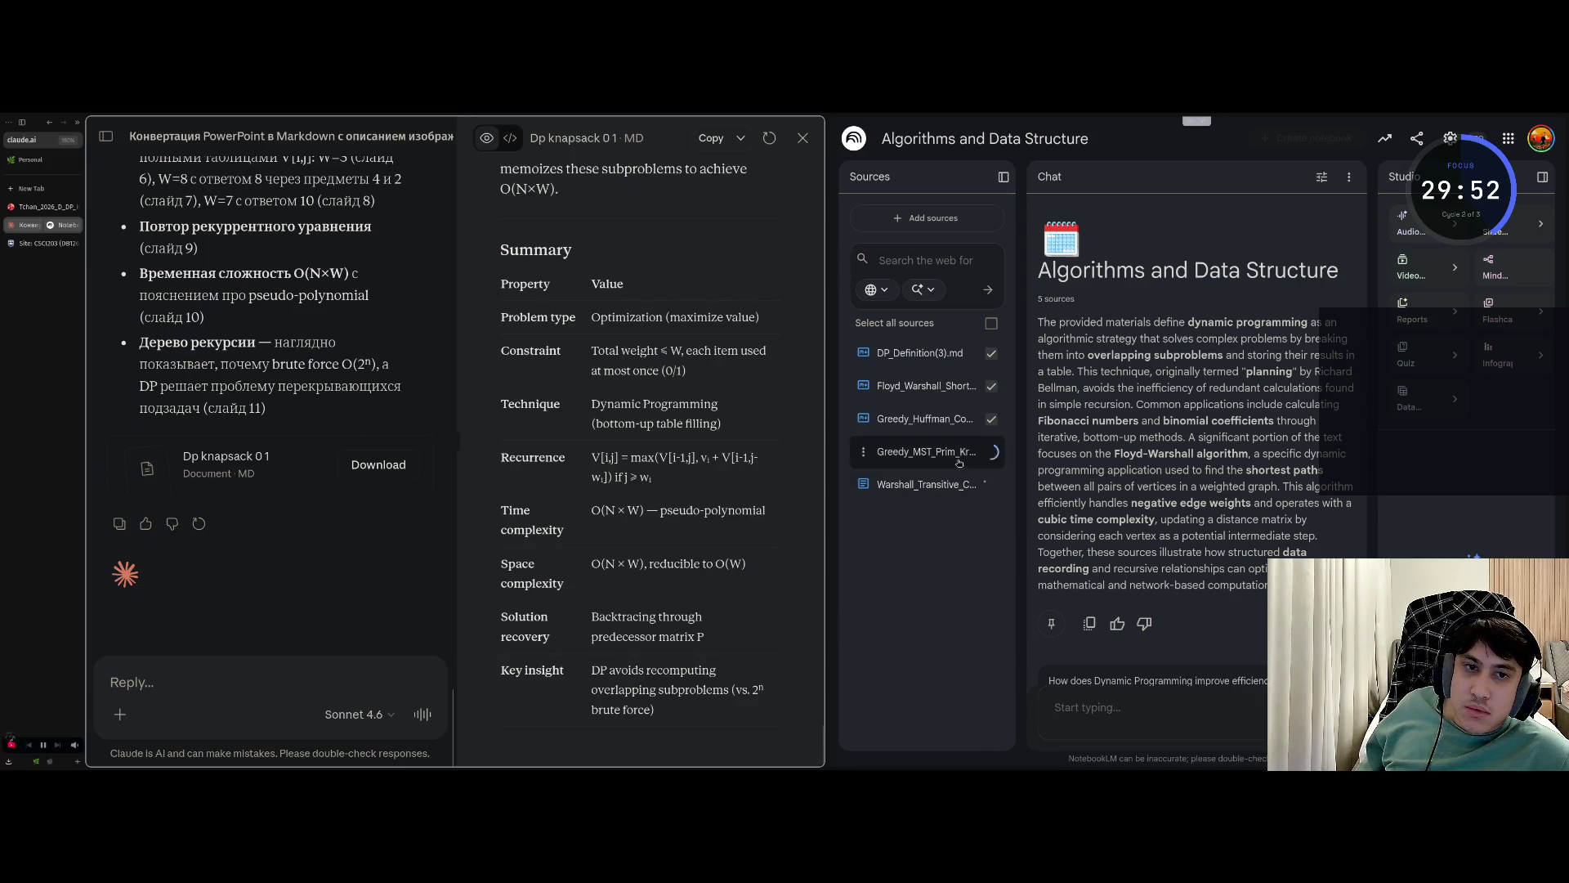
{"action": "left_click", "coordinate": [927, 218]}
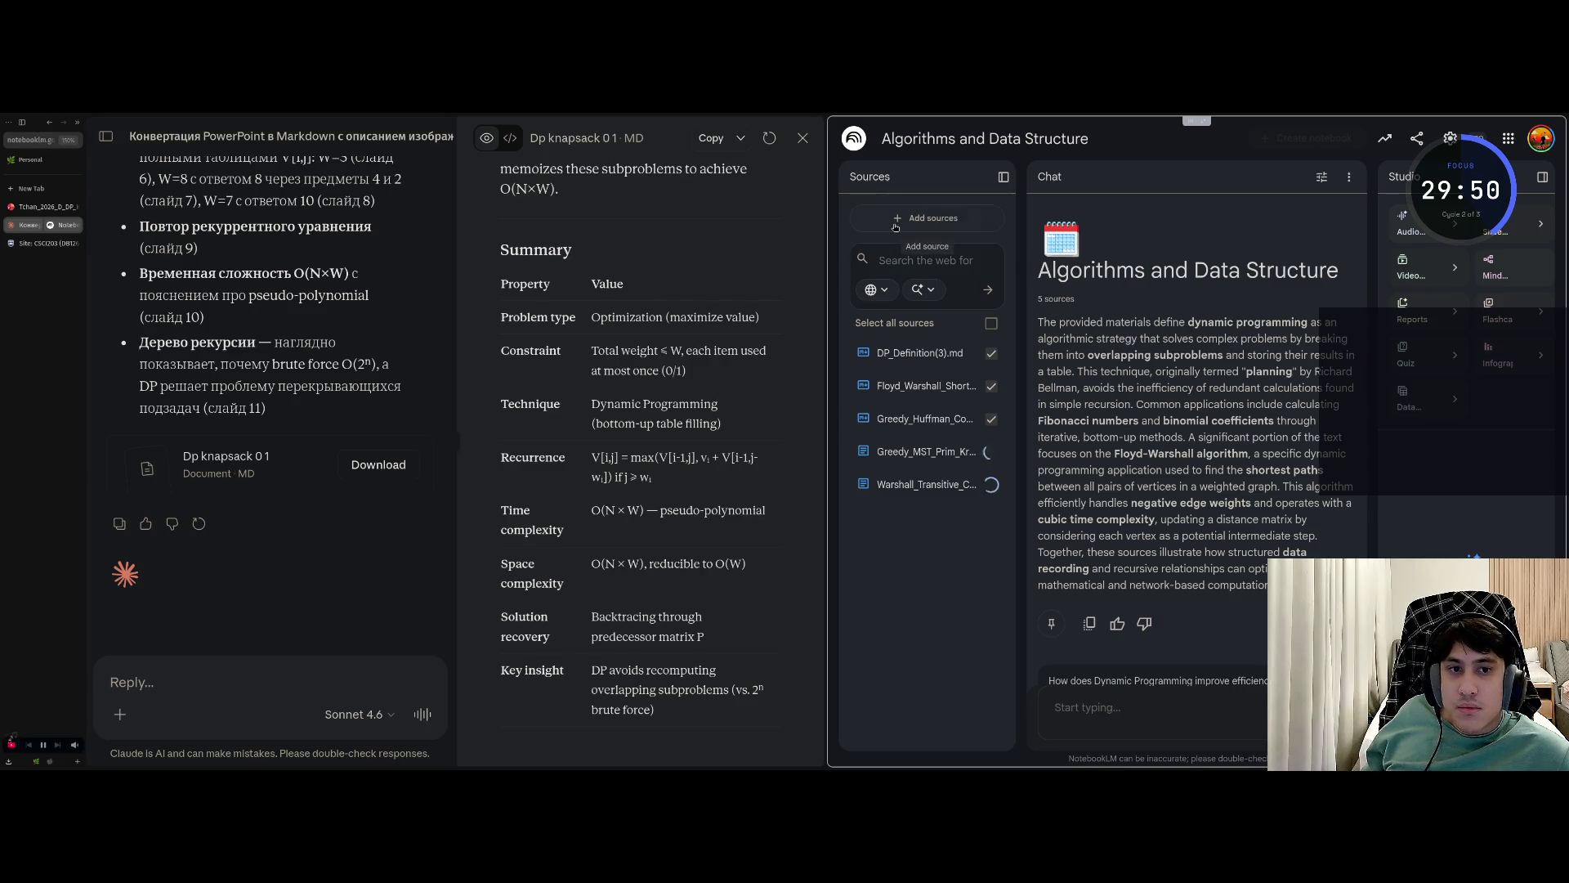
{"action": "left_click", "coordinate": [1059, 552]}
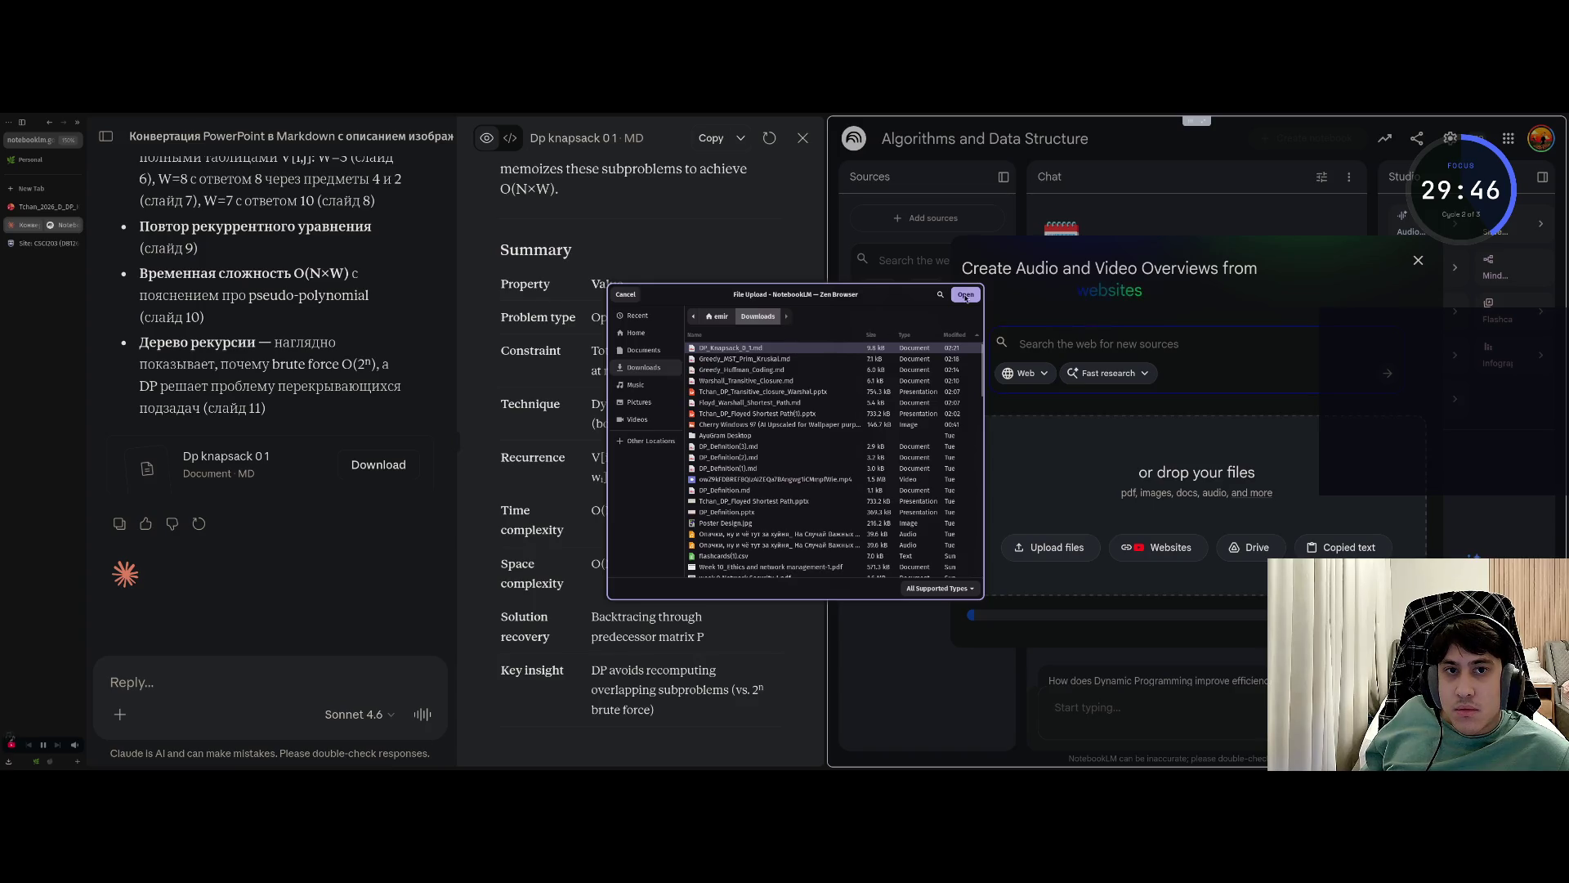
{"action": "key", "text": "Return"}
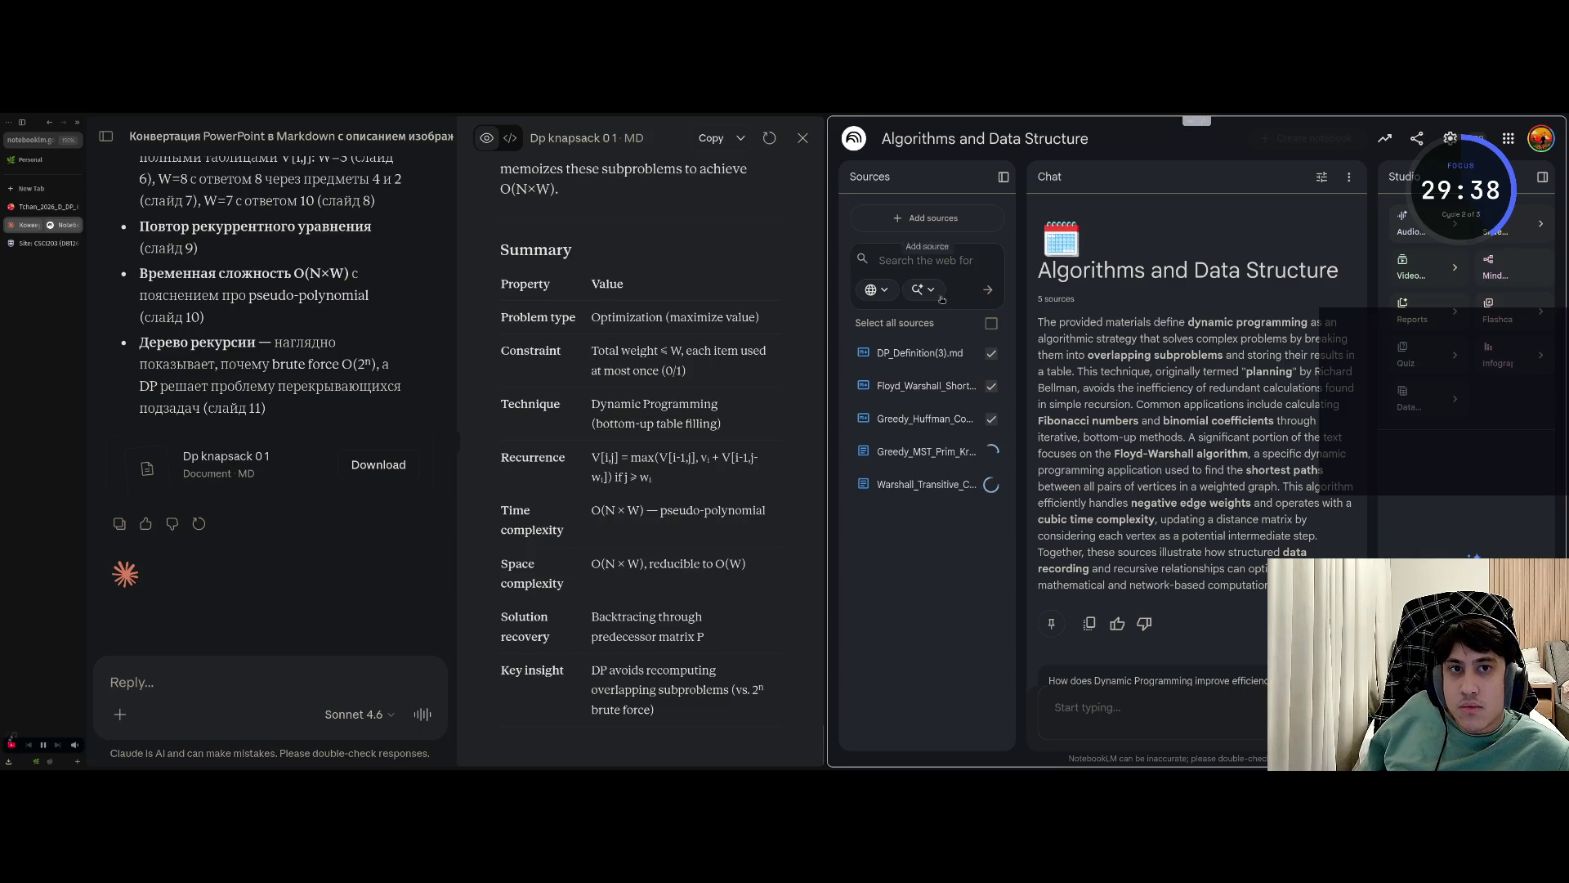
Reload the notebook page and upload DP_Knapsack_0_1.md again.
{"action": "right_click", "coordinate": [904, 394]}
{"action": "left_click", "coordinate": [966, 399]}
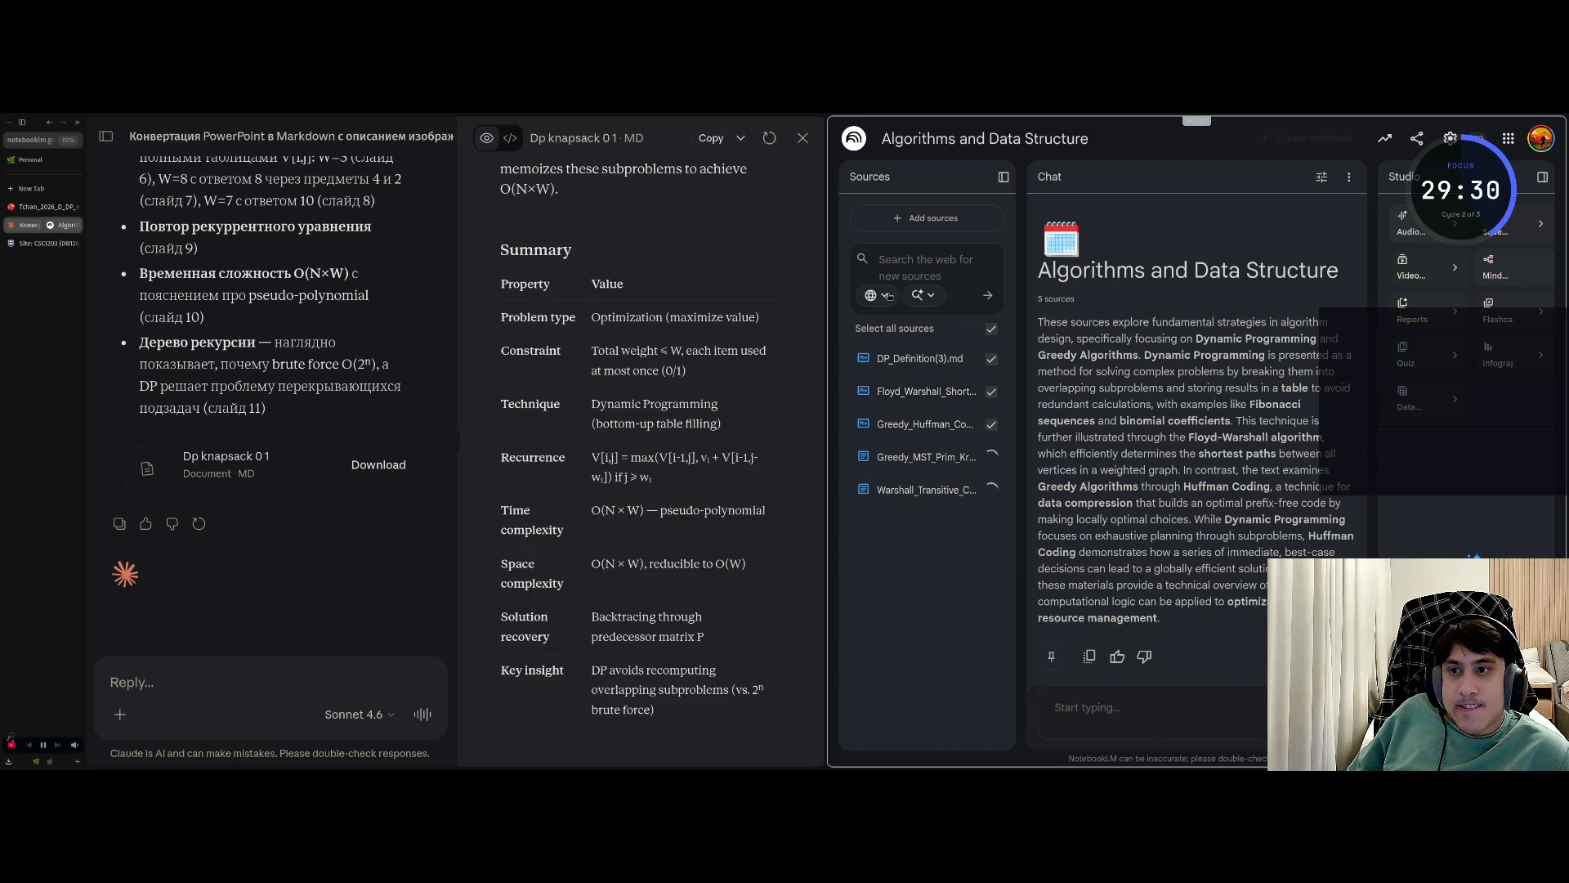
{"action": "left_click", "coordinate": [928, 218]}
{"action": "left_click", "coordinate": [1020, 552]}
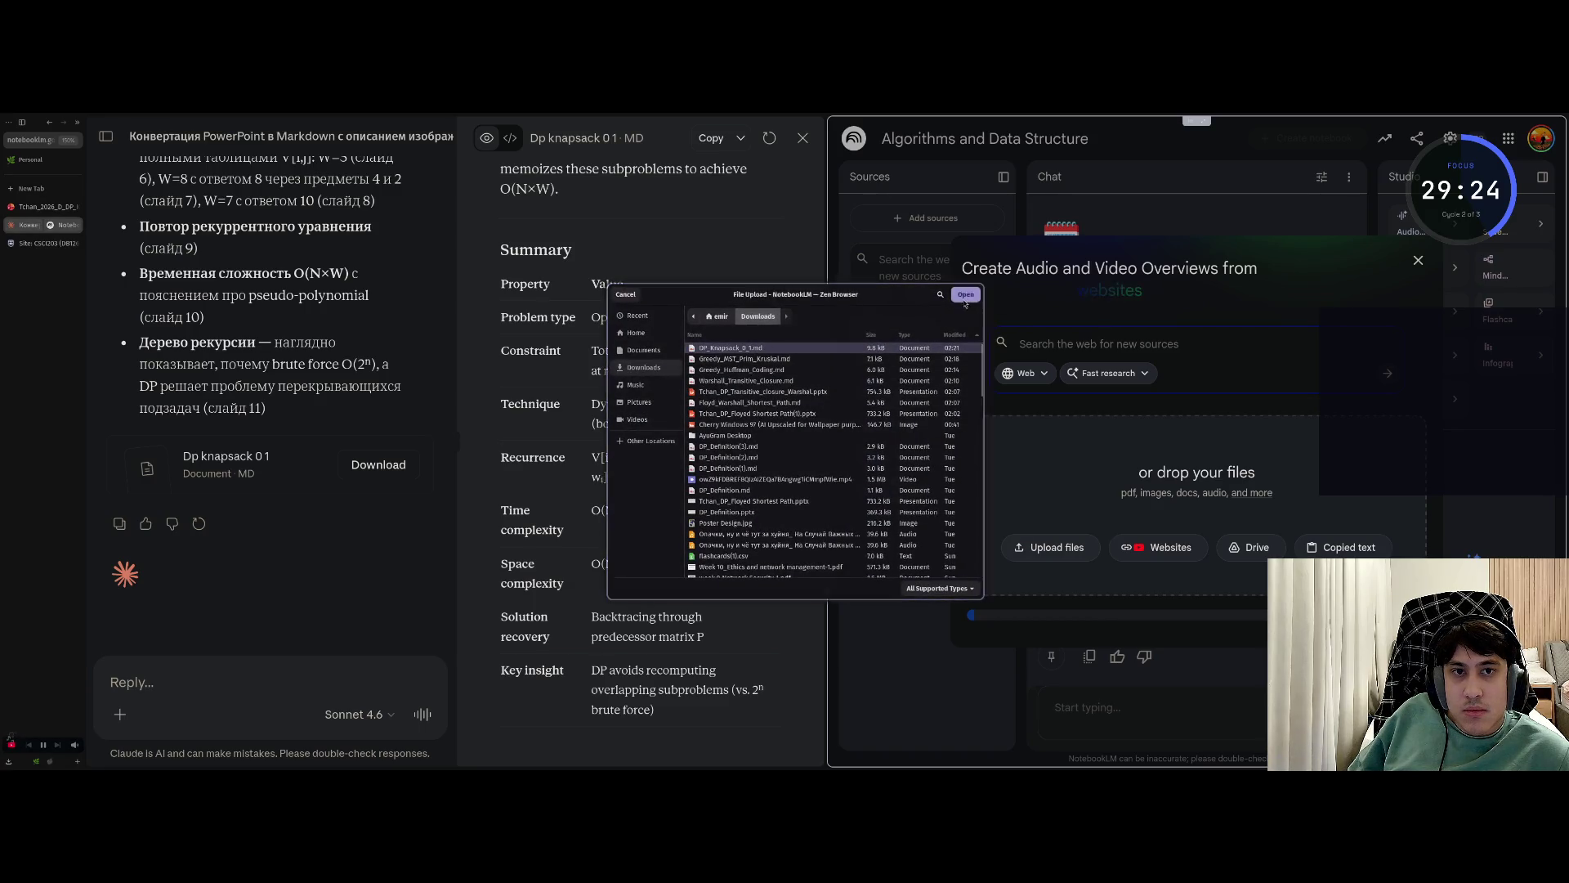
{"action": "left_click", "coordinate": [965, 294]}
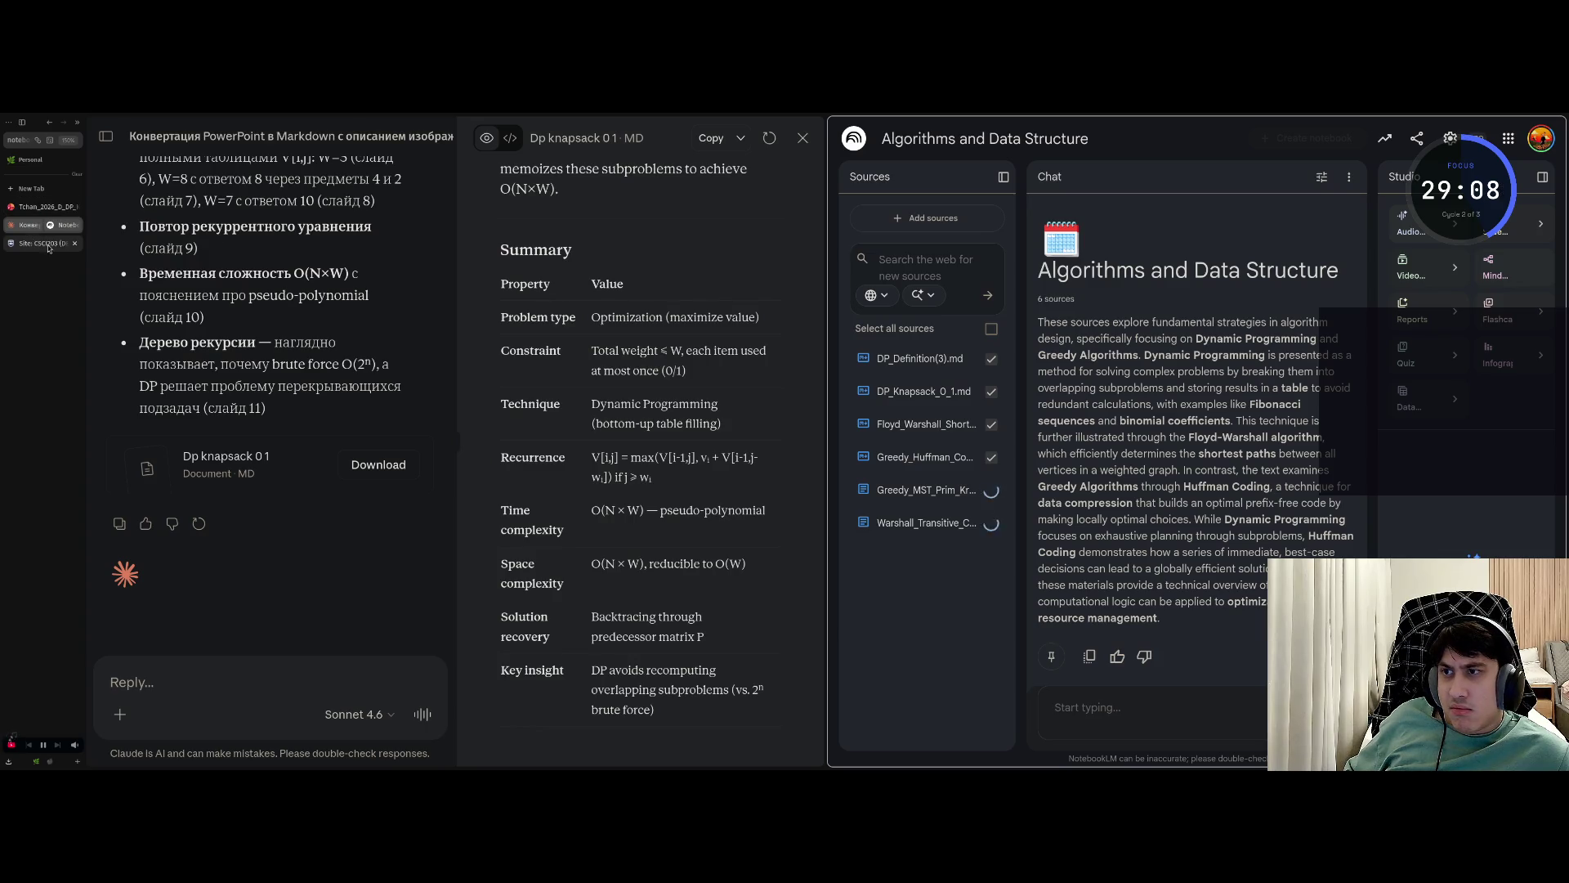
Download the Excel Knap Sack spreadsheet from Moodle; Claude's file picker is opened and cancelled.
{"action": "left_click", "coordinate": [48, 245]}
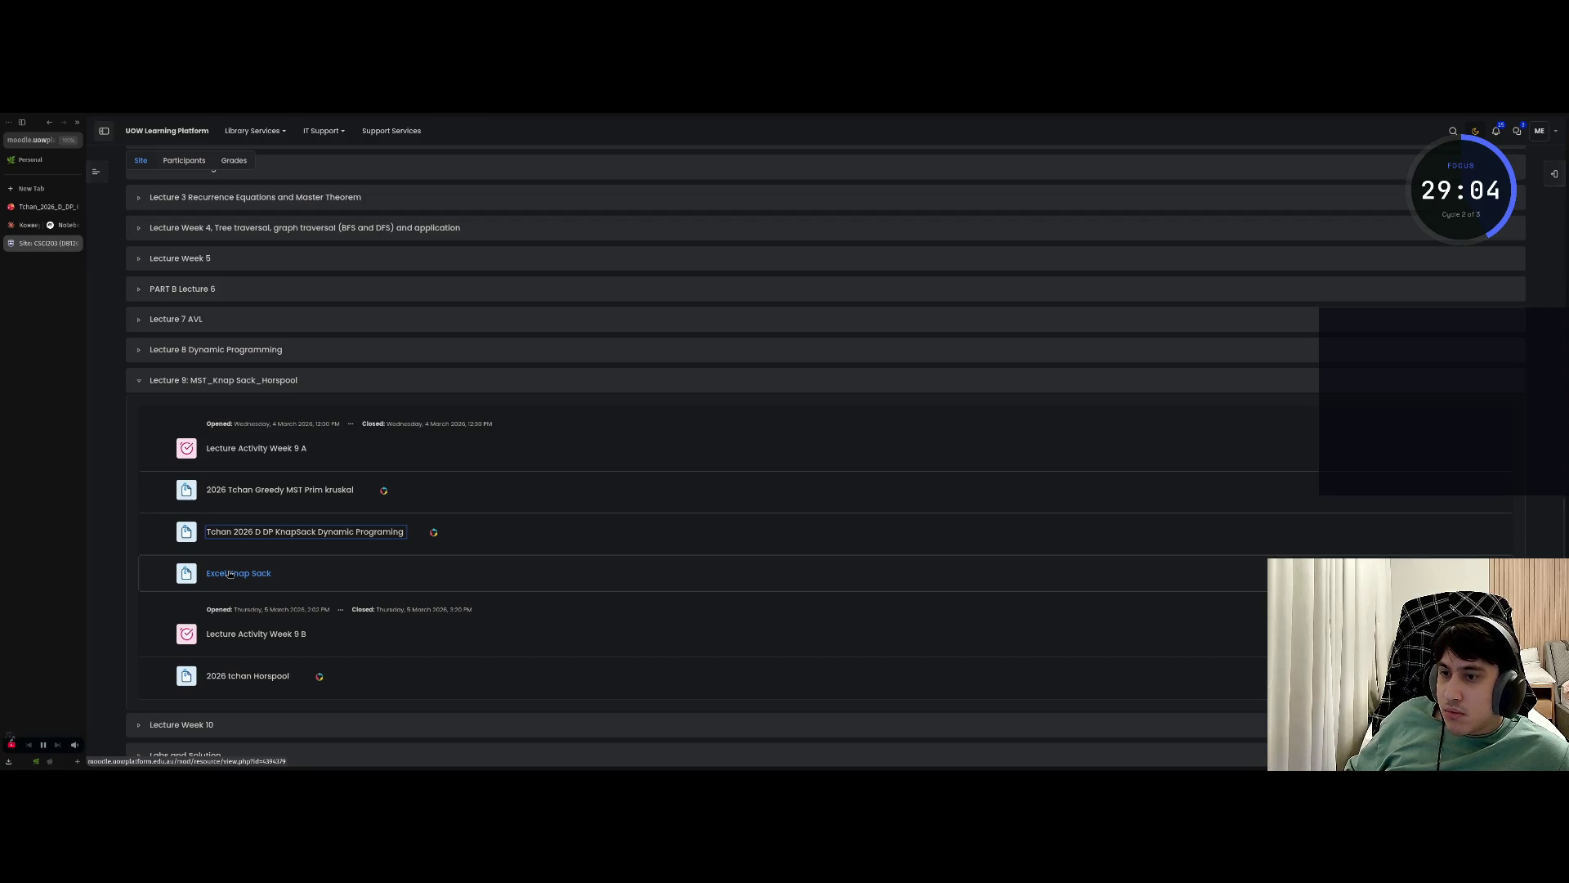
{"action": "left_click", "coordinate": [230, 575]}
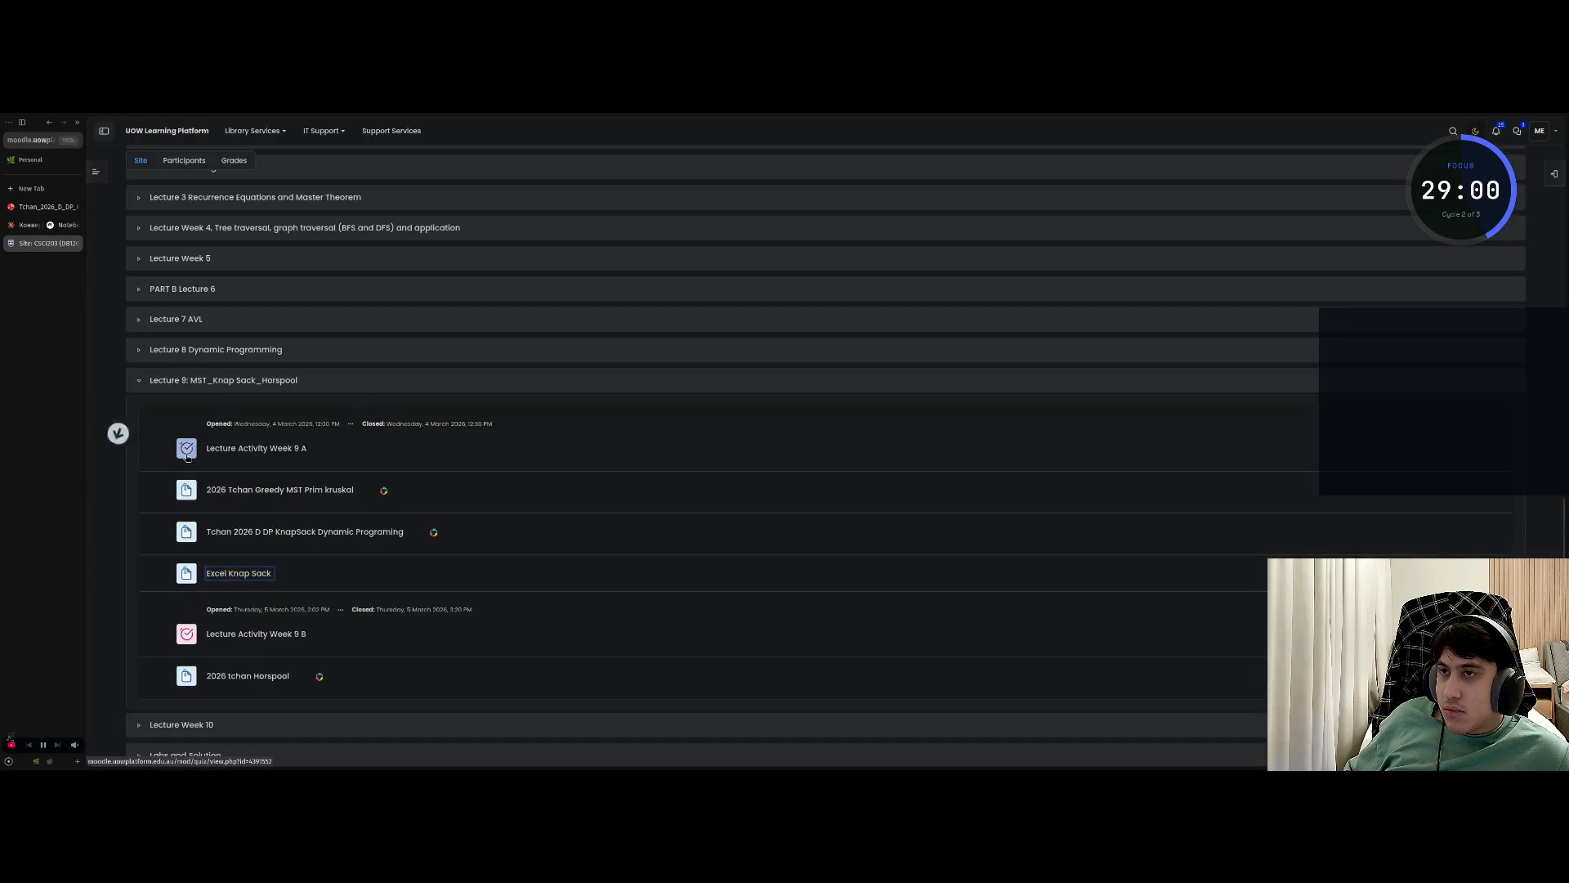
{"action": "left_click", "coordinate": [27, 225]}
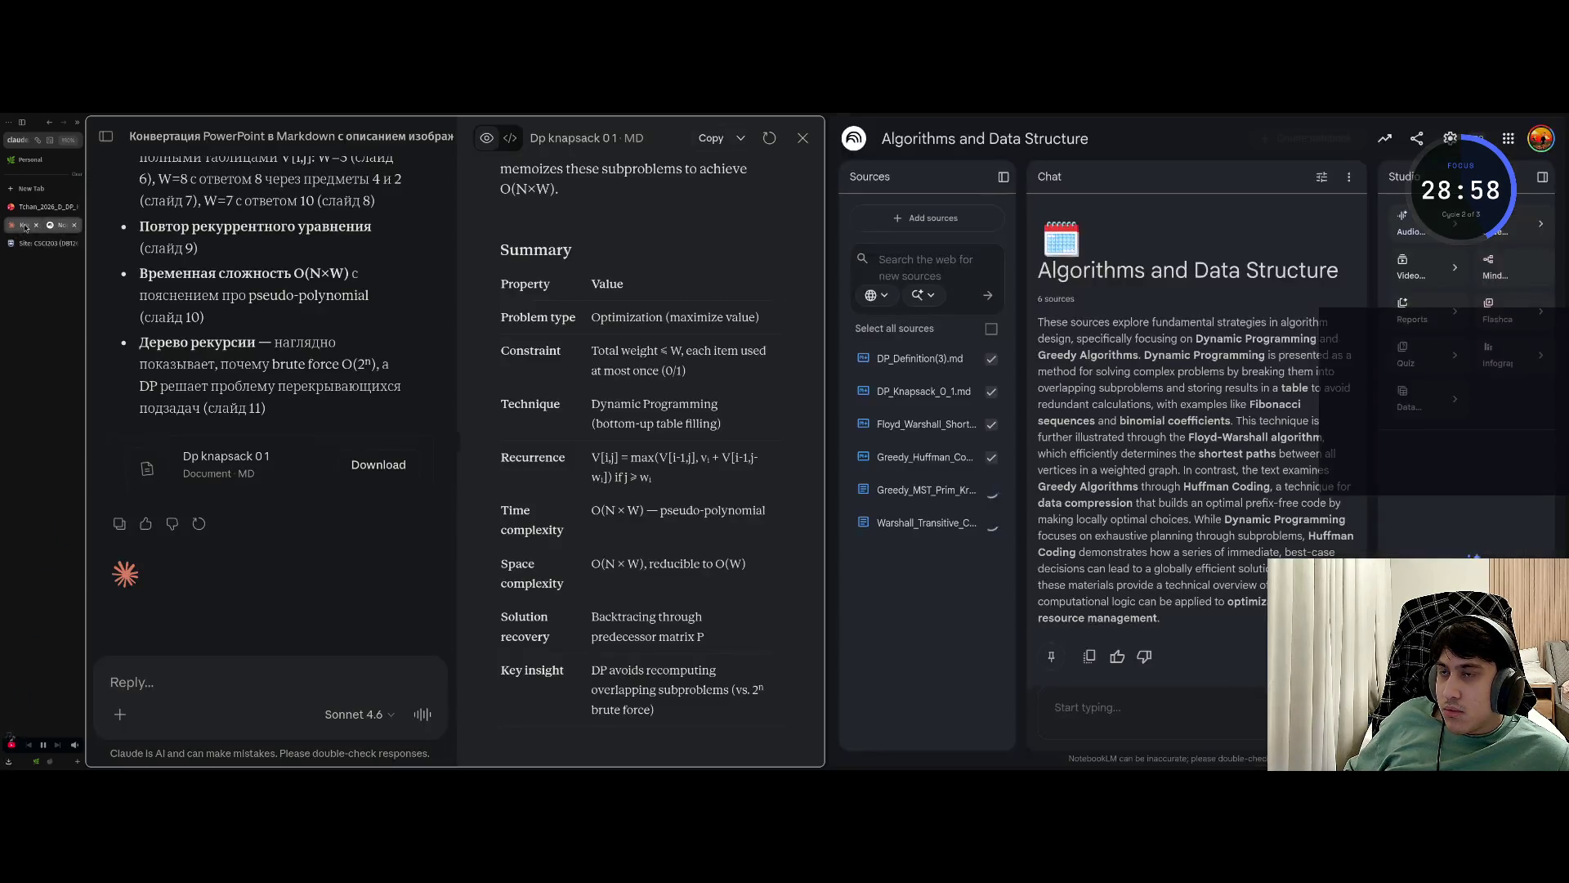
{"action": "left_click", "coordinate": [120, 715]}
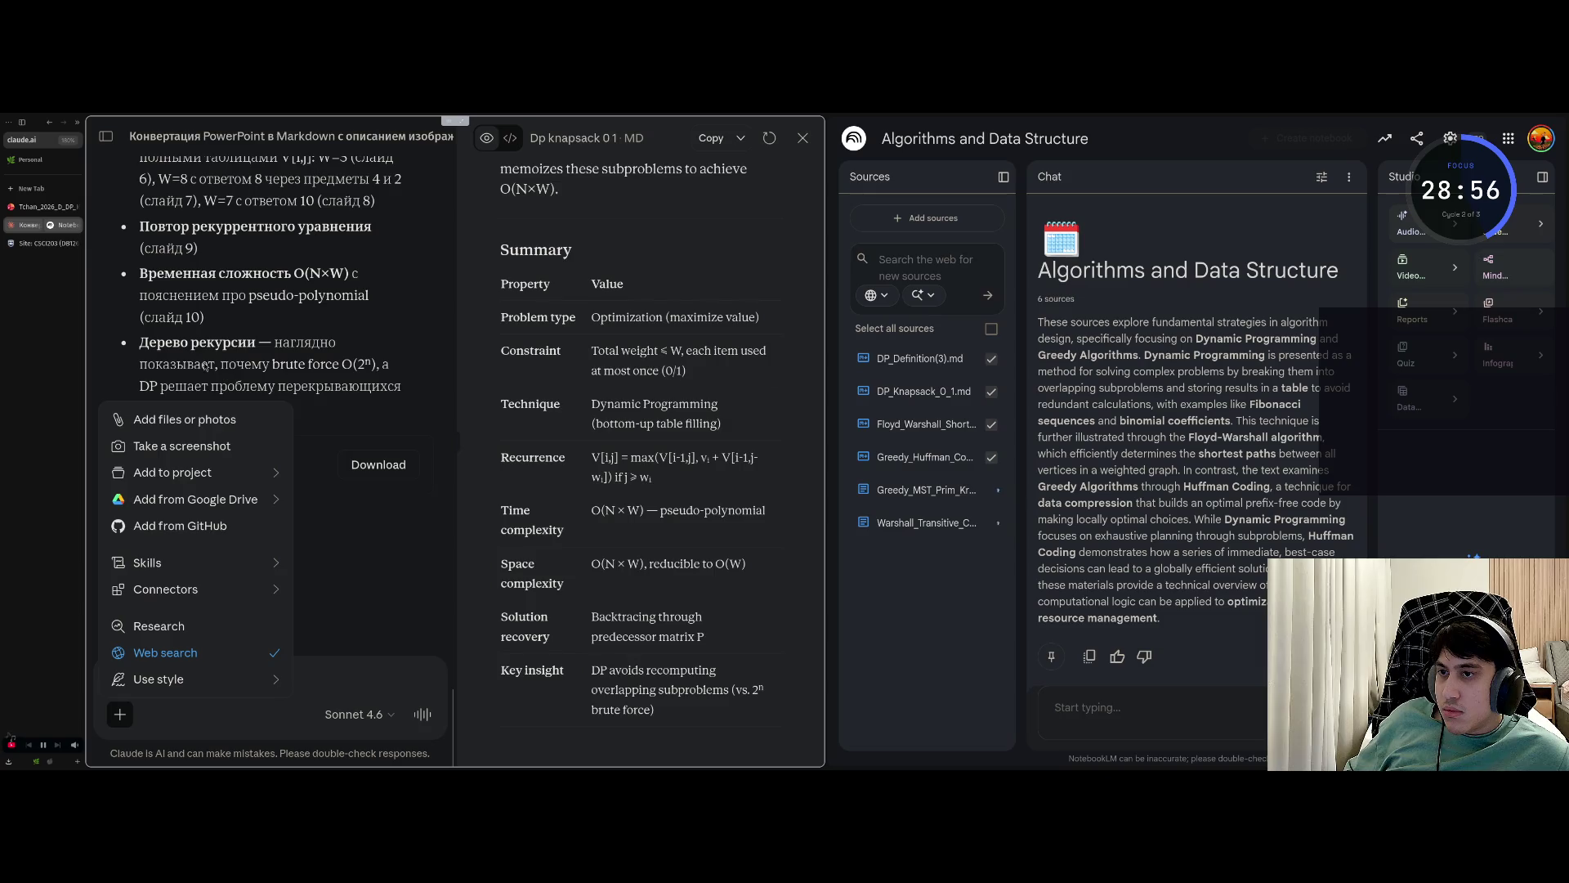
{"action": "left_click", "coordinate": [155, 414]}
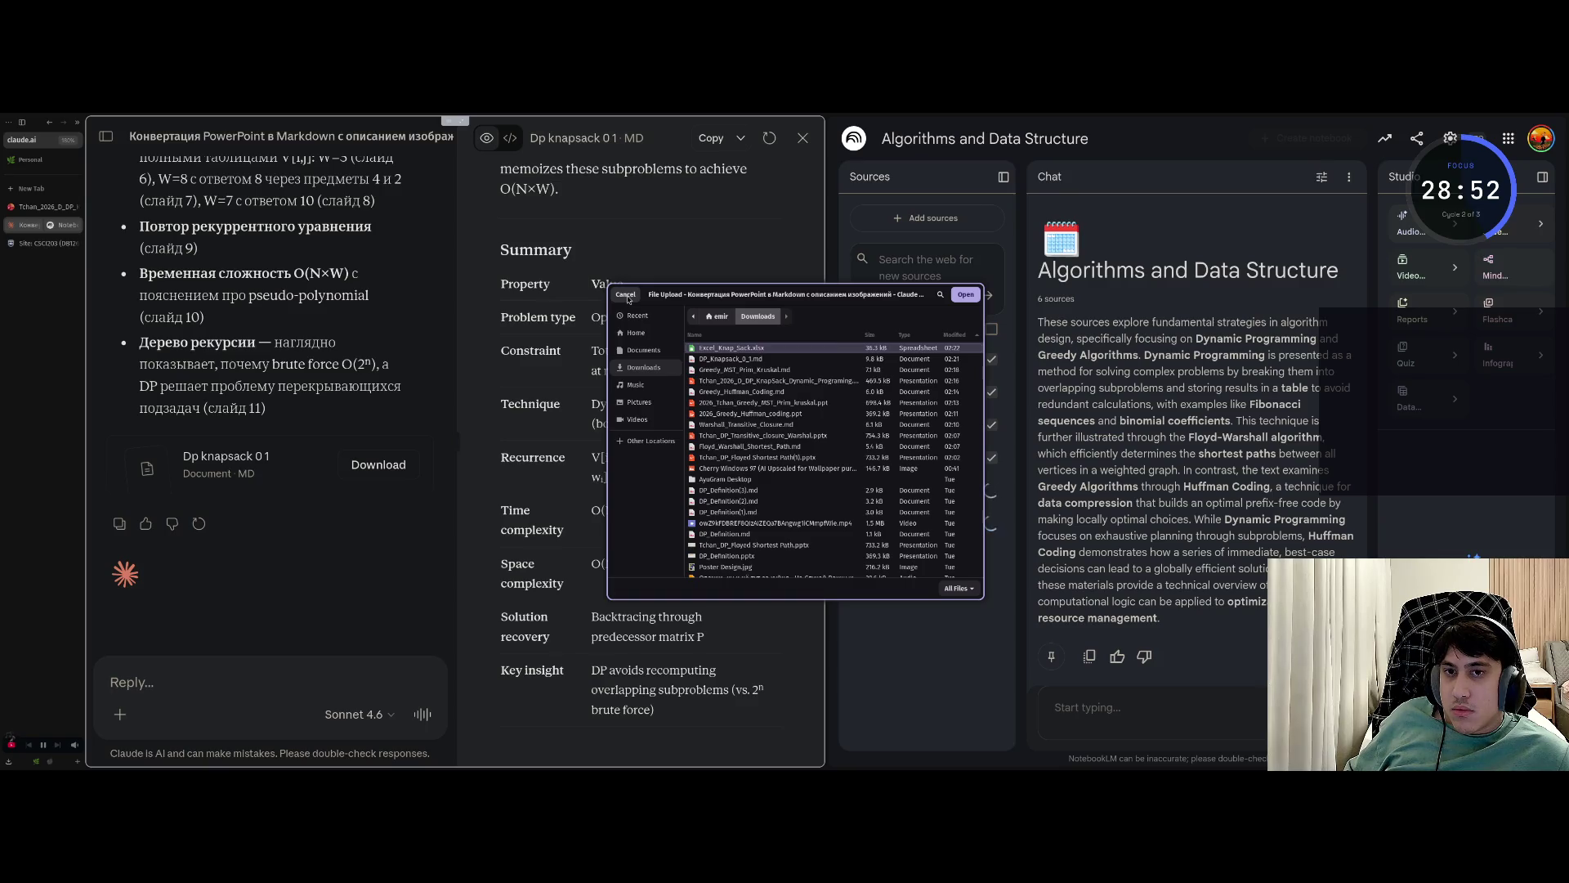
{"action": "left_click", "coordinate": [626, 295]}
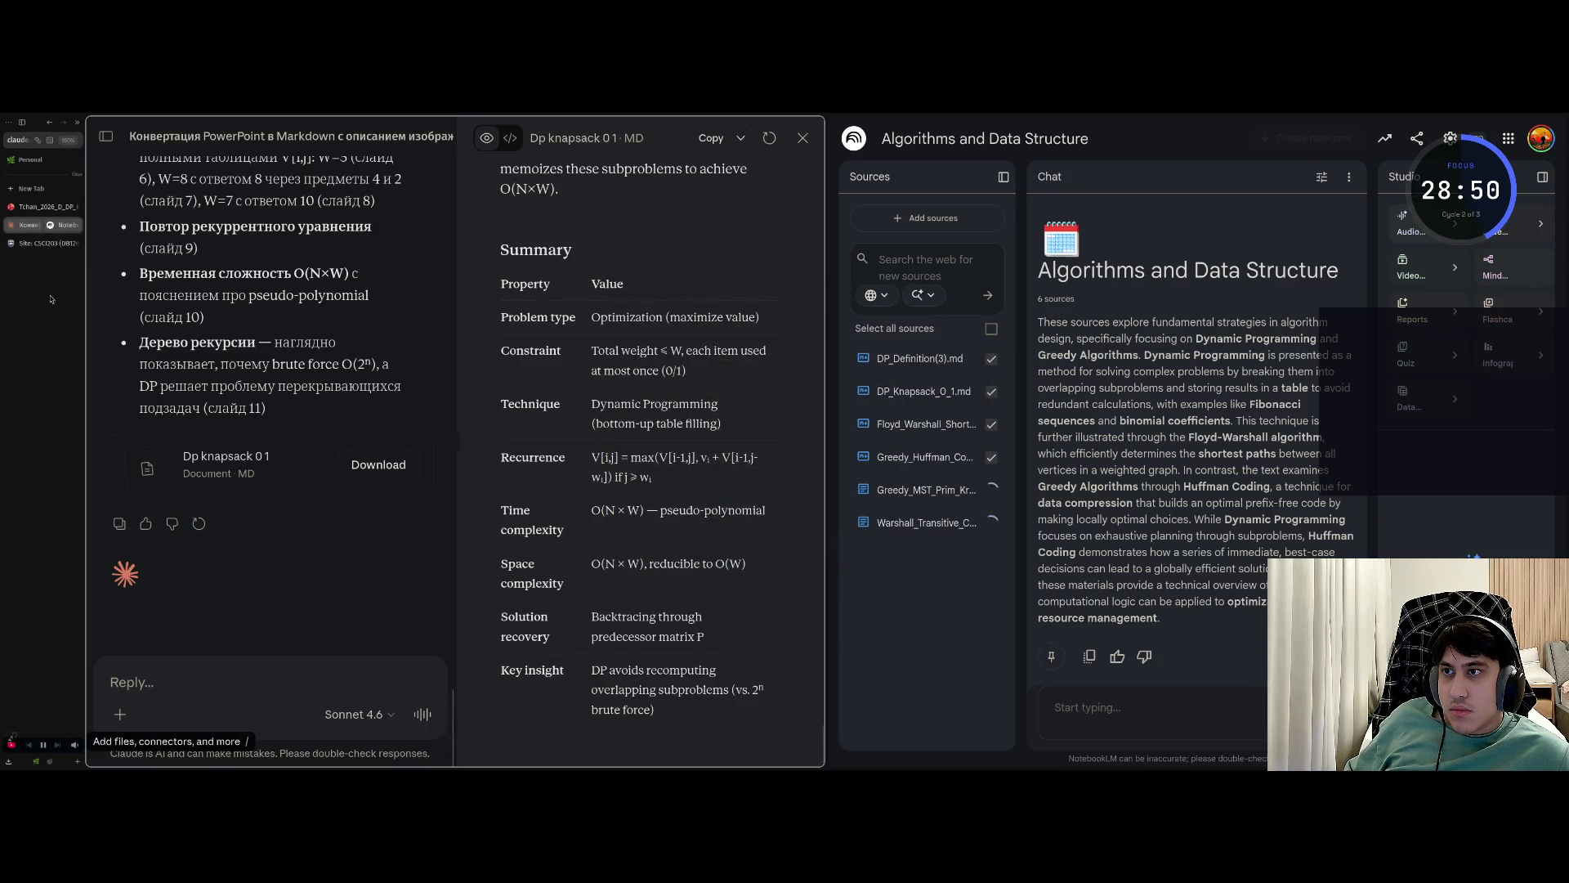
Download the 2026 Horspool lecture slides from Moodle and return to Claude.
{"action": "left_click", "coordinate": [45, 207]}
{"action": "left_click", "coordinate": [33, 244]}
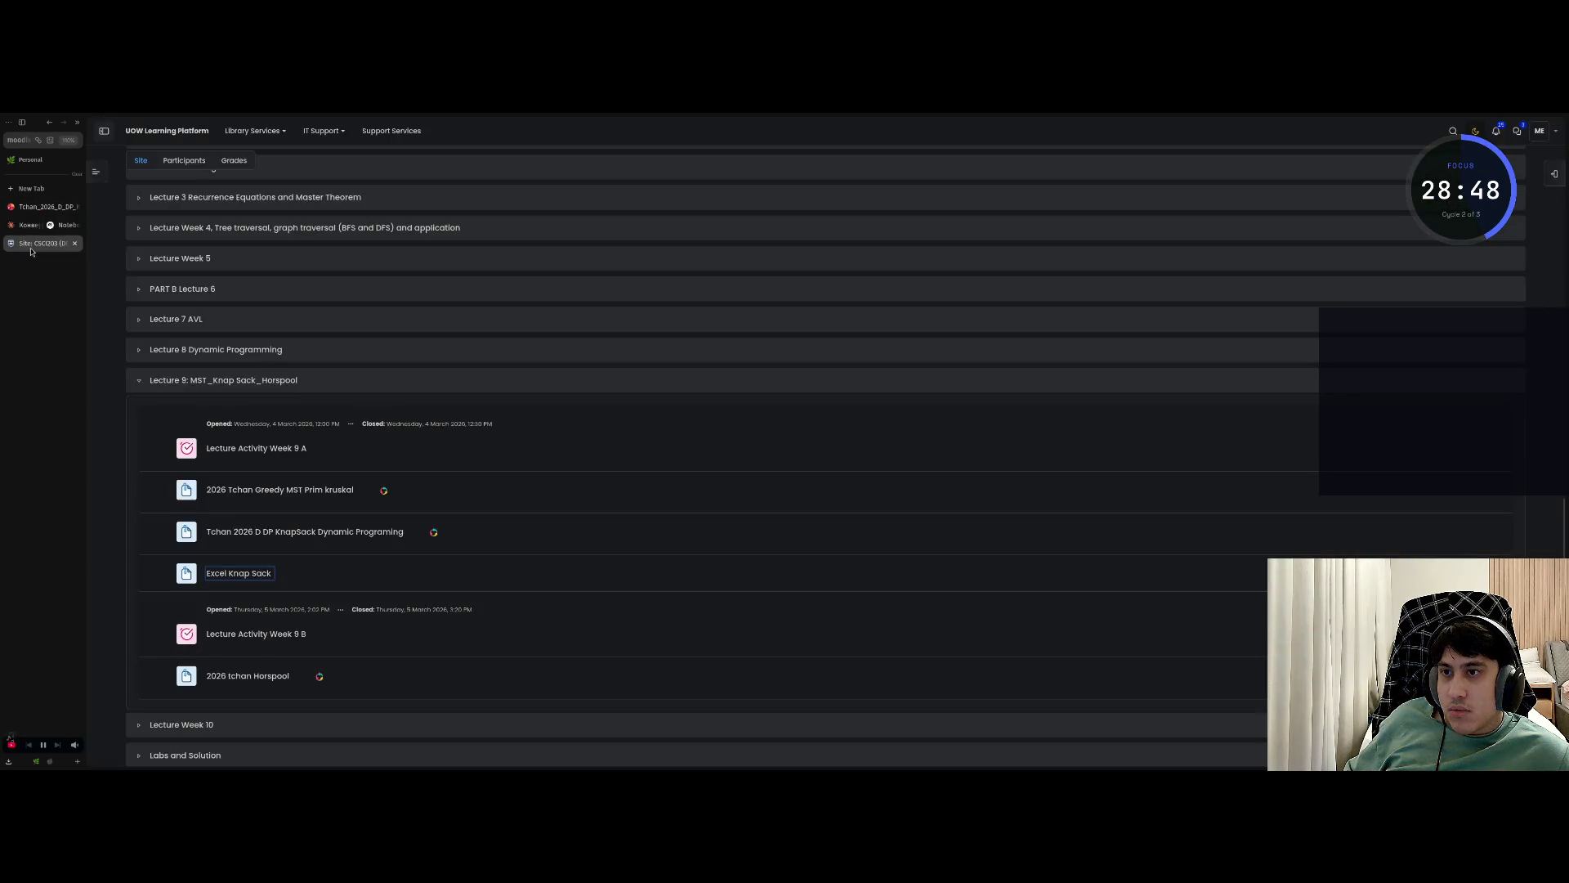
{"action": "left_click", "coordinate": [245, 676]}
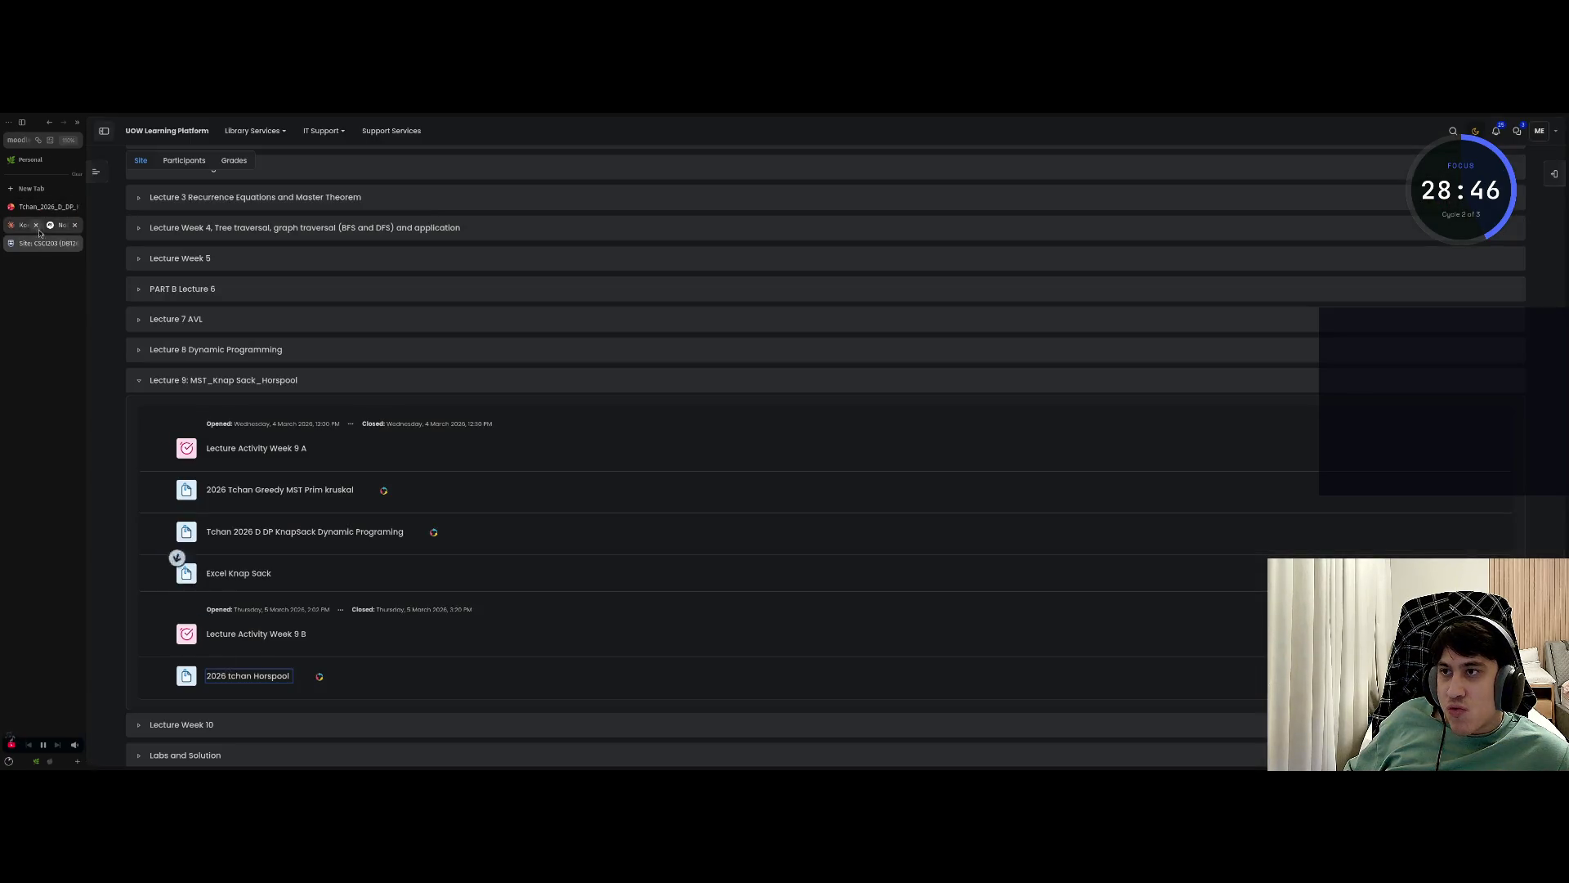
{"action": "left_click", "coordinate": [32, 232]}
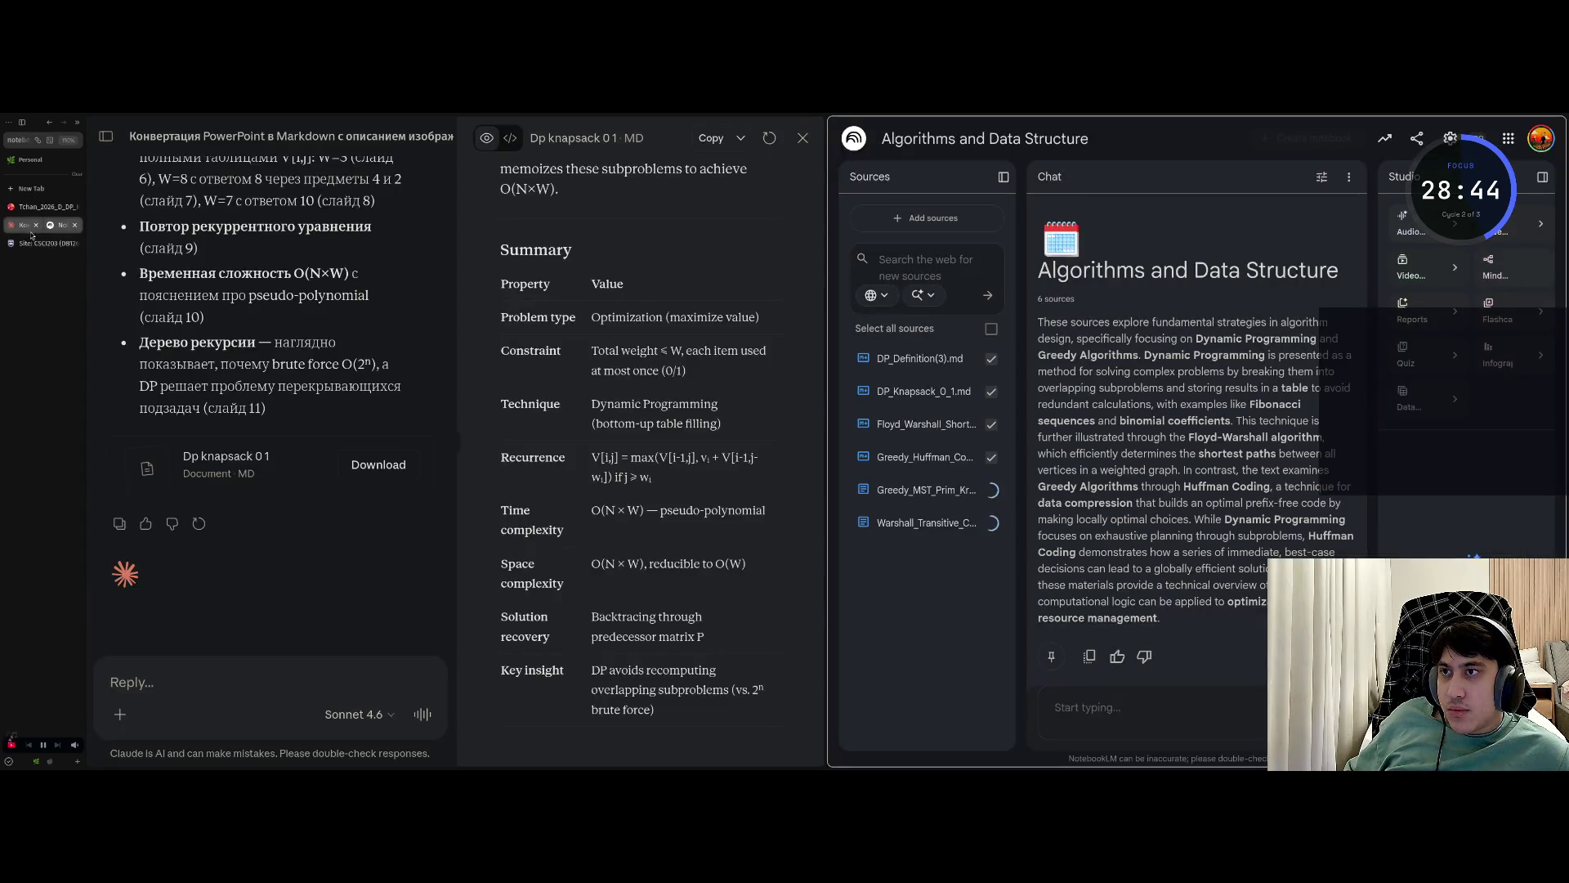
Send 2026_tchan_Horspool.ppt to Claude for Markdown conversion, then retry the unfinished reply.
{"action": "left_click", "coordinate": [119, 714]}
{"action": "left_click", "coordinate": [151, 414]}
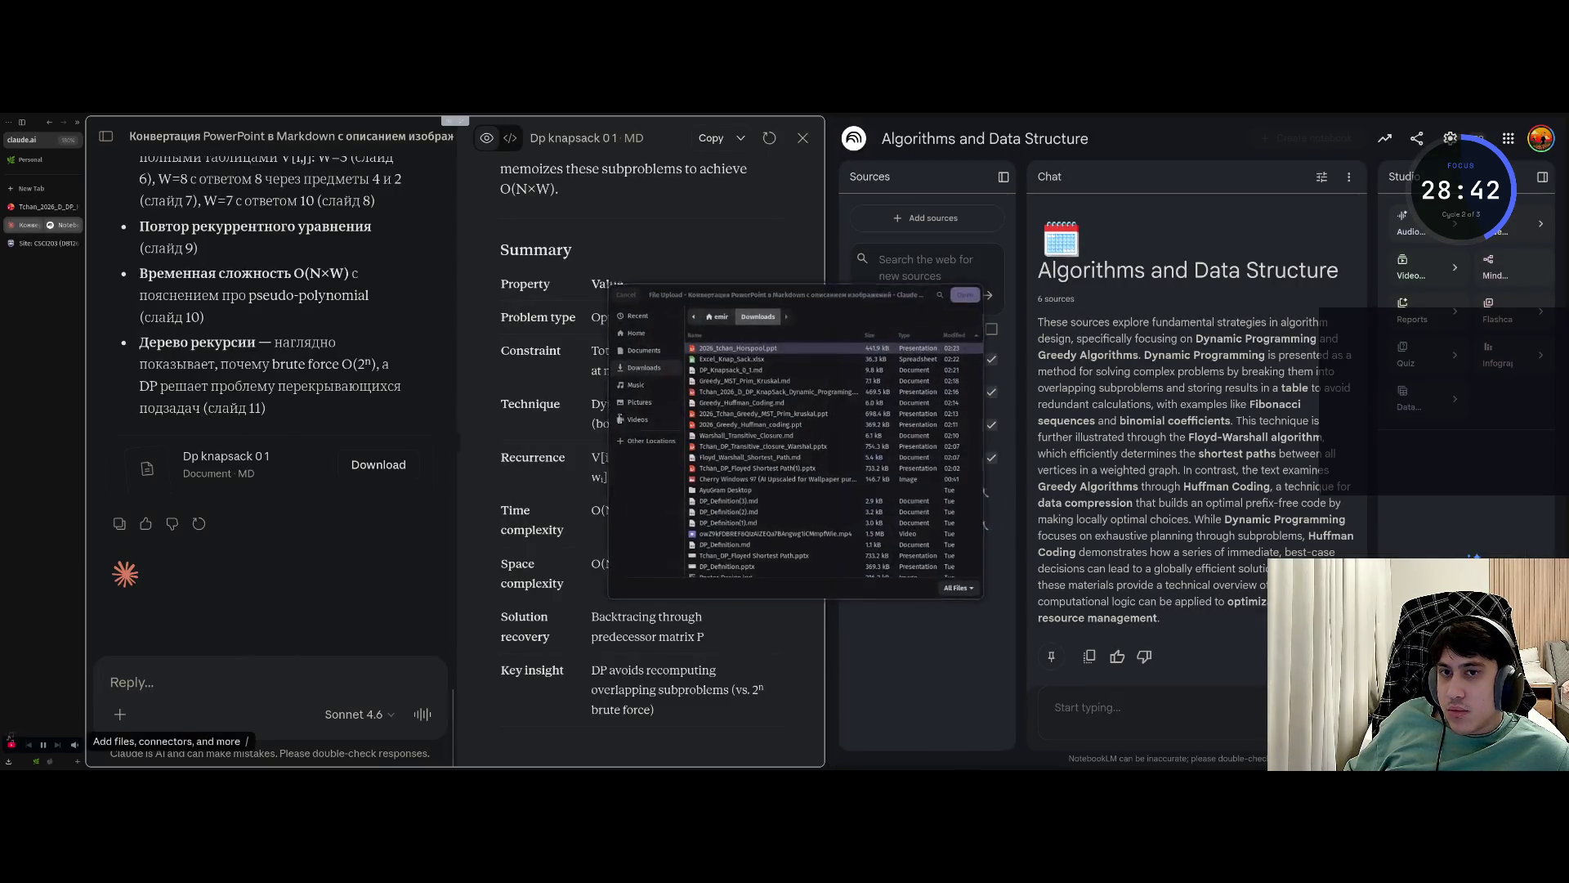
{"action": "left_click", "coordinate": [965, 294]}
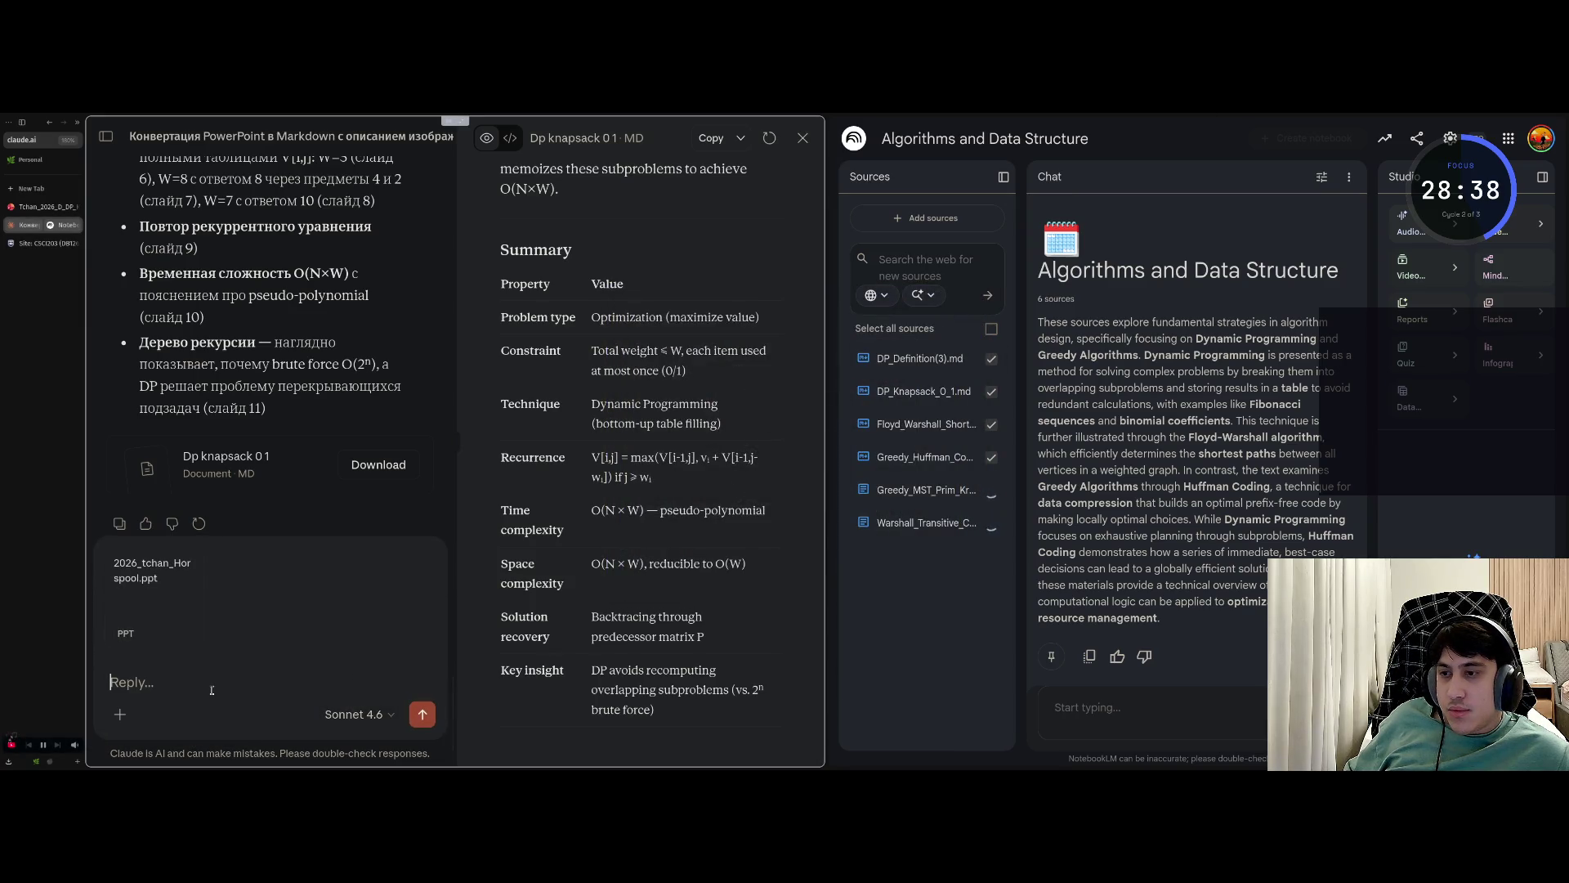
{"action": "key", "text": "Return"}
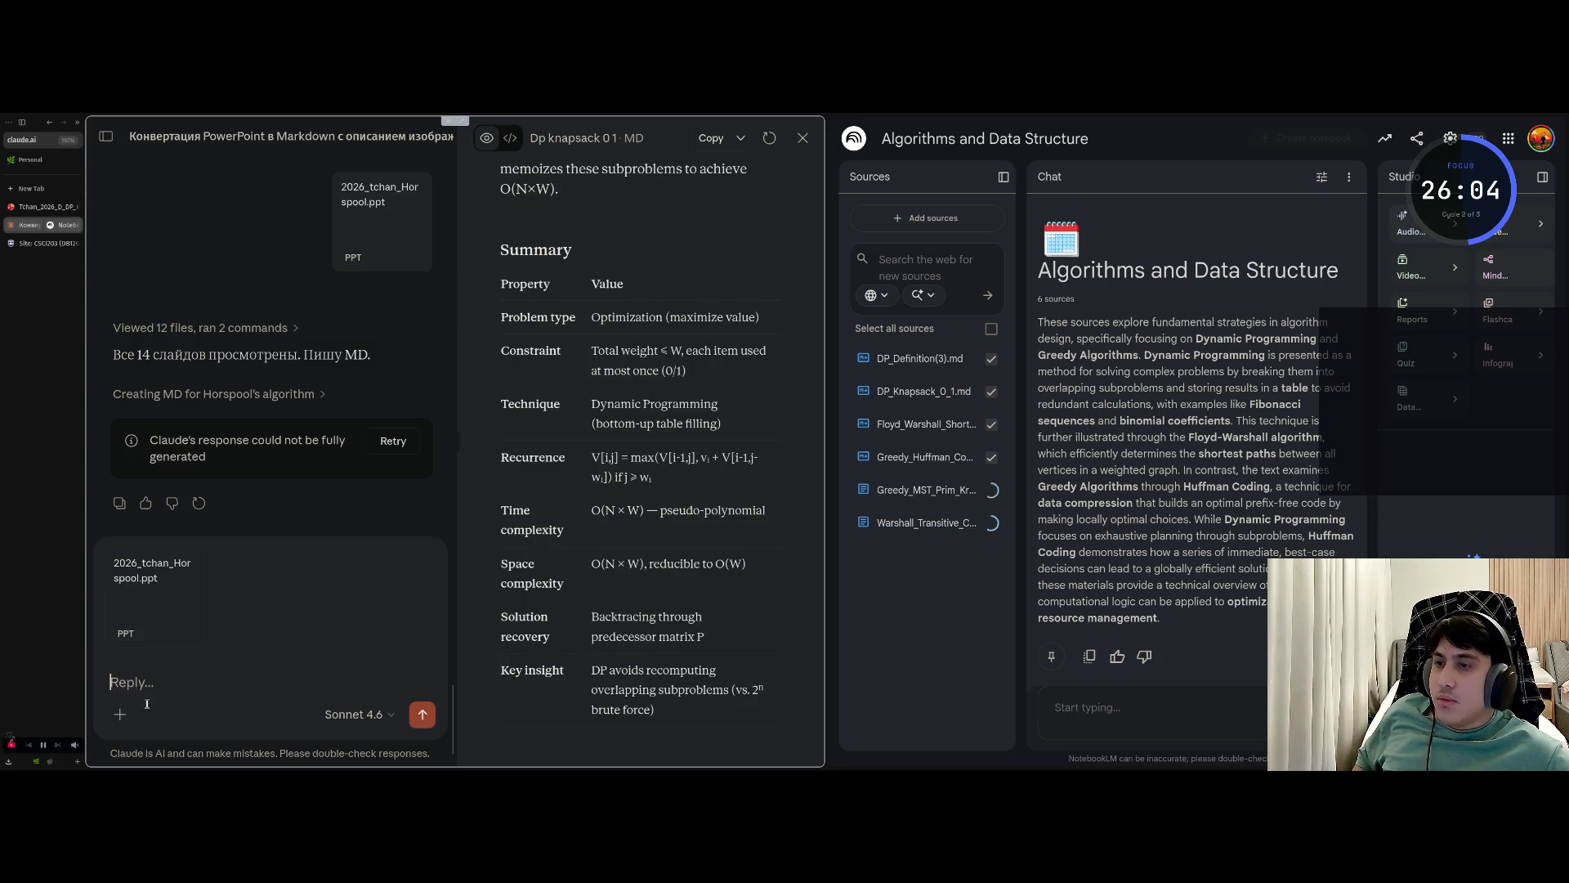
{"action": "left_click", "coordinate": [392, 441]}
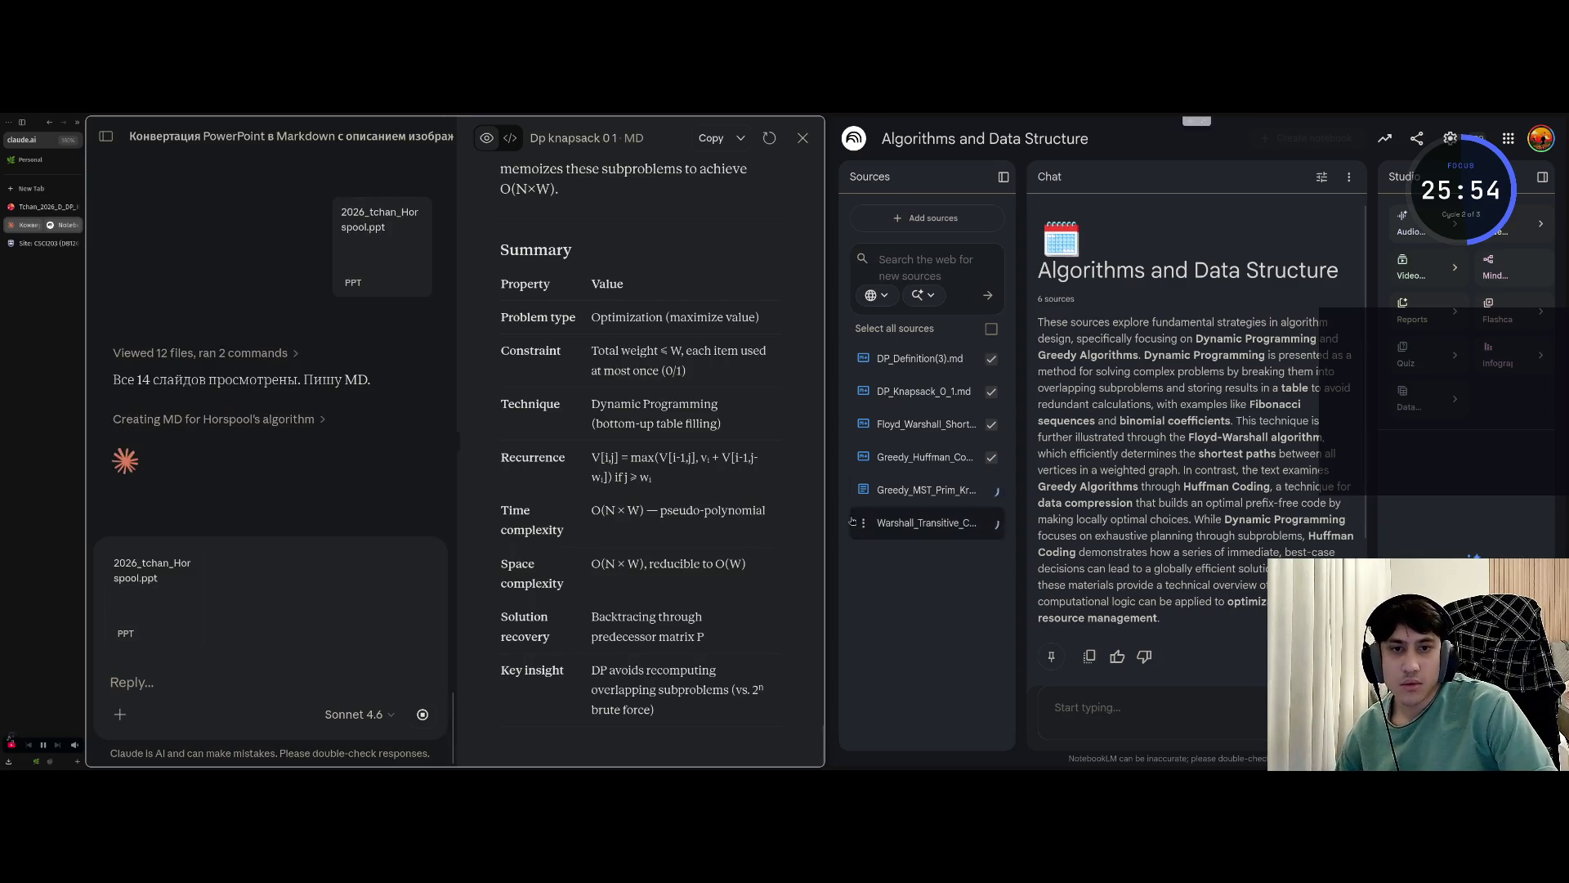
Inspect the still-loading Greedy_Huffman_Coding source, then go to the NotebookLM home page.
{"action": "left_click", "coordinate": [866, 493]}
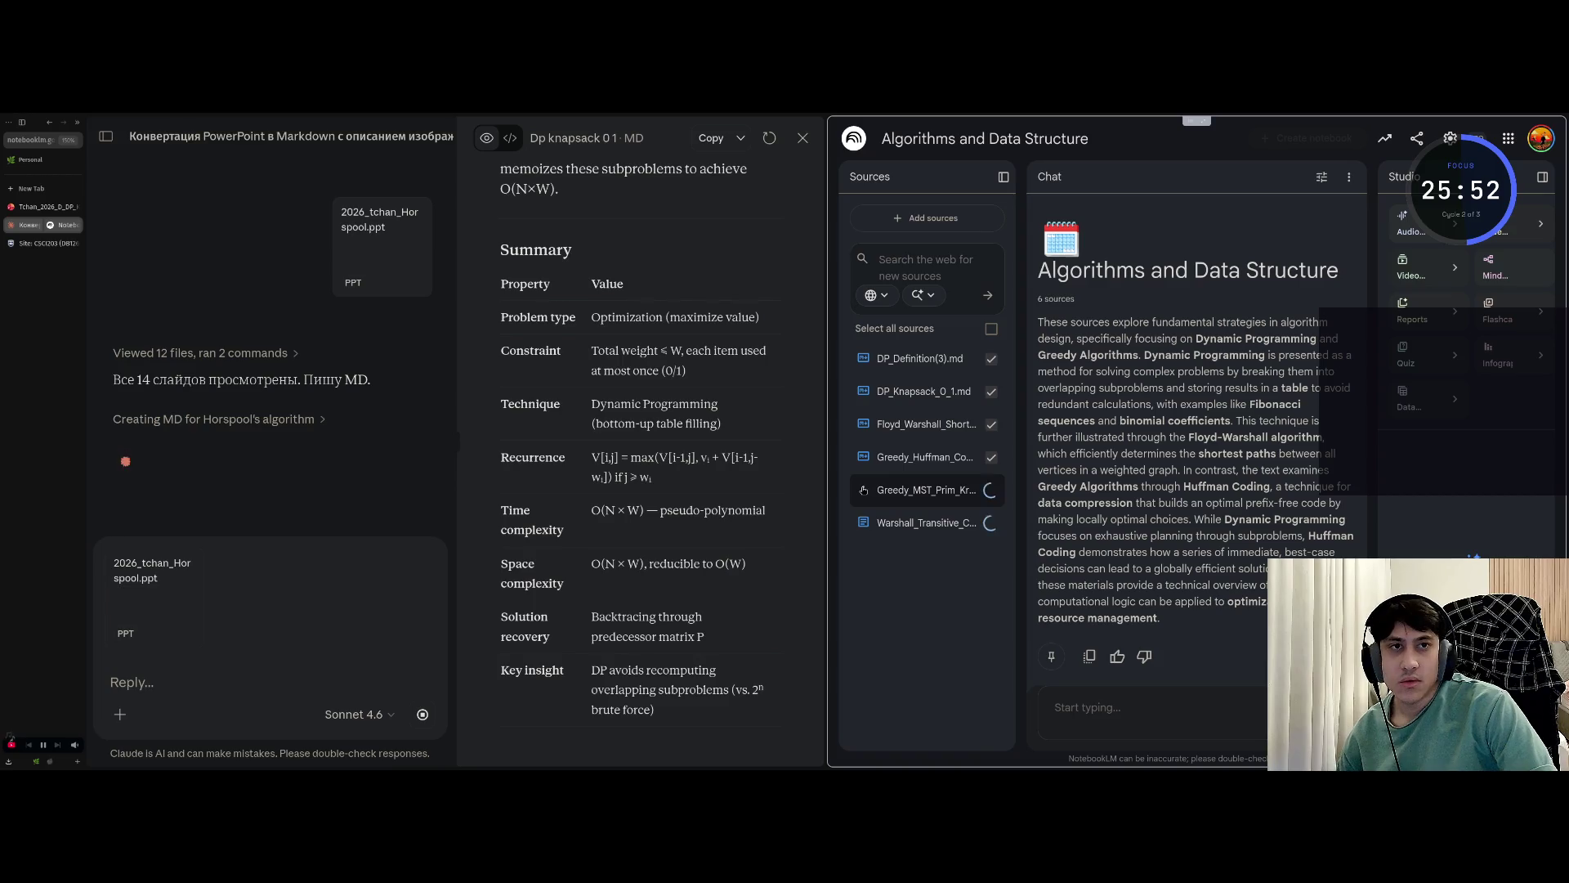
{"action": "left_click", "coordinate": [885, 450]}
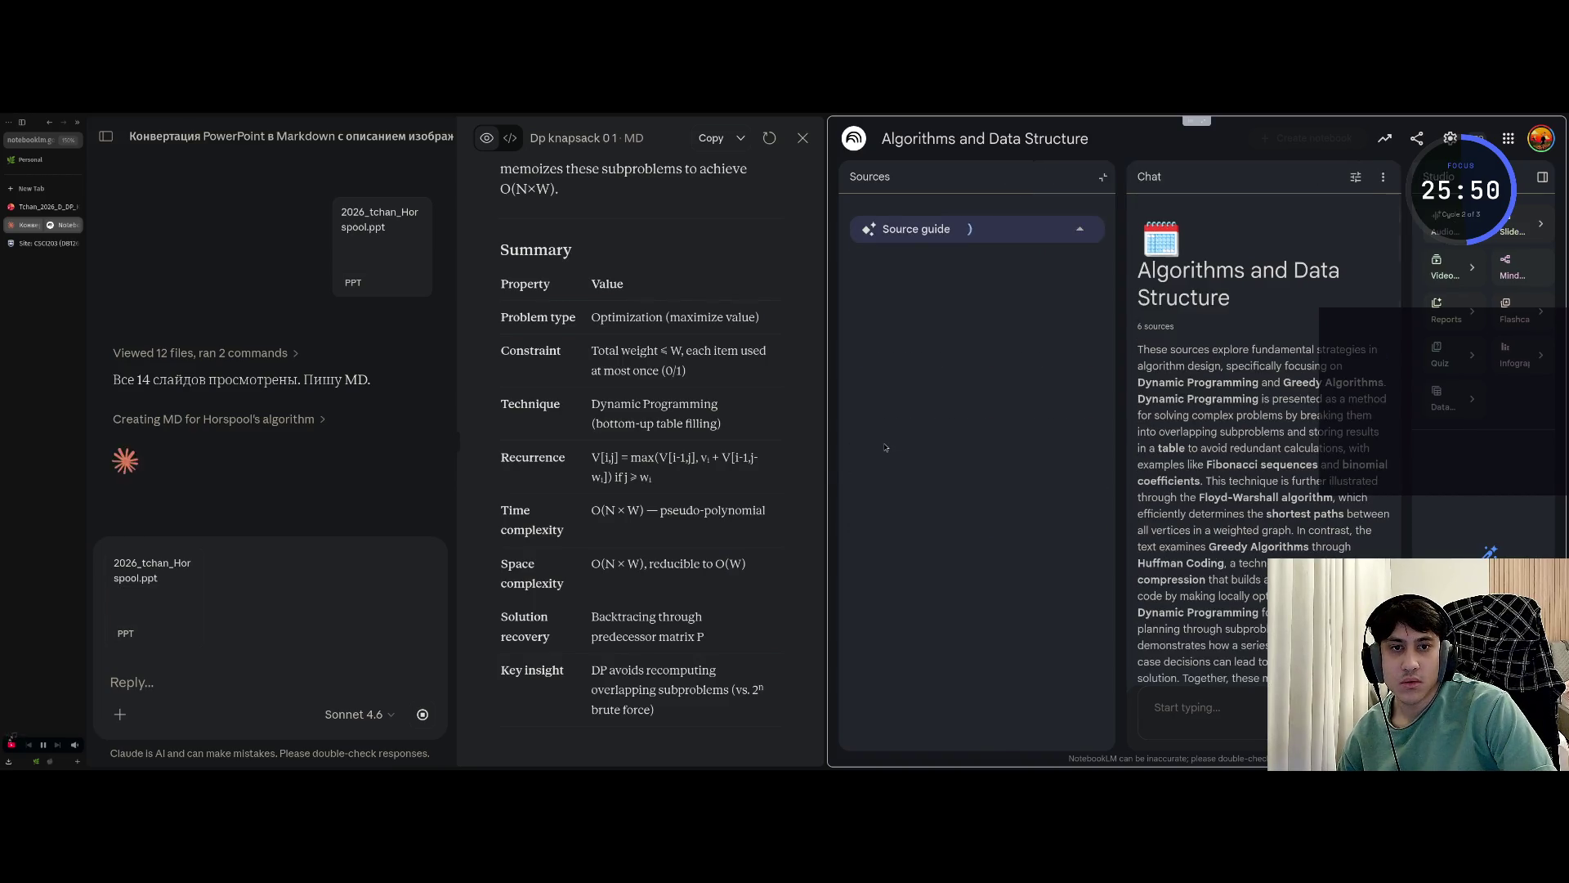
{"action": "left_click", "coordinate": [1112, 176]}
{"action": "left_click", "coordinate": [864, 452]}
{"action": "key", "text": "Escape"}
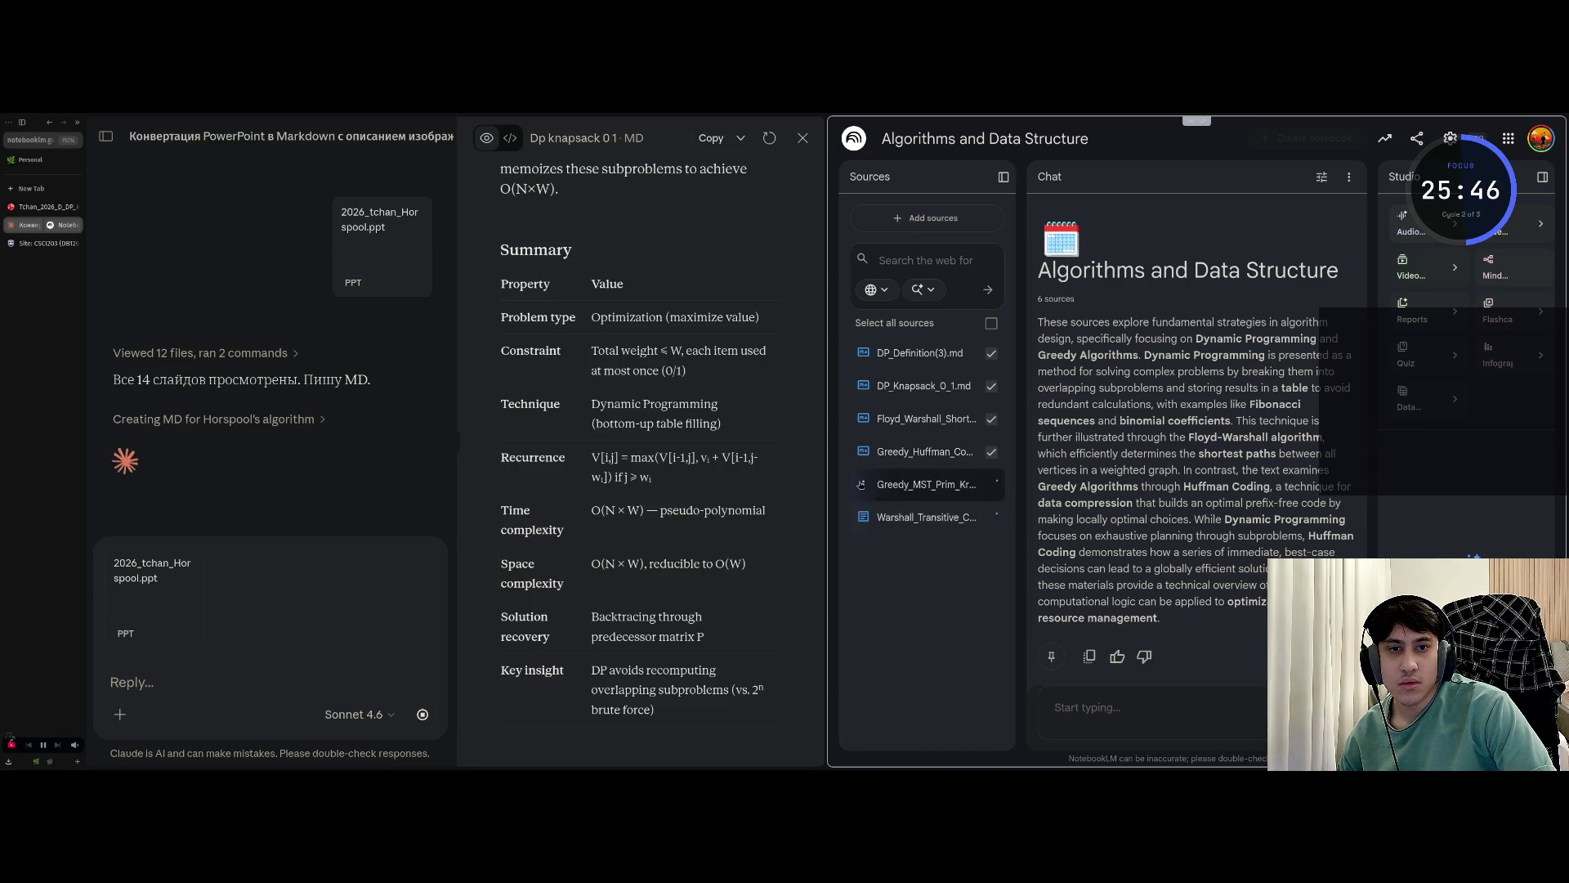
{"action": "left_click", "coordinate": [851, 140]}
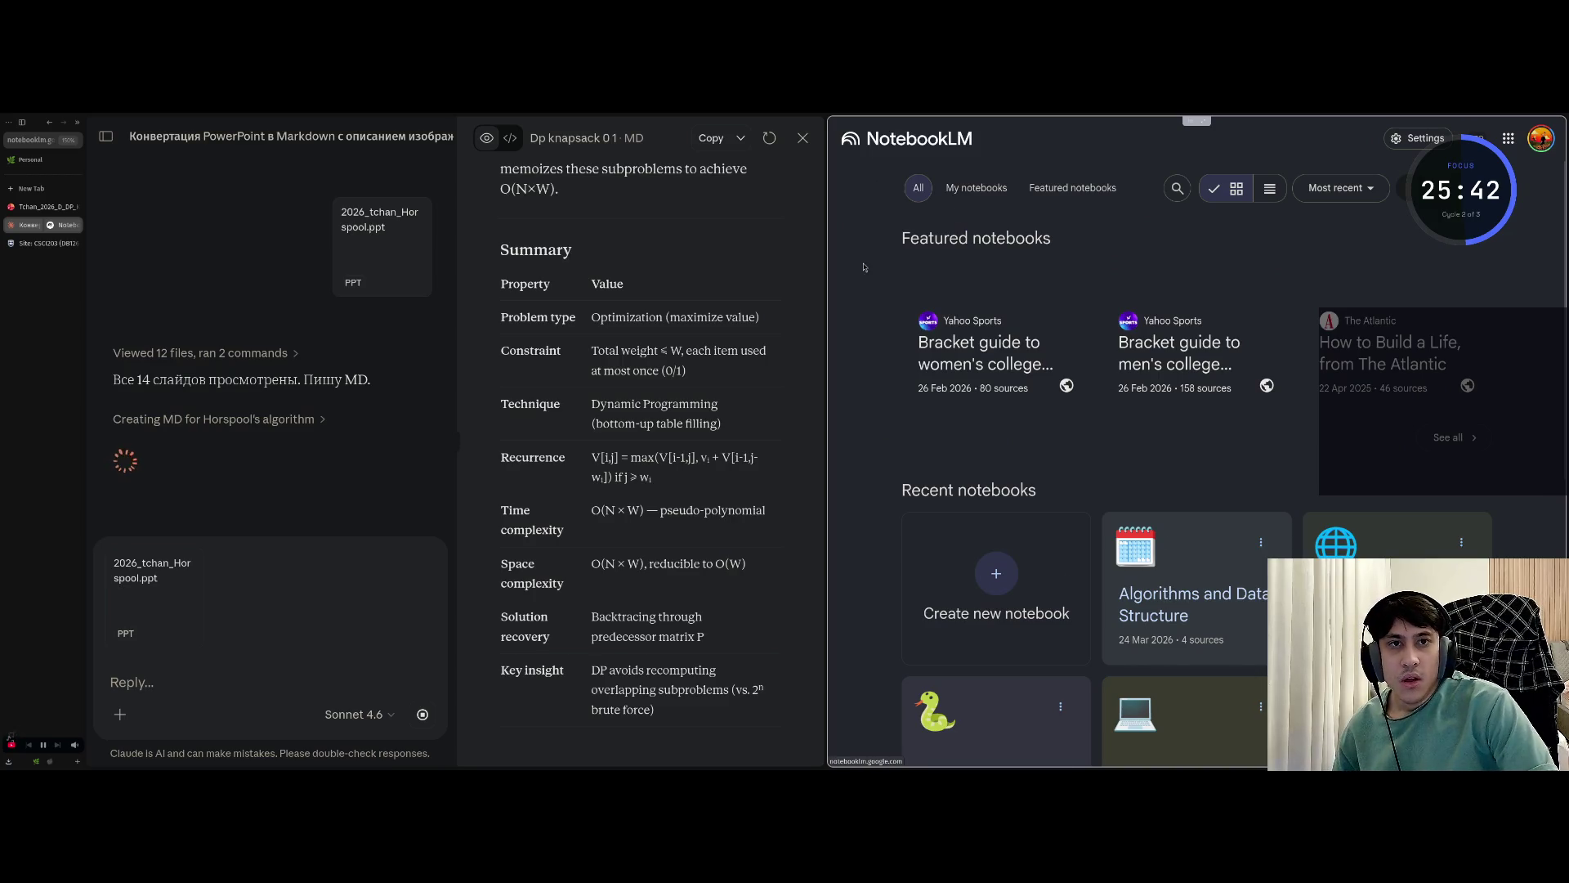
Reload the NotebookLM home page, close the Markdown preview and check the signed-in account.
{"action": "right_click", "coordinate": [865, 269]}
{"action": "left_click", "coordinate": [927, 277]}
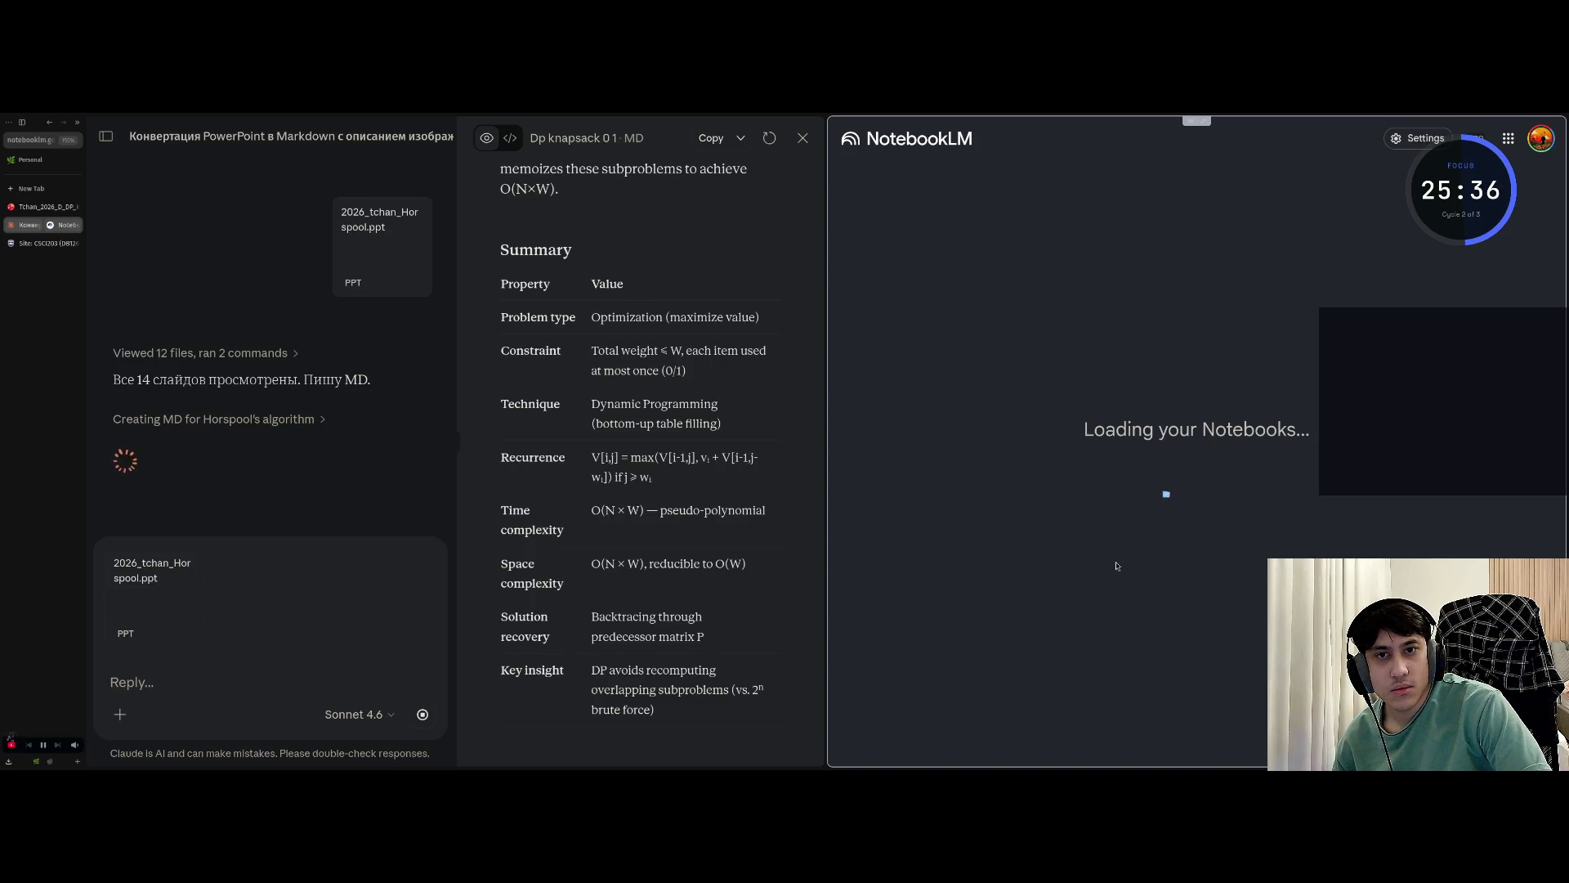
{"action": "left_click", "coordinate": [803, 138]}
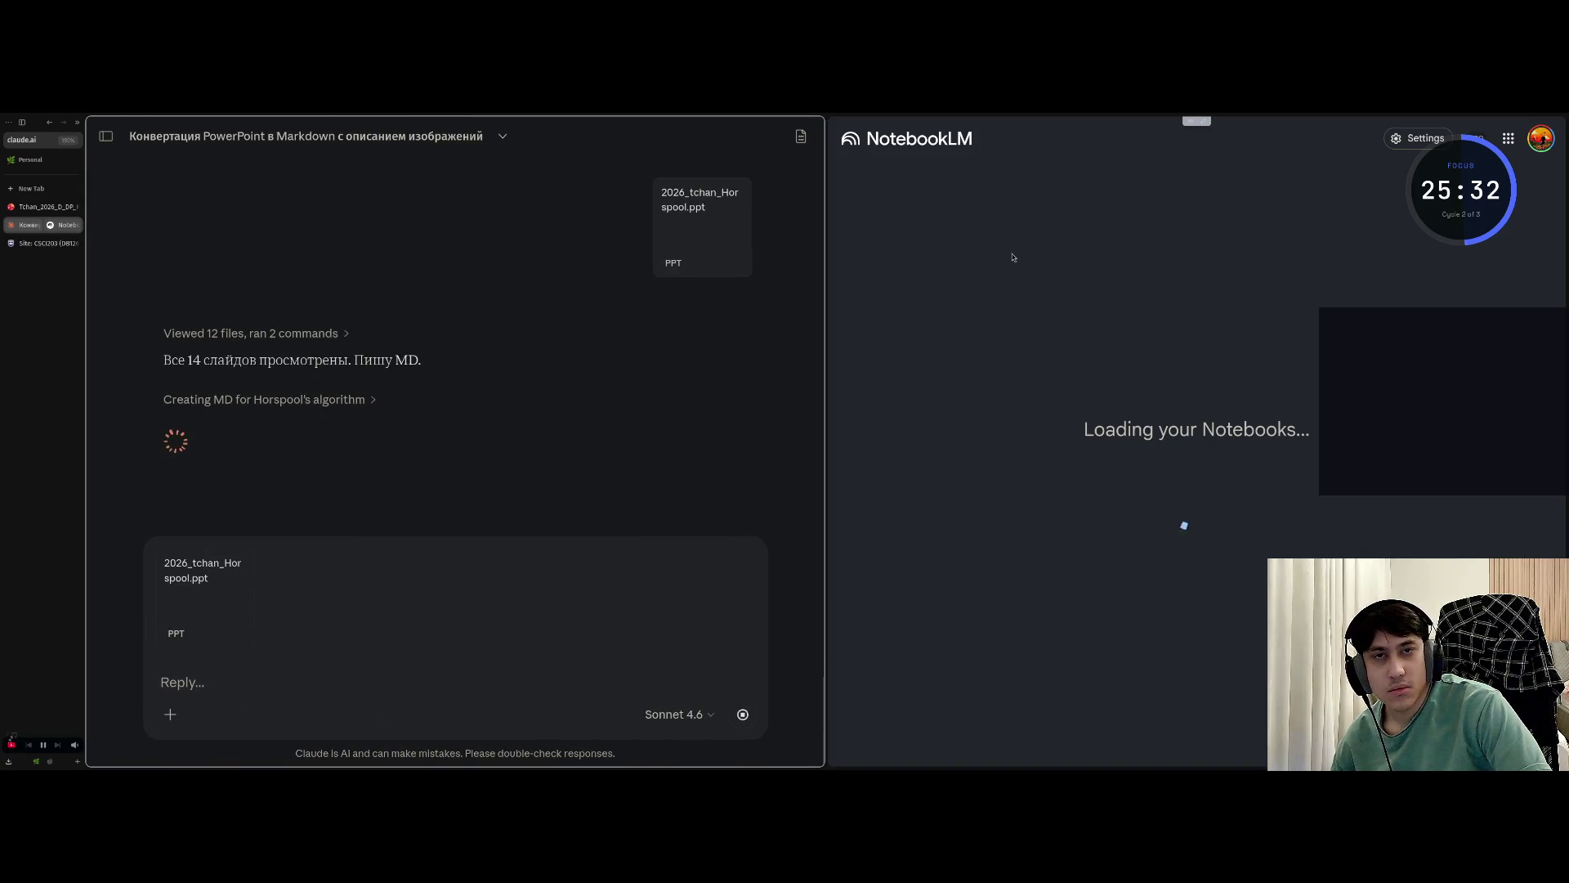
{"action": "left_click", "coordinate": [971, 219]}
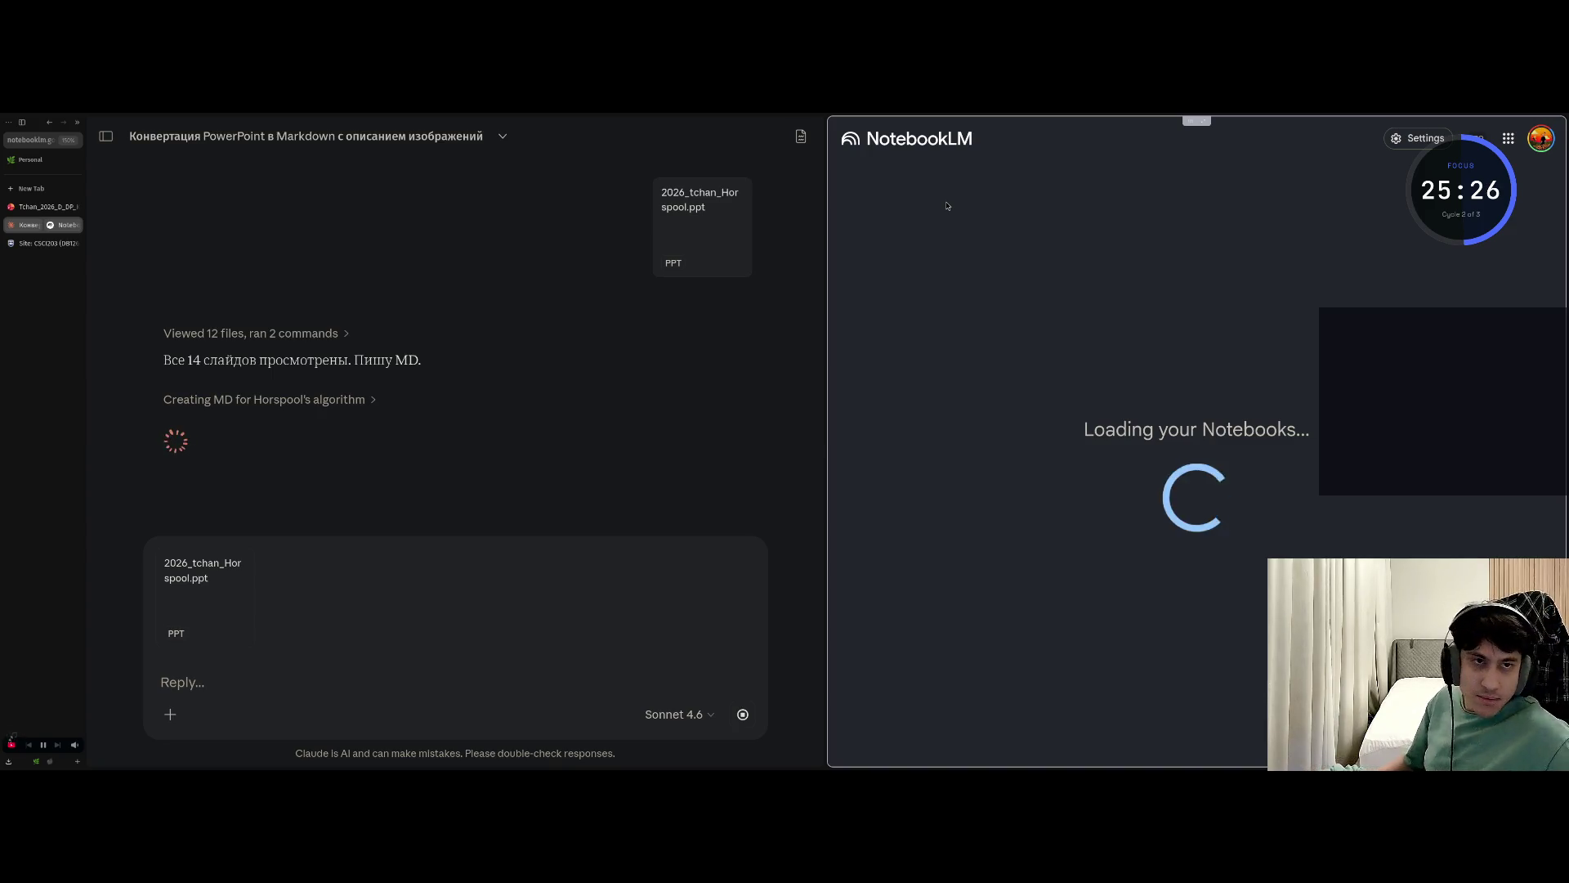
{"action": "left_click", "coordinate": [1542, 139]}
{"action": "left_click", "coordinate": [1049, 247]}
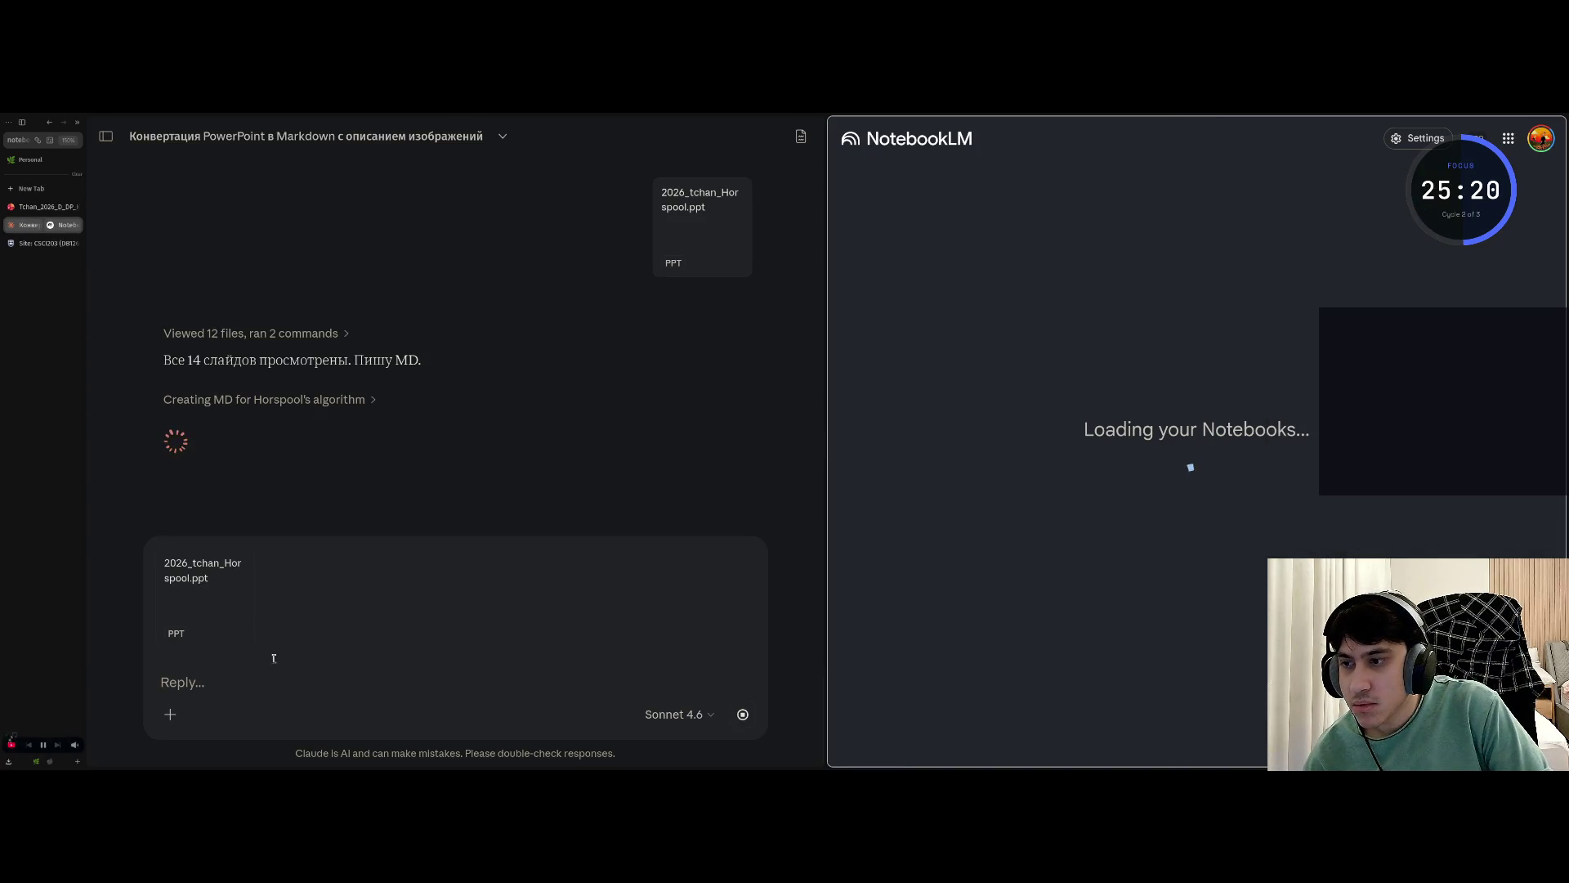
Exit fullscreen, check the network status, and close the stuck NotebookLM pane.
{"action": "key", "text": "super+f"}
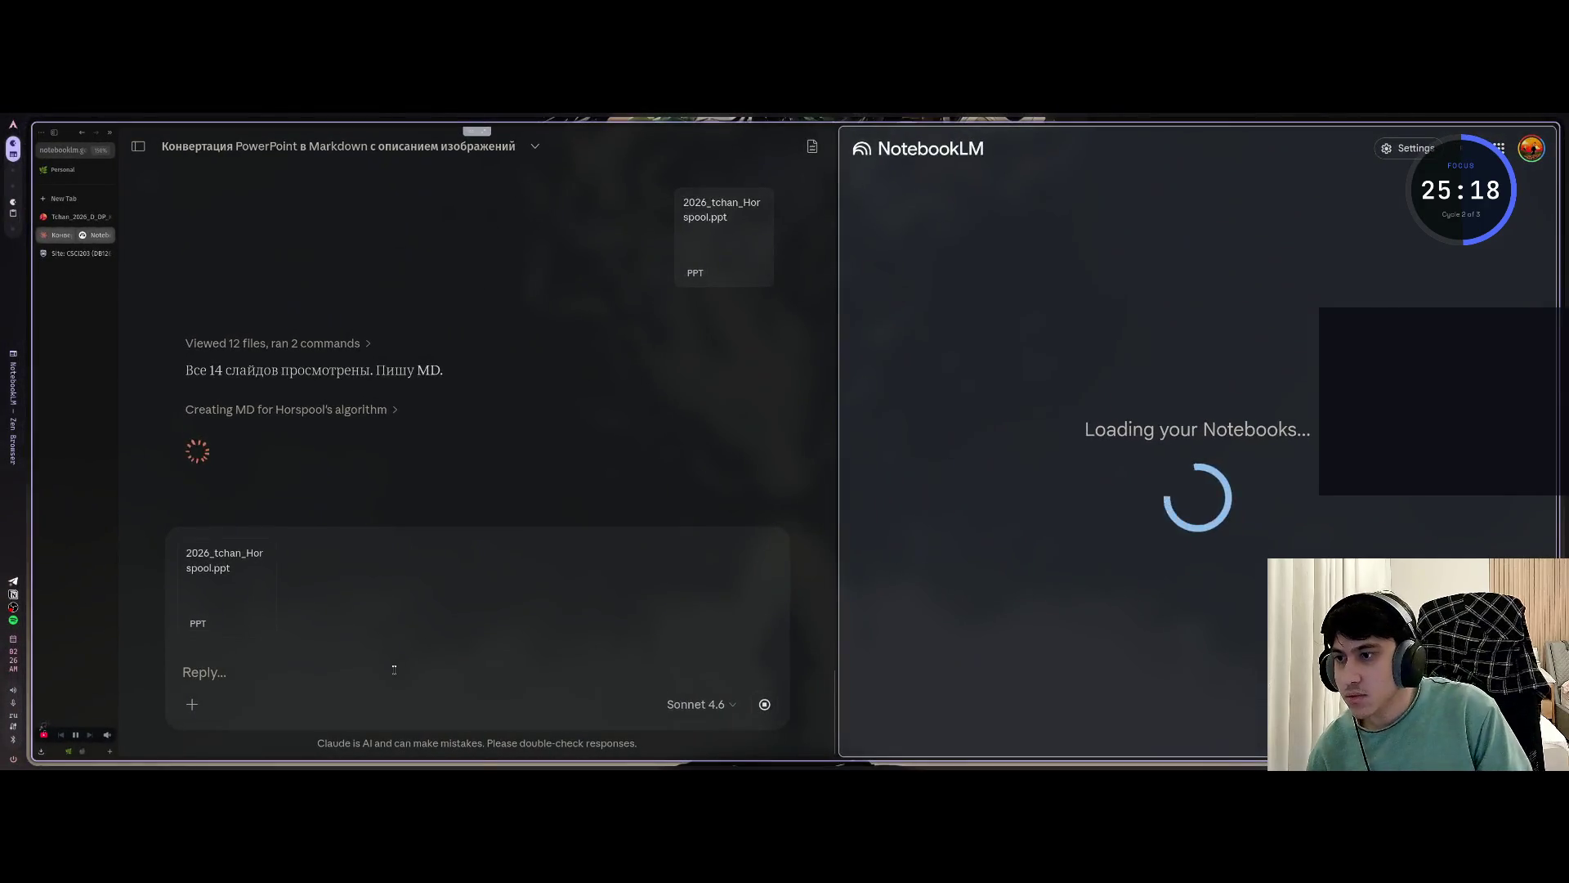
{"action": "left_click", "coordinate": [14, 725]}
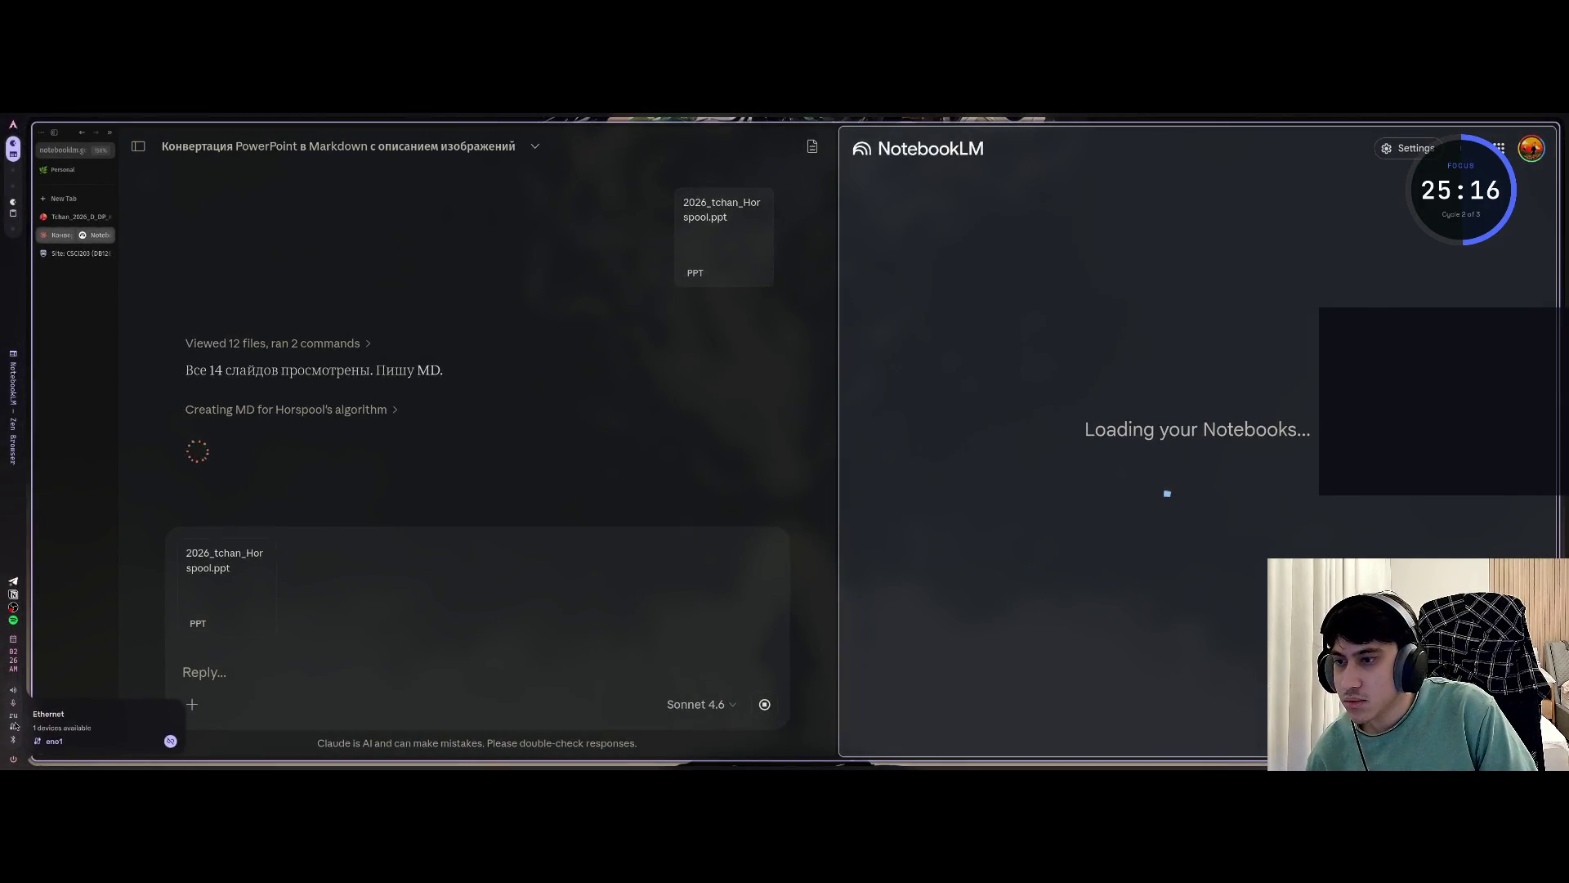
{"action": "left_click", "coordinate": [14, 725]}
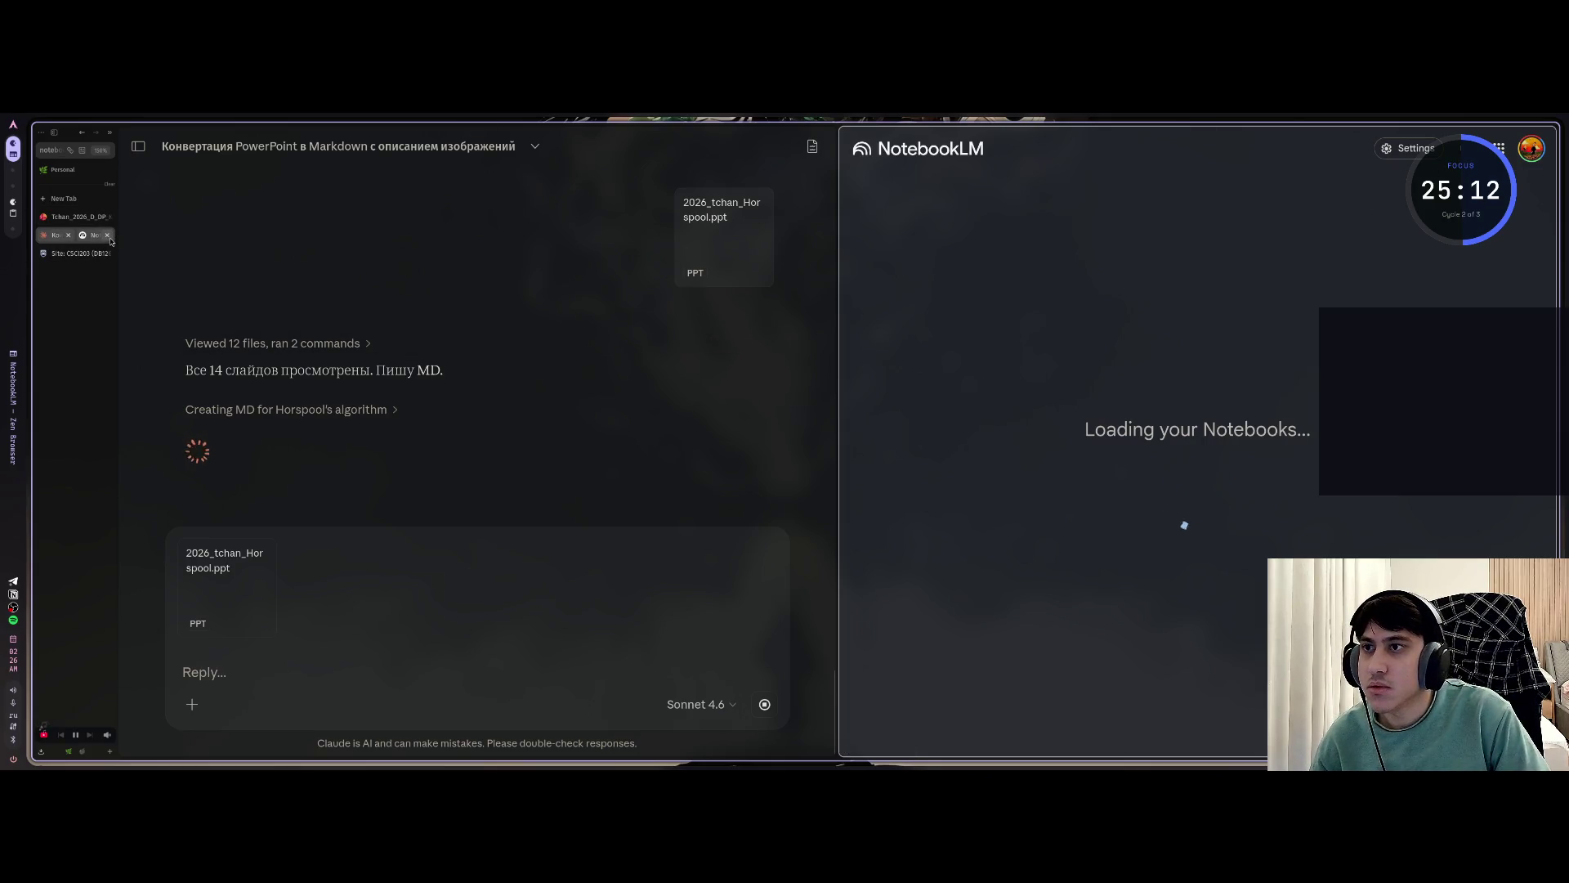
{"action": "left_click", "coordinate": [107, 236]}
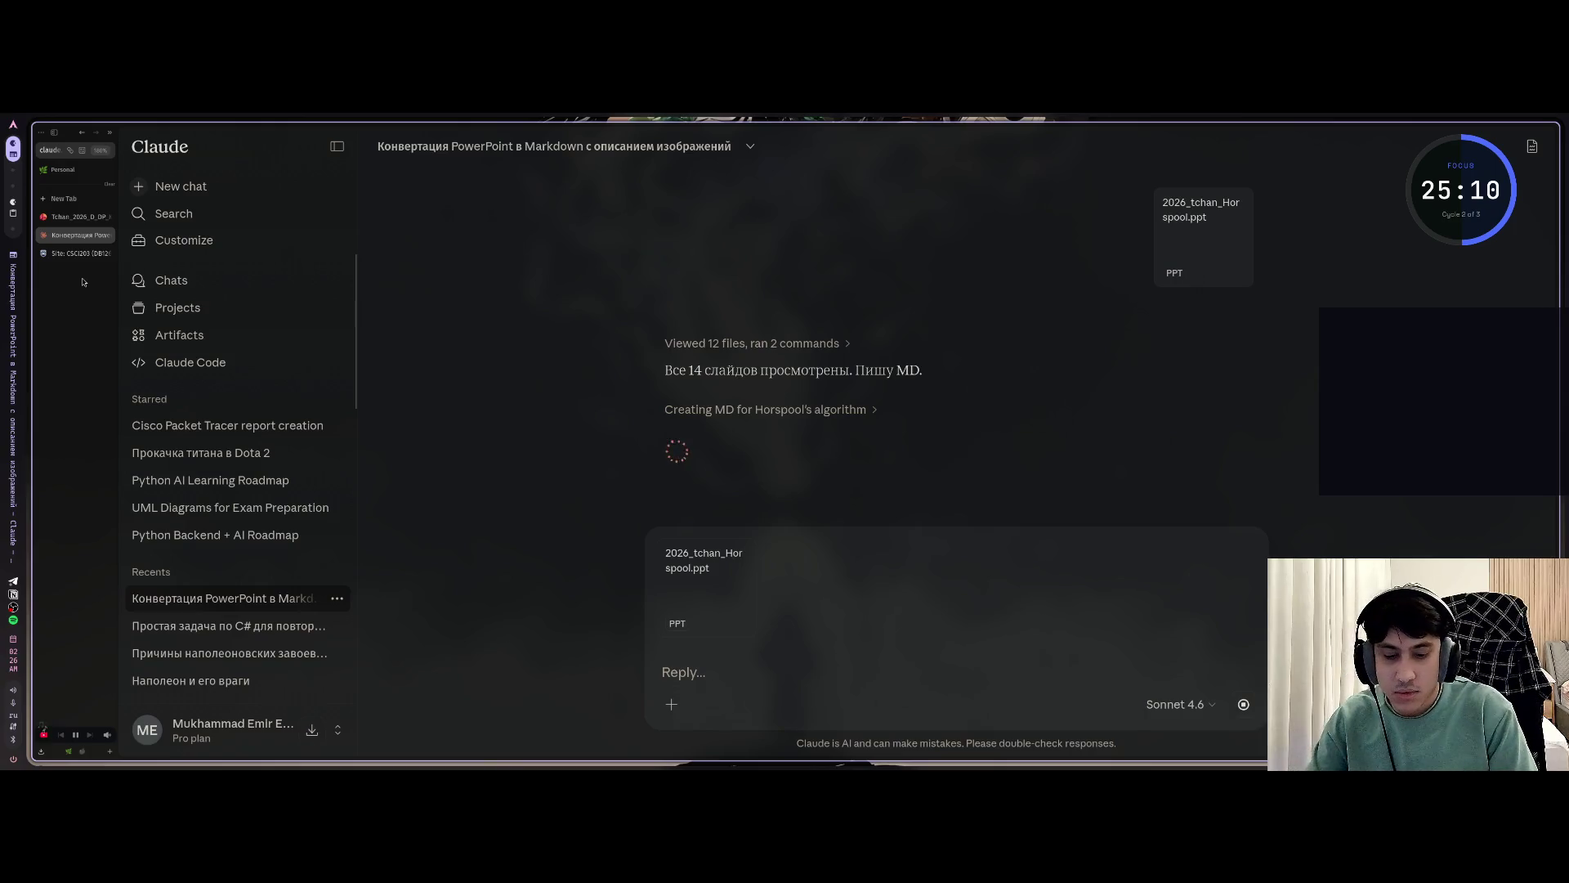
Open NotebookLM in a new tab and open the Algorithms and Data Structure notebook.
{"action": "key", "text": "ctrl+t"}
{"action": "type", "text": "тщеу"}
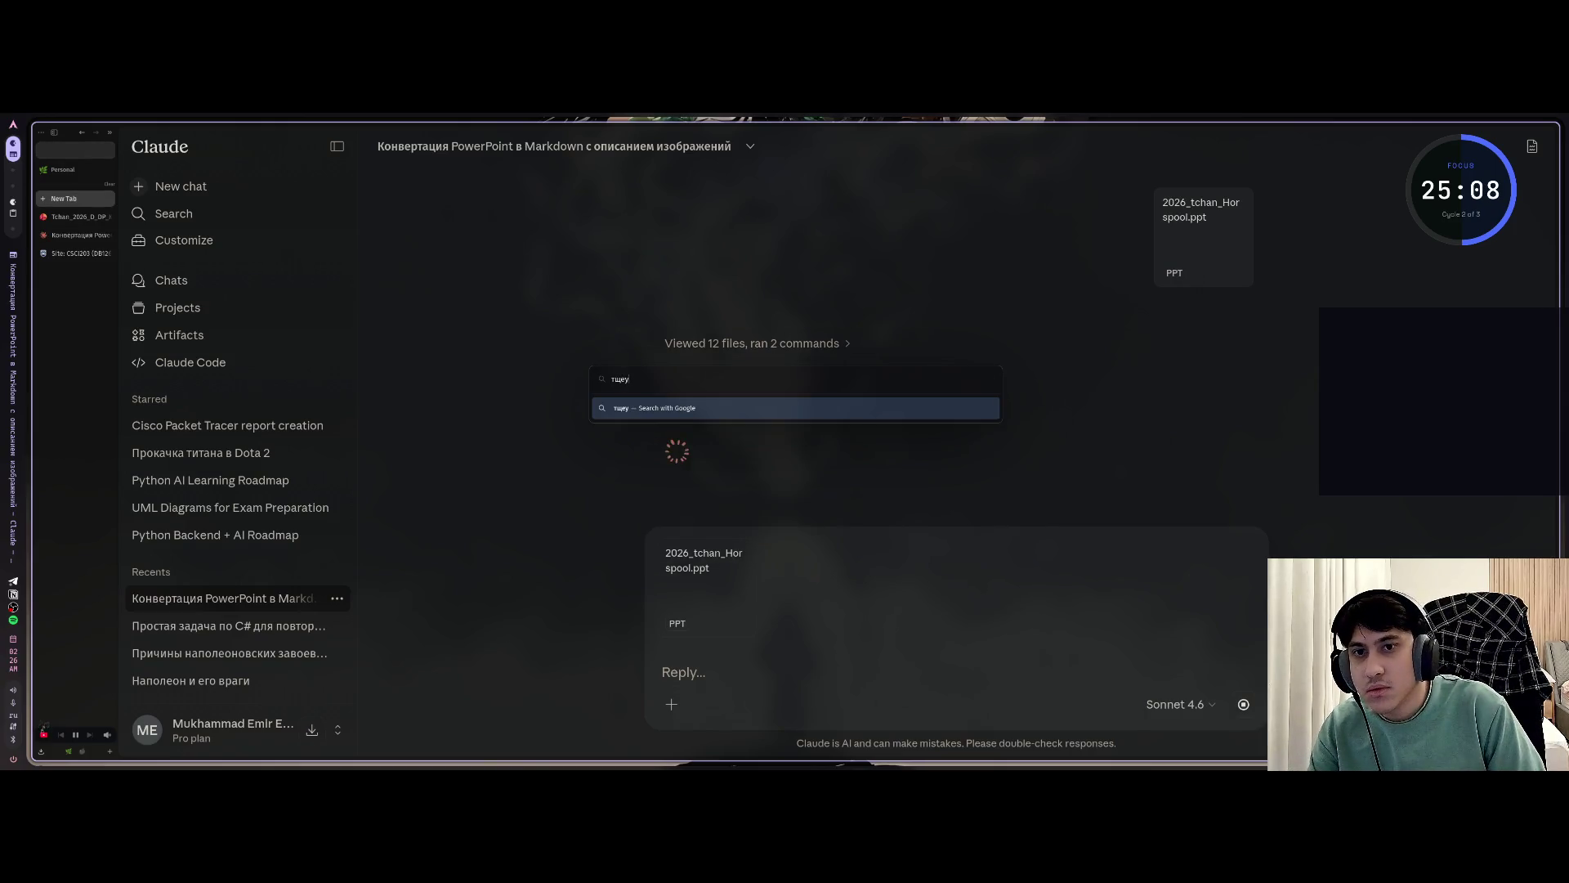
{"action": "key", "text": "BackSpace"}
{"action": "key", "text": "BackSpace"}
{"action": "key", "text": "BackSpace"}
{"action": "type", "text": "note"}
{"action": "key", "text": "Return"}
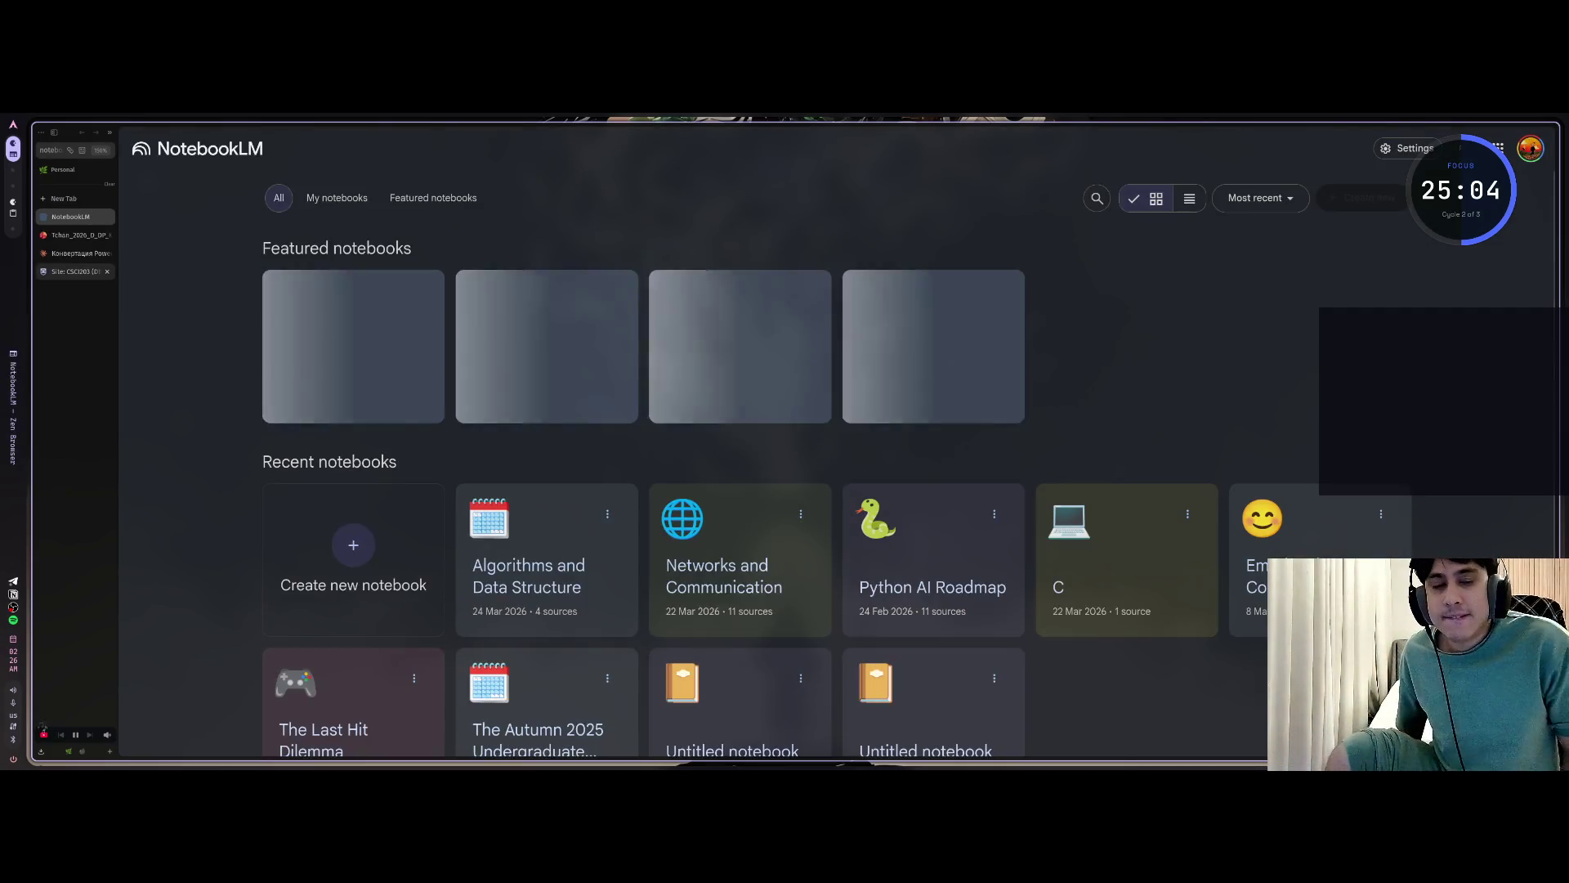
{"action": "left_click", "coordinate": [537, 544]}
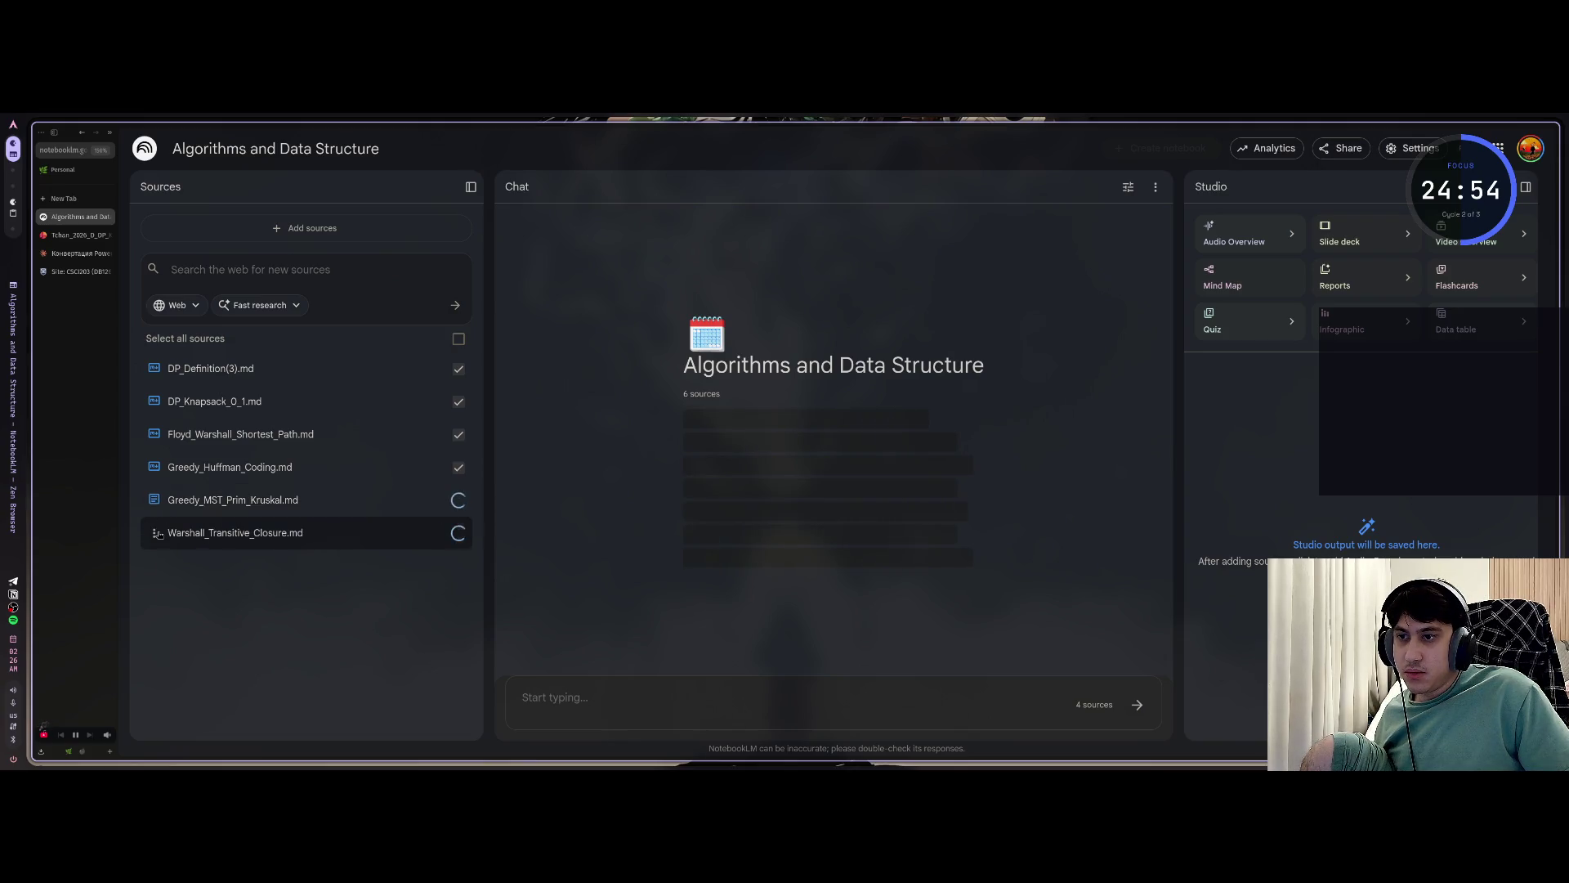
Select all six sources and place the Claude conversation beside NotebookLM.
{"action": "right_click", "coordinate": [158, 533]}
{"action": "left_click", "coordinate": [251, 639]}
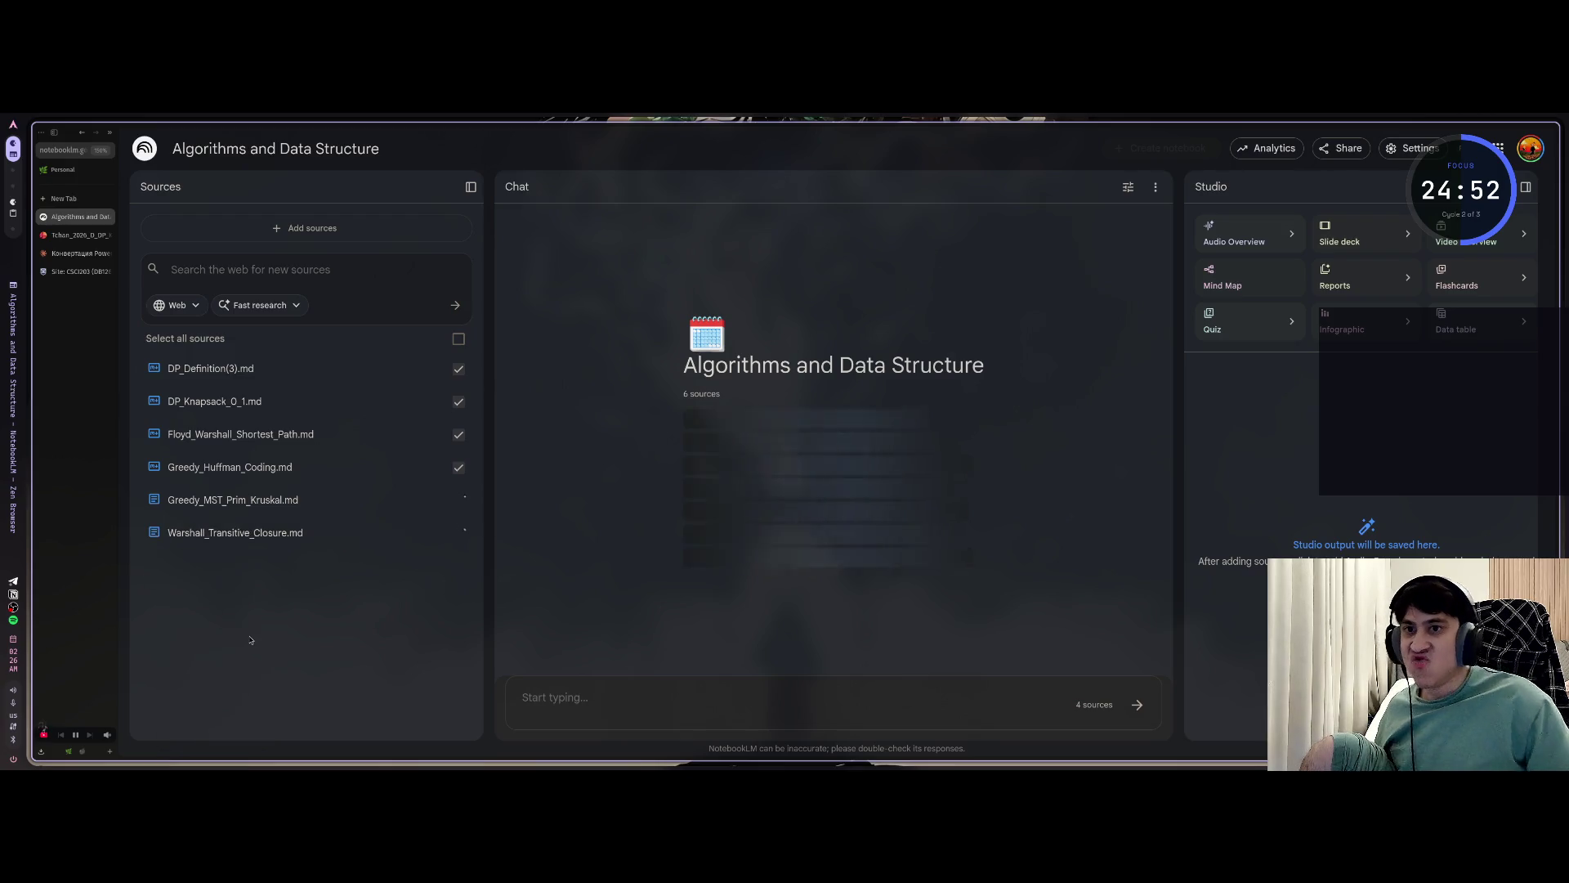
{"action": "left_click", "coordinate": [457, 340]}
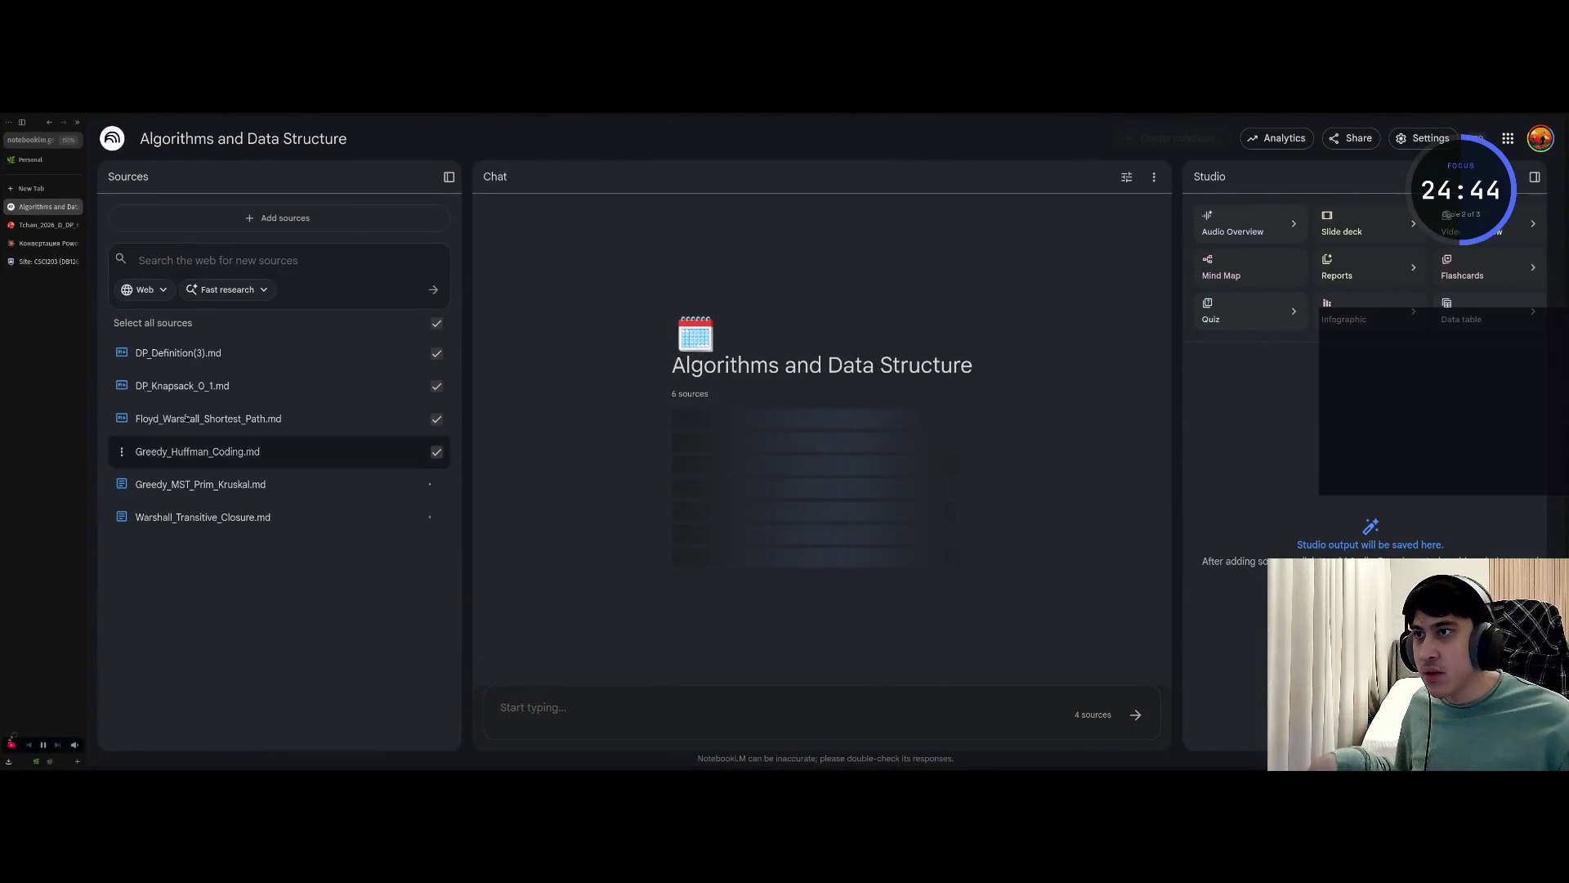
{"action": "mouse_move", "coordinate": [49, 243]}
{"action": "left_mouse_down"}
{"action": "mouse_move", "coordinate": [73, 245]}
{"action": "mouse_move", "coordinate": [308, 444]}
{"action": "mouse_move", "coordinate": [338, 448]}
{"action": "left_mouse_up"}
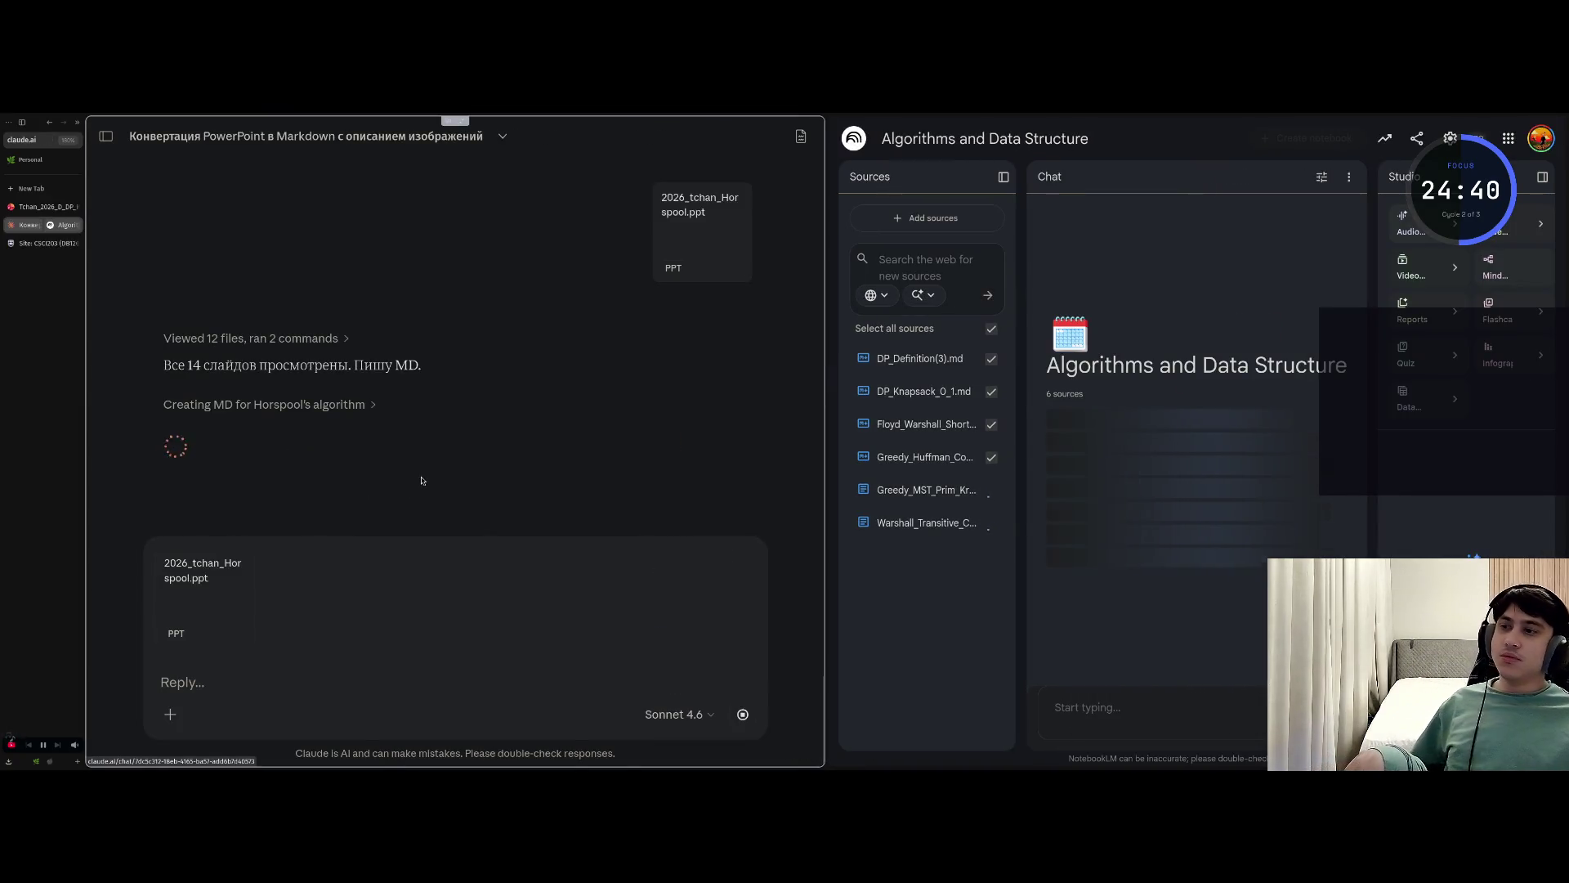
Check the Horspool Markdown step's progress and reload the Claude conversation page.
{"action": "left_click", "coordinate": [354, 408]}
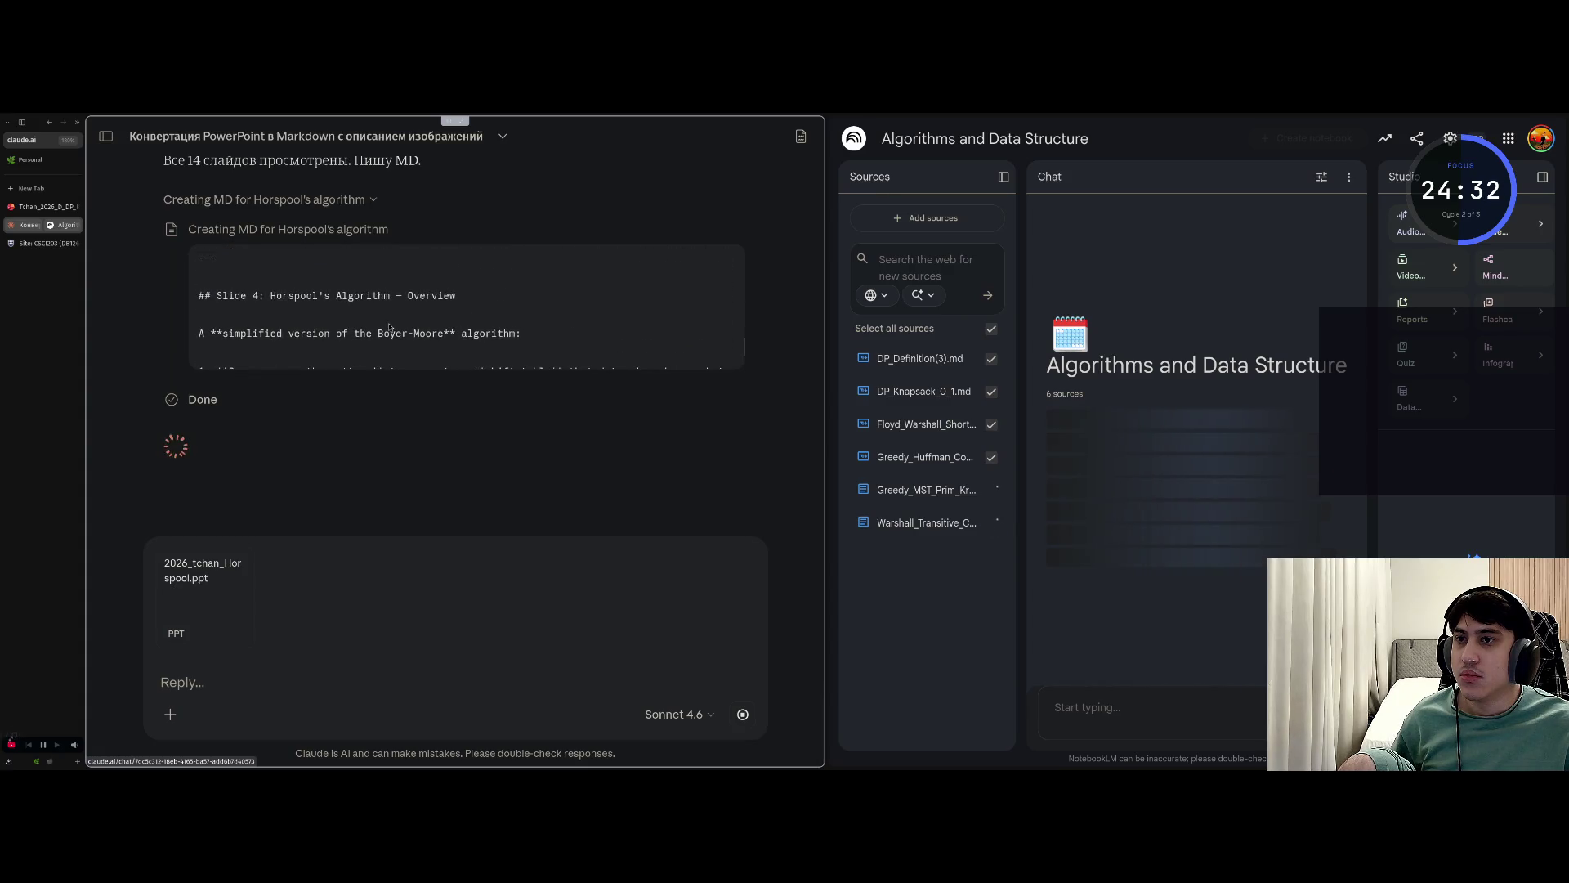
{"action": "left_click", "coordinate": [373, 201]}
{"action": "left_click", "coordinate": [347, 402]}
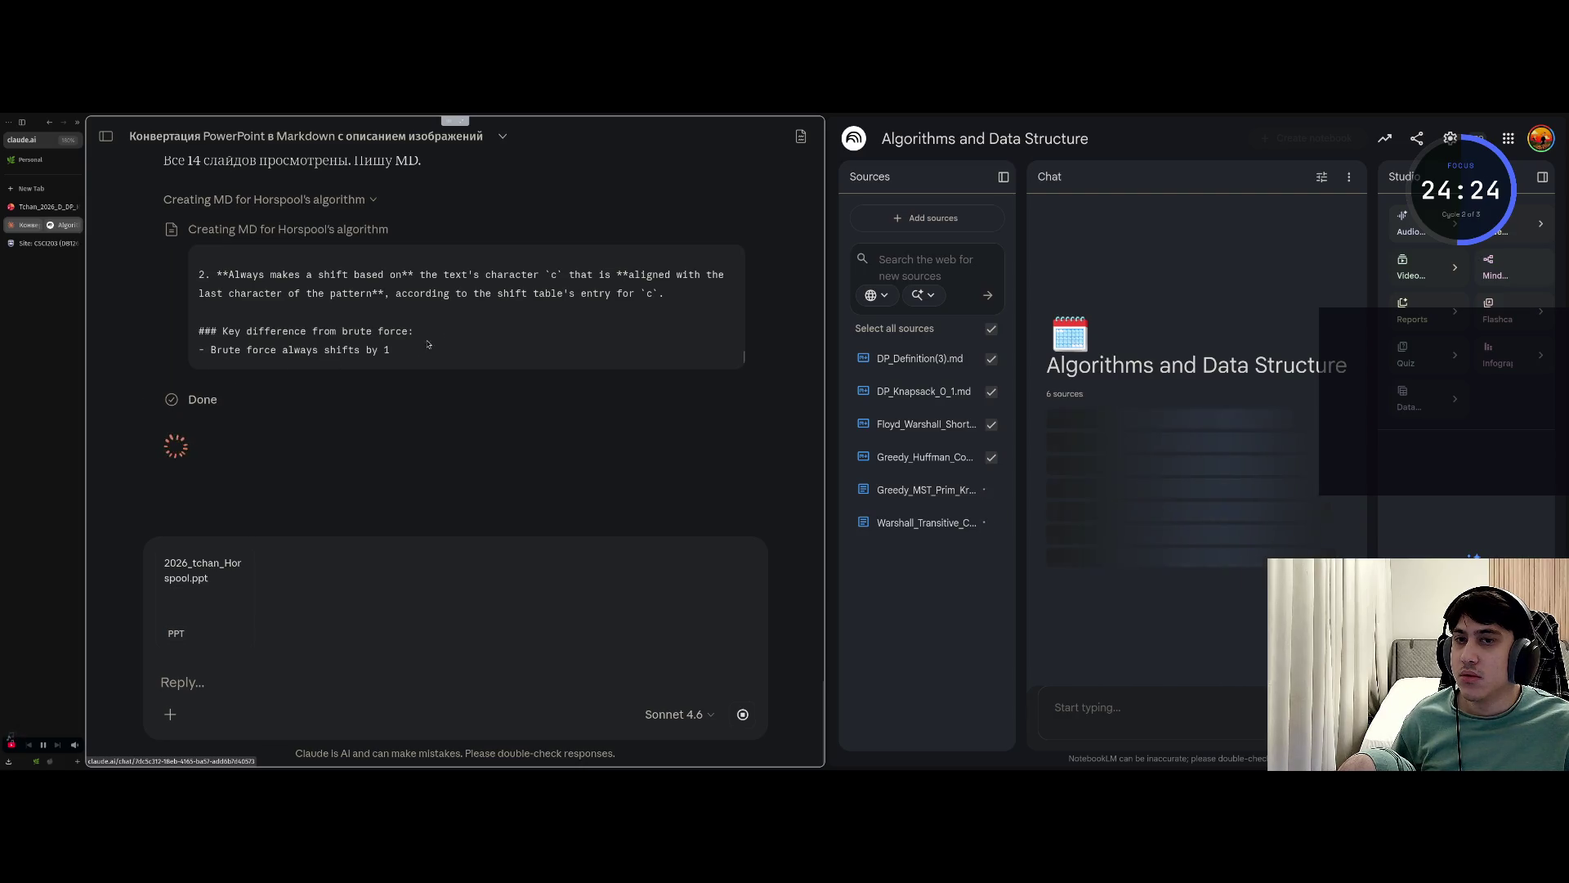
{"action": "left_click", "coordinate": [368, 208]}
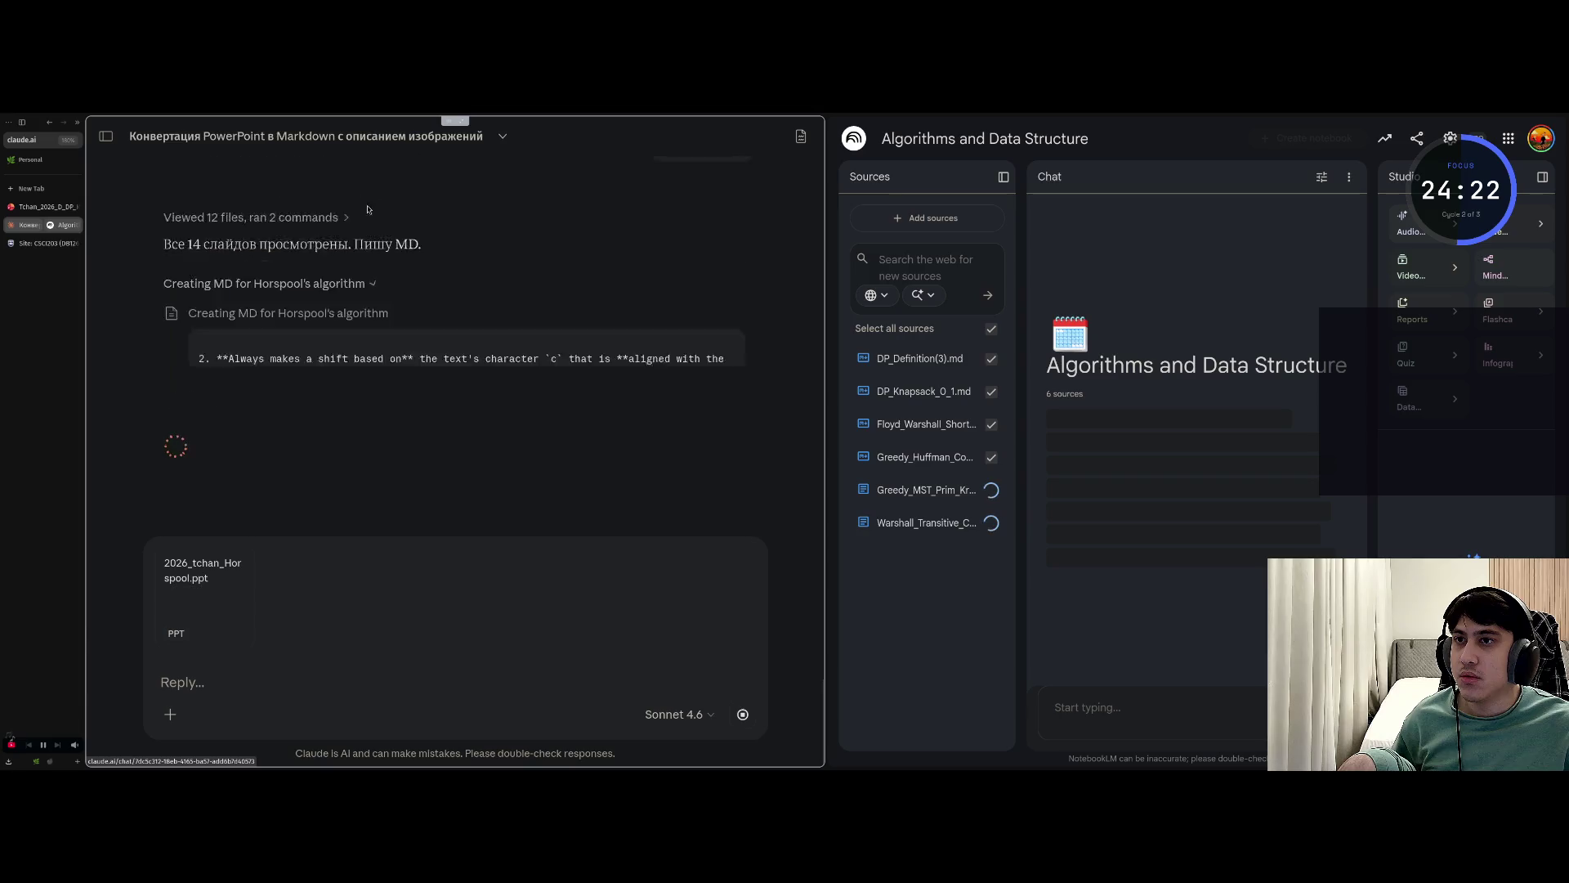
{"action": "right_click", "coordinate": [177, 258]}
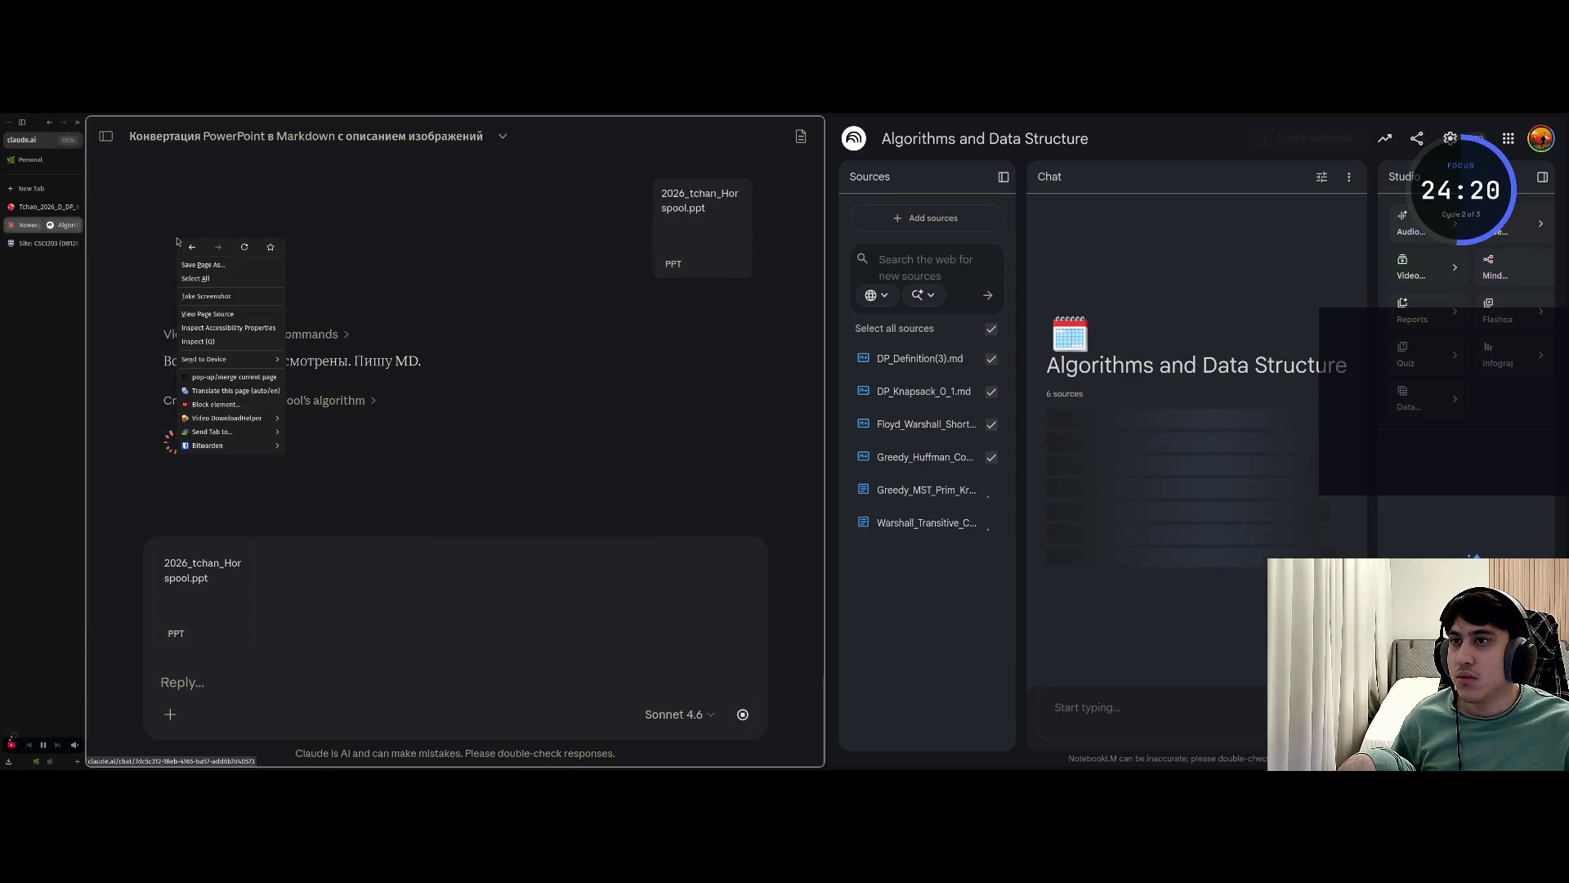
{"action": "left_click", "coordinate": [241, 255]}
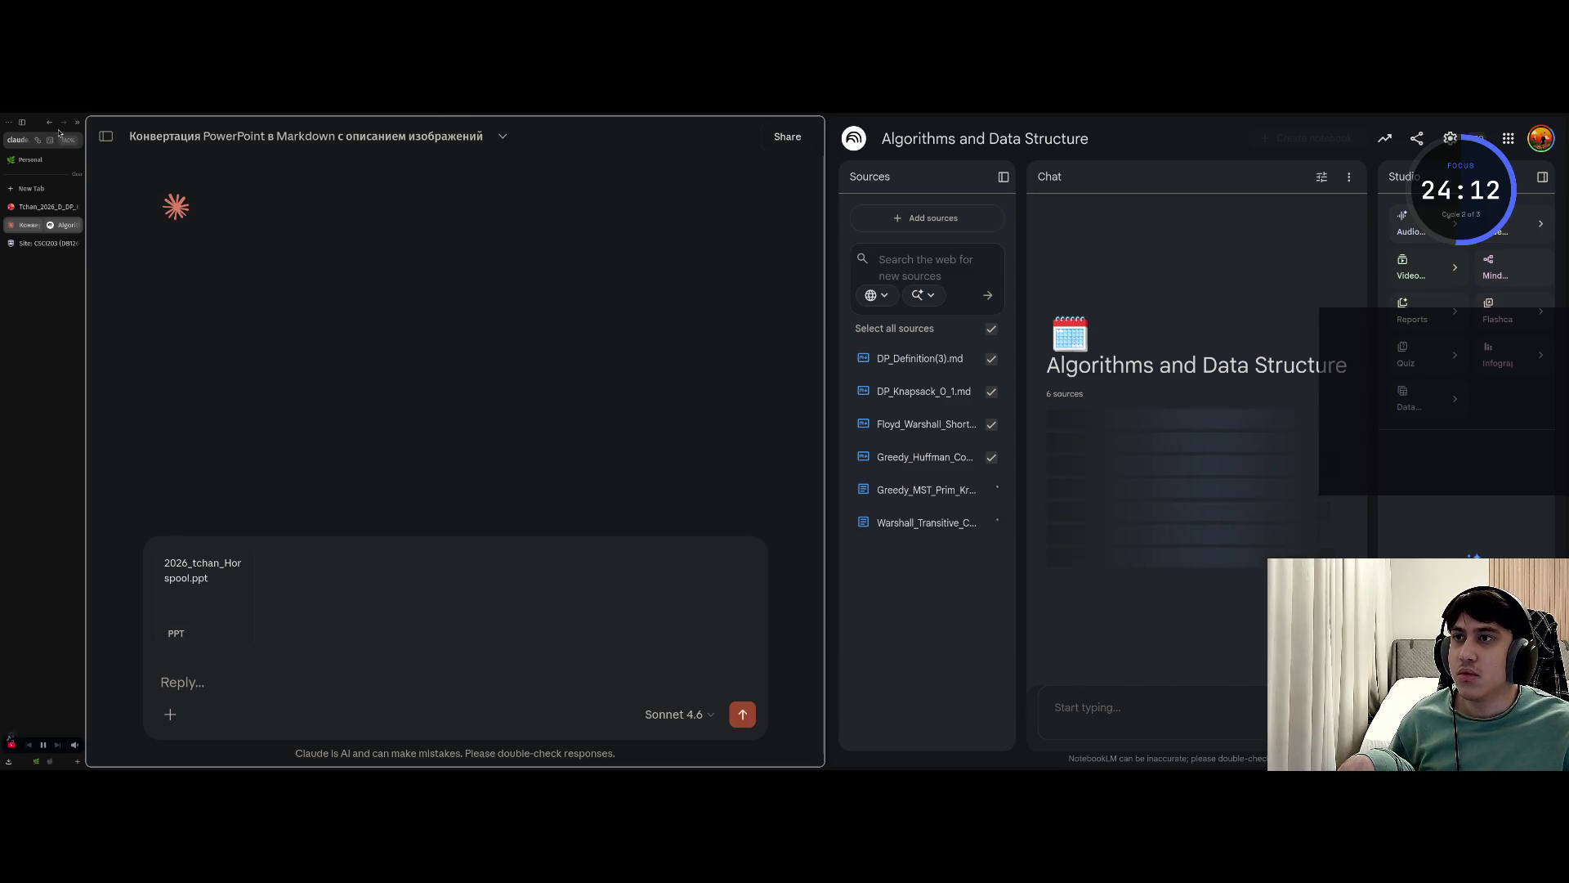
{"action": "right_click", "coordinate": [229, 250]}
{"action": "left_click", "coordinate": [294, 256]}
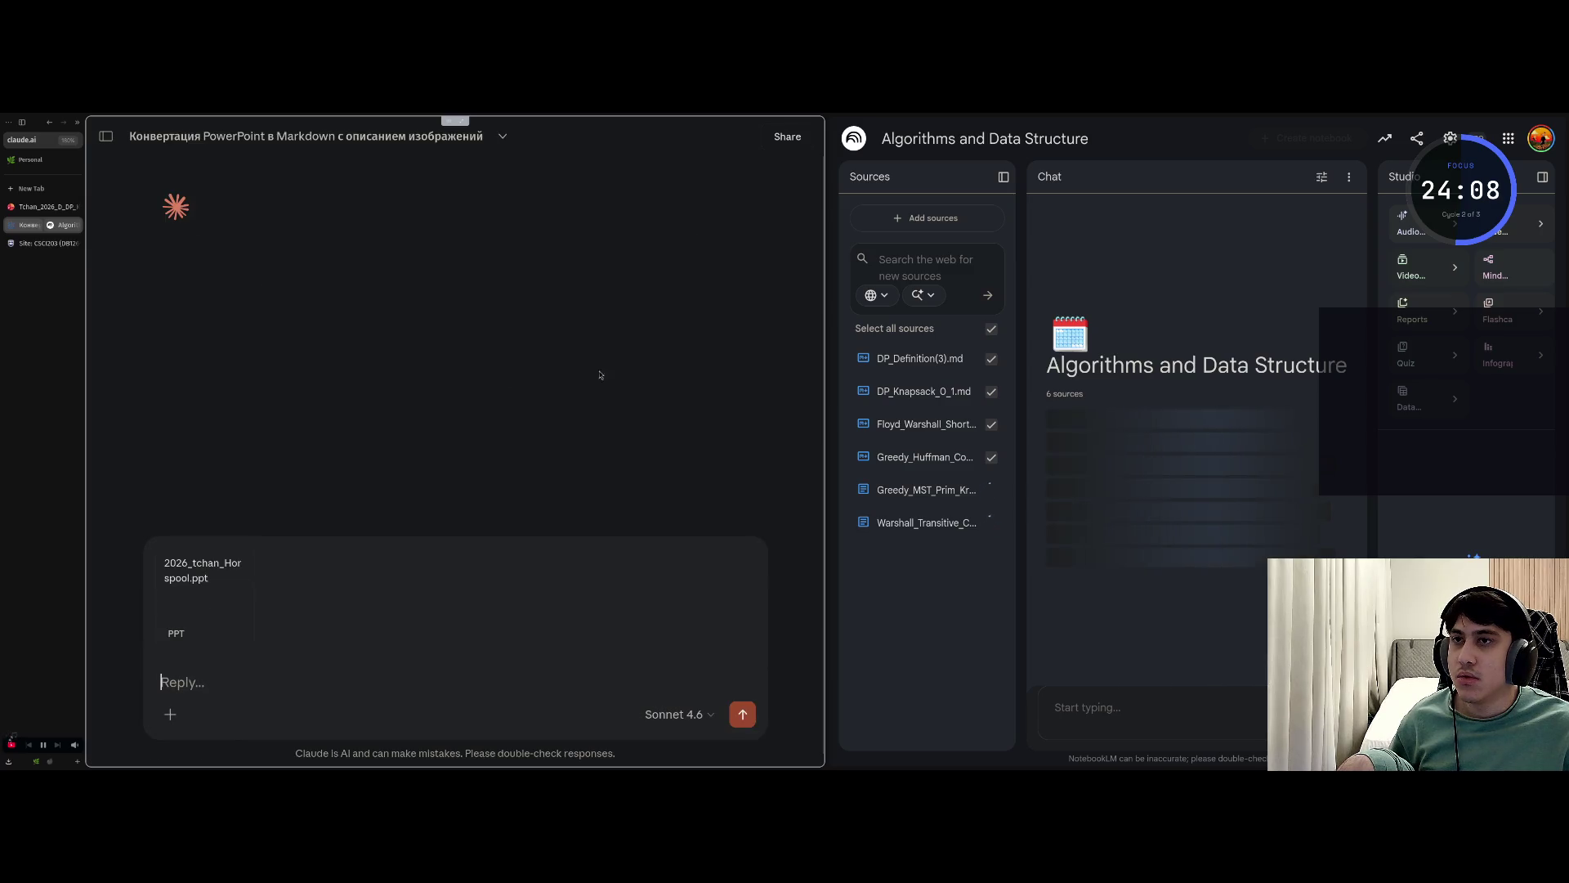
Open the 'Конвертация PowerPoint в Markdown' chat and send the Horspool slides there.
{"action": "left_click", "coordinate": [106, 136]}
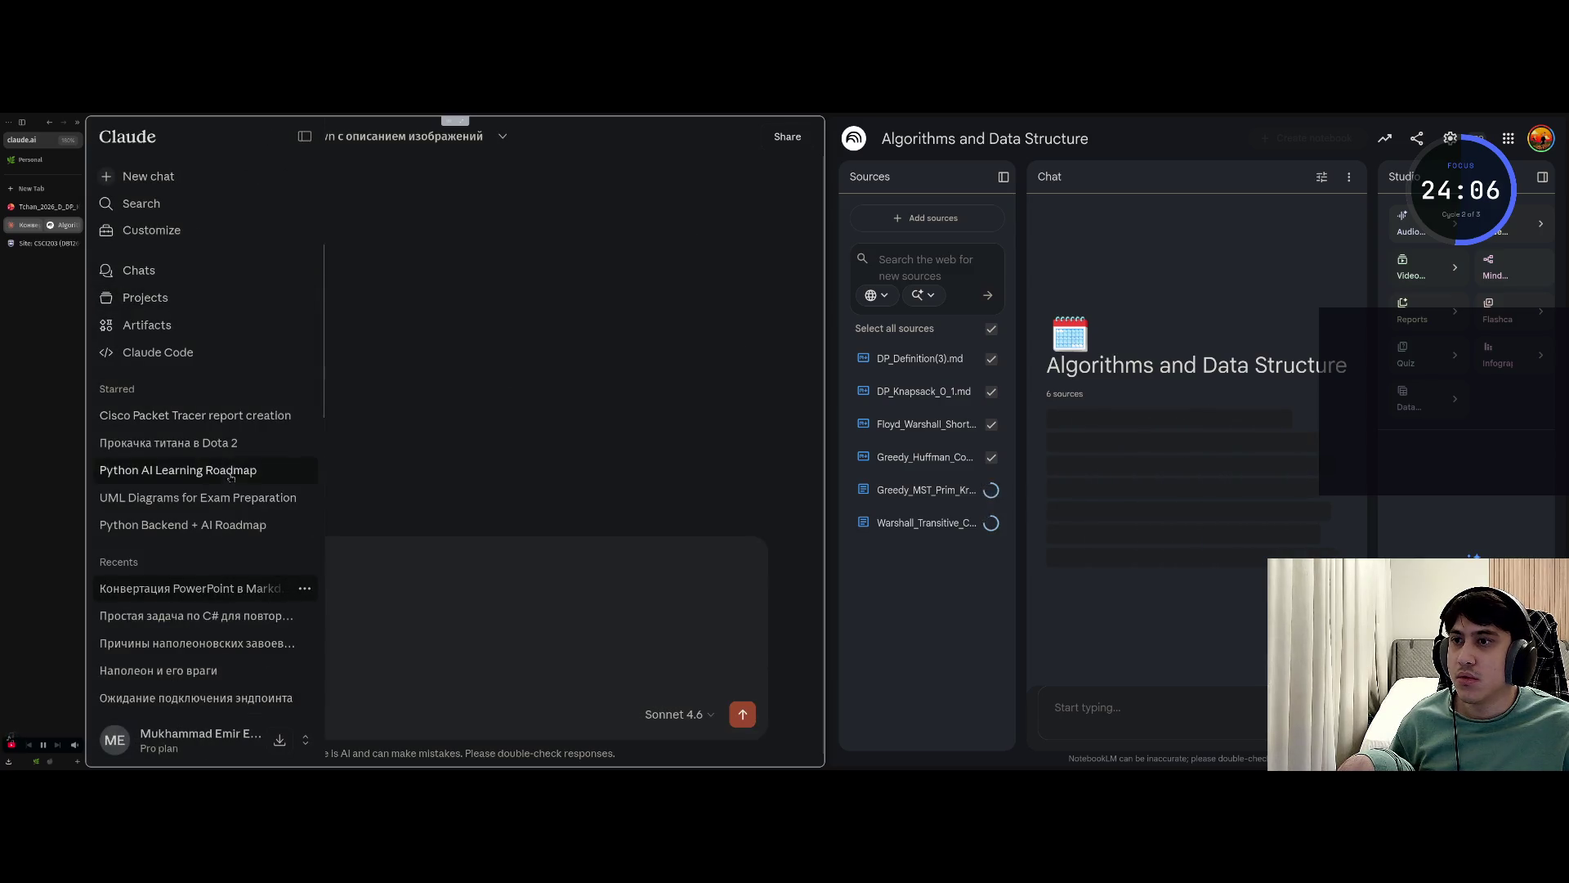
{"action": "left_click", "coordinate": [177, 614]}
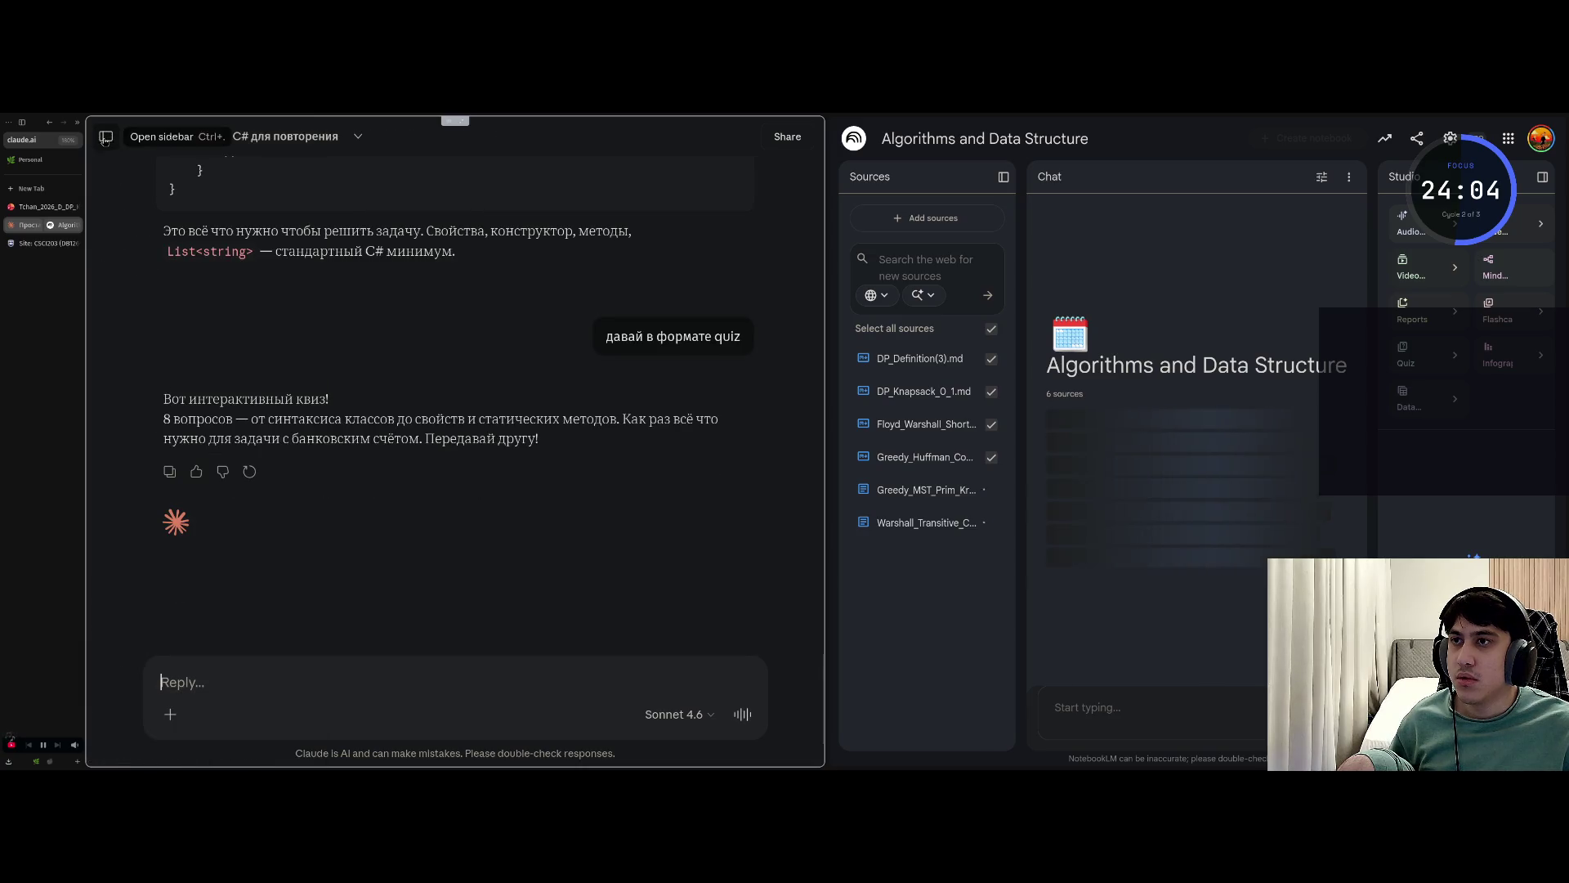
{"action": "left_click", "coordinate": [161, 590]}
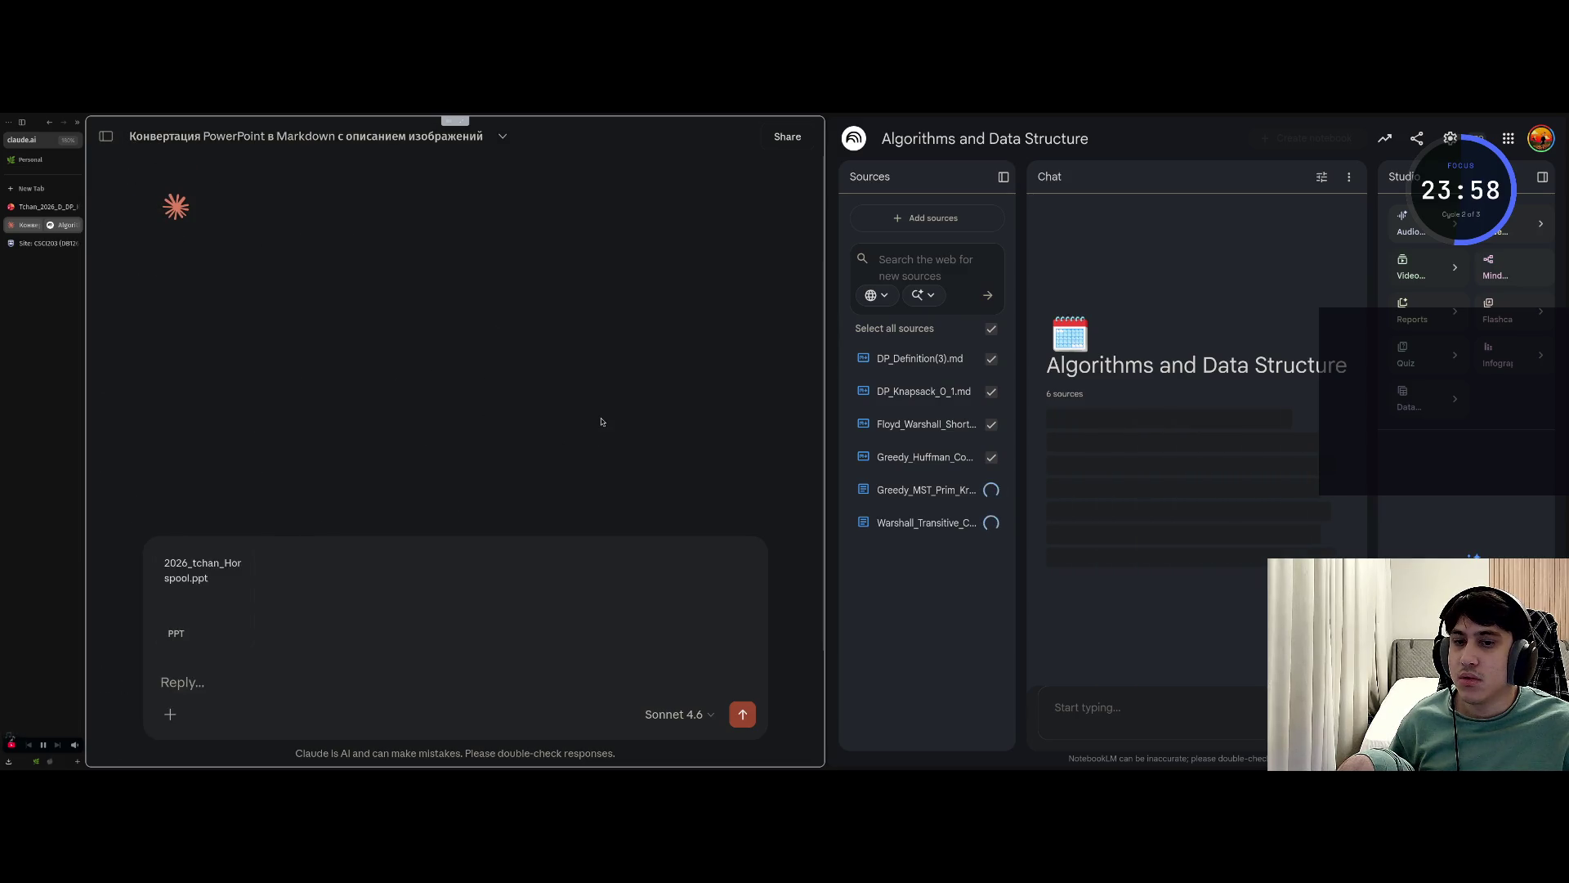
{"action": "left_click", "coordinate": [753, 724]}
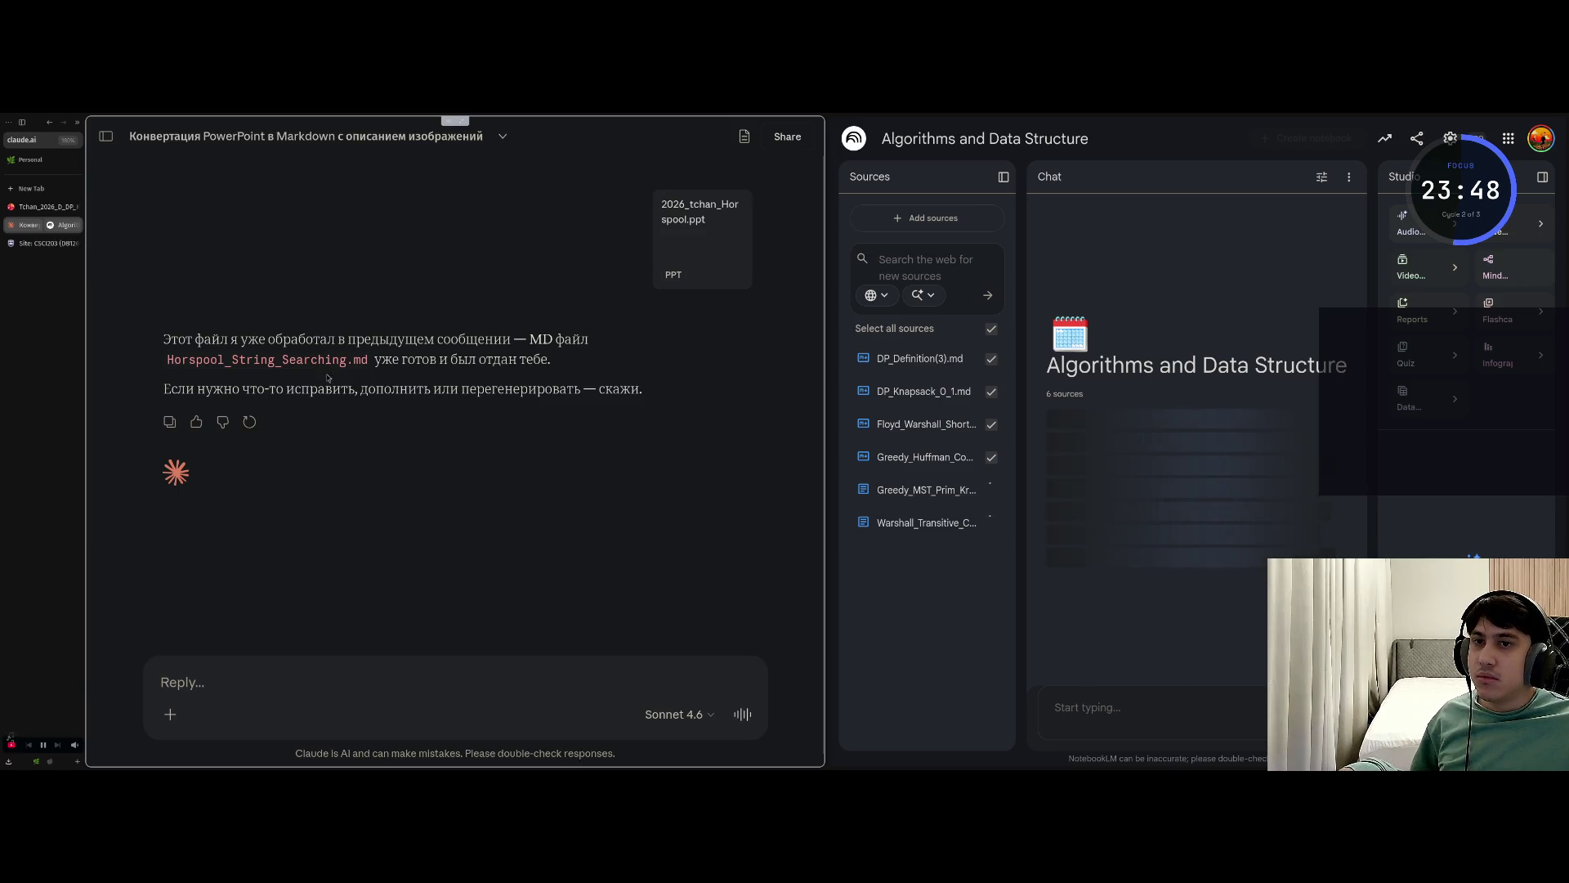
Upload Horspool_String_Searching.md from Downloads as the notebook's seventh source.
{"action": "scroll", "coordinate": [327, 375], "scroll_direction": "up", "scroll_amount": 10}
{"action": "scroll", "coordinate": [327, 375], "scroll_direction": "down", "scroll_amount": 10}
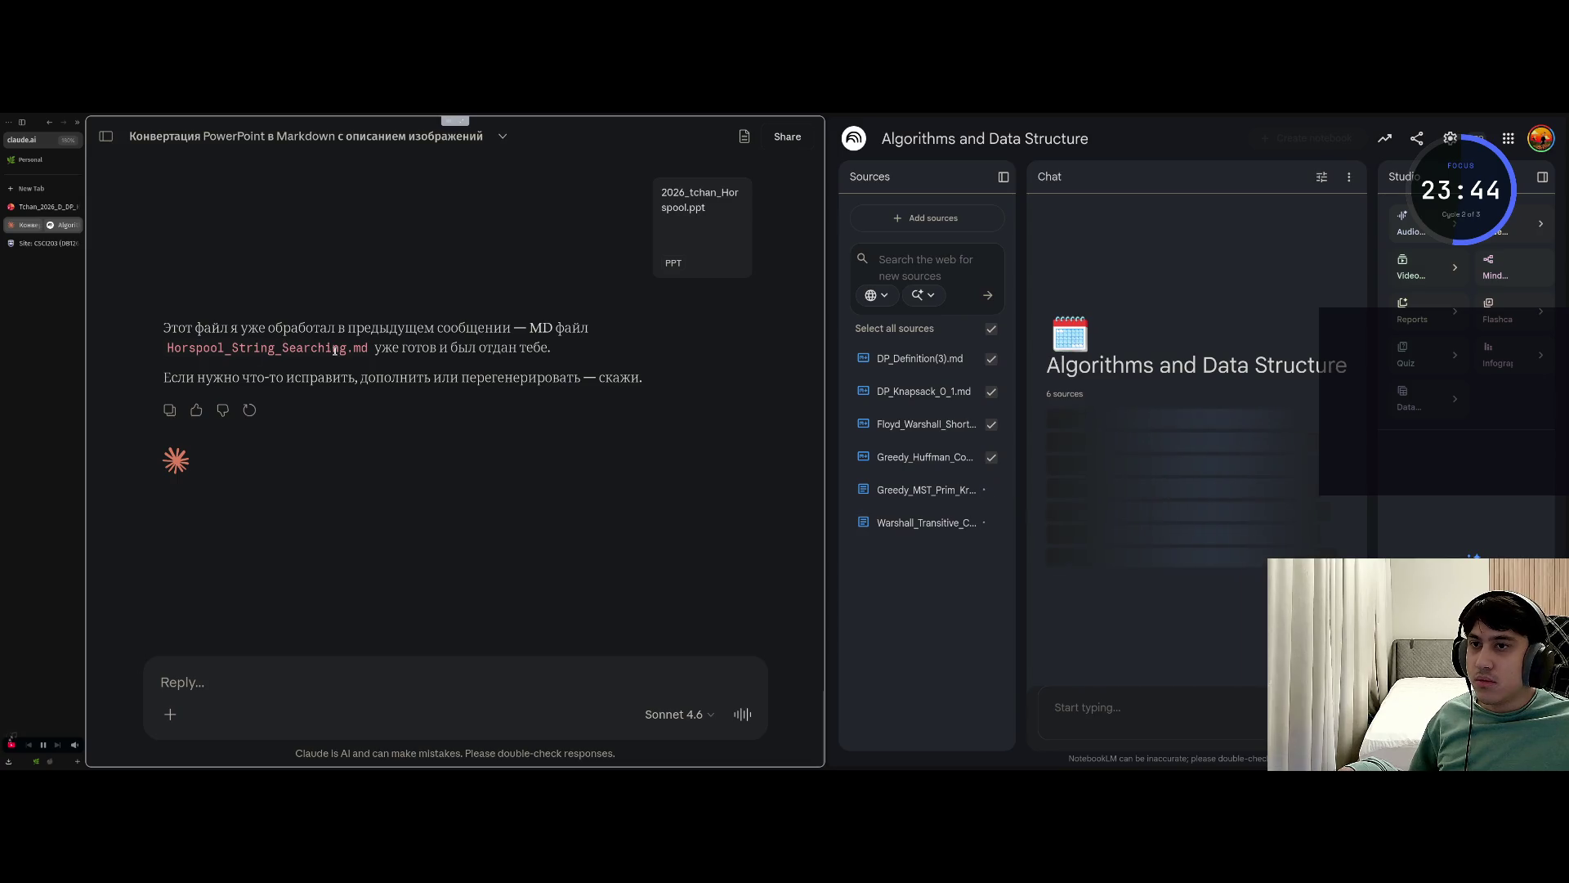
{"action": "scroll", "coordinate": [572, 392], "scroll_direction": "up", "scroll_amount": 4}
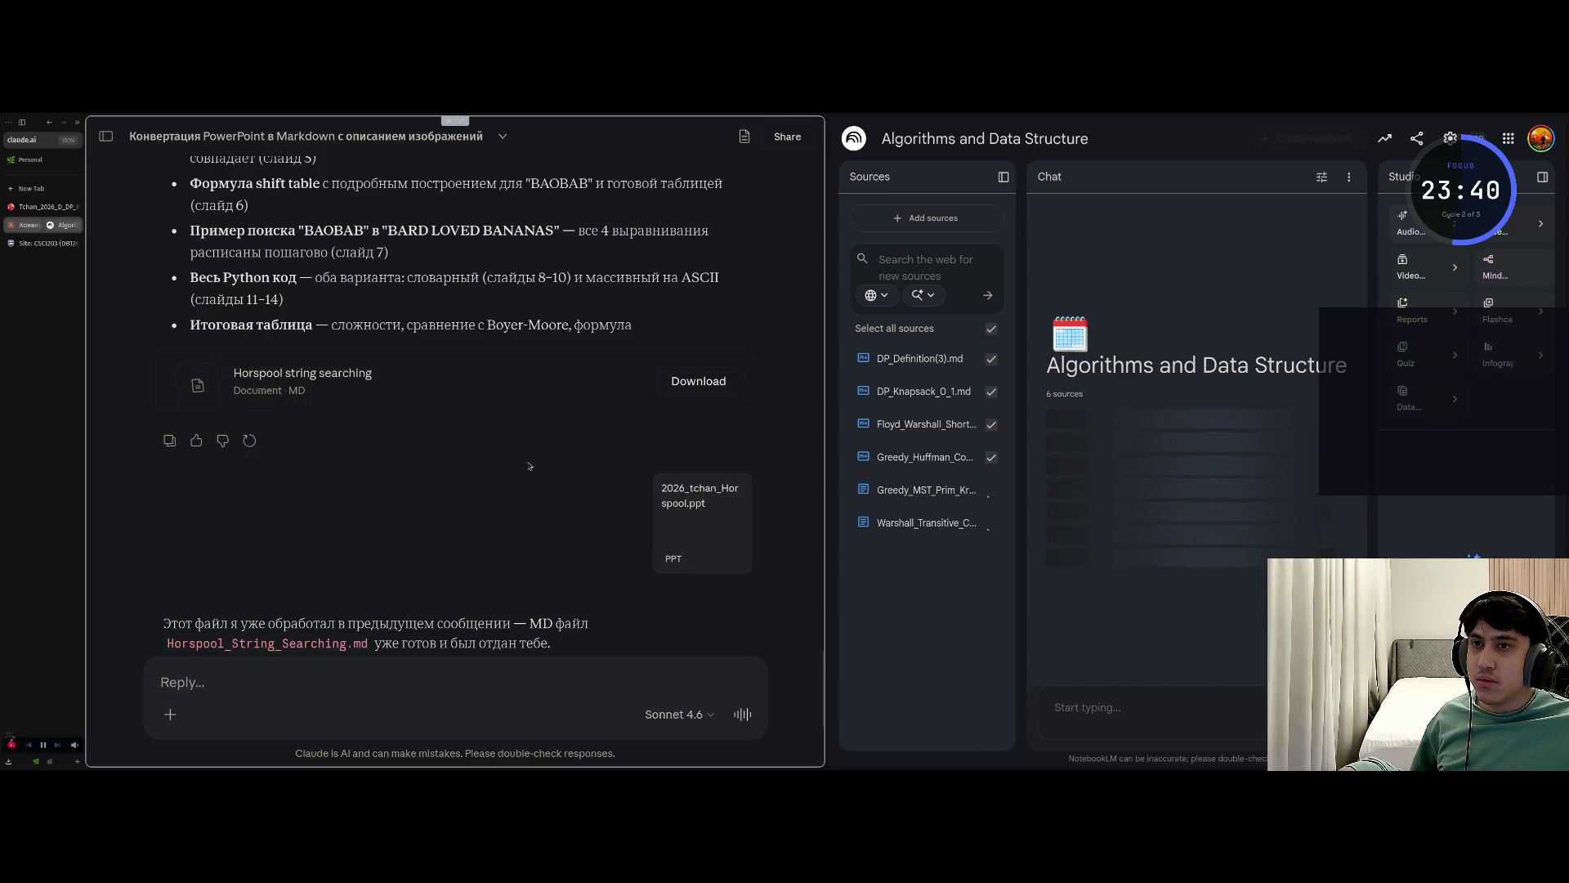
{"action": "left_click", "coordinate": [932, 220]}
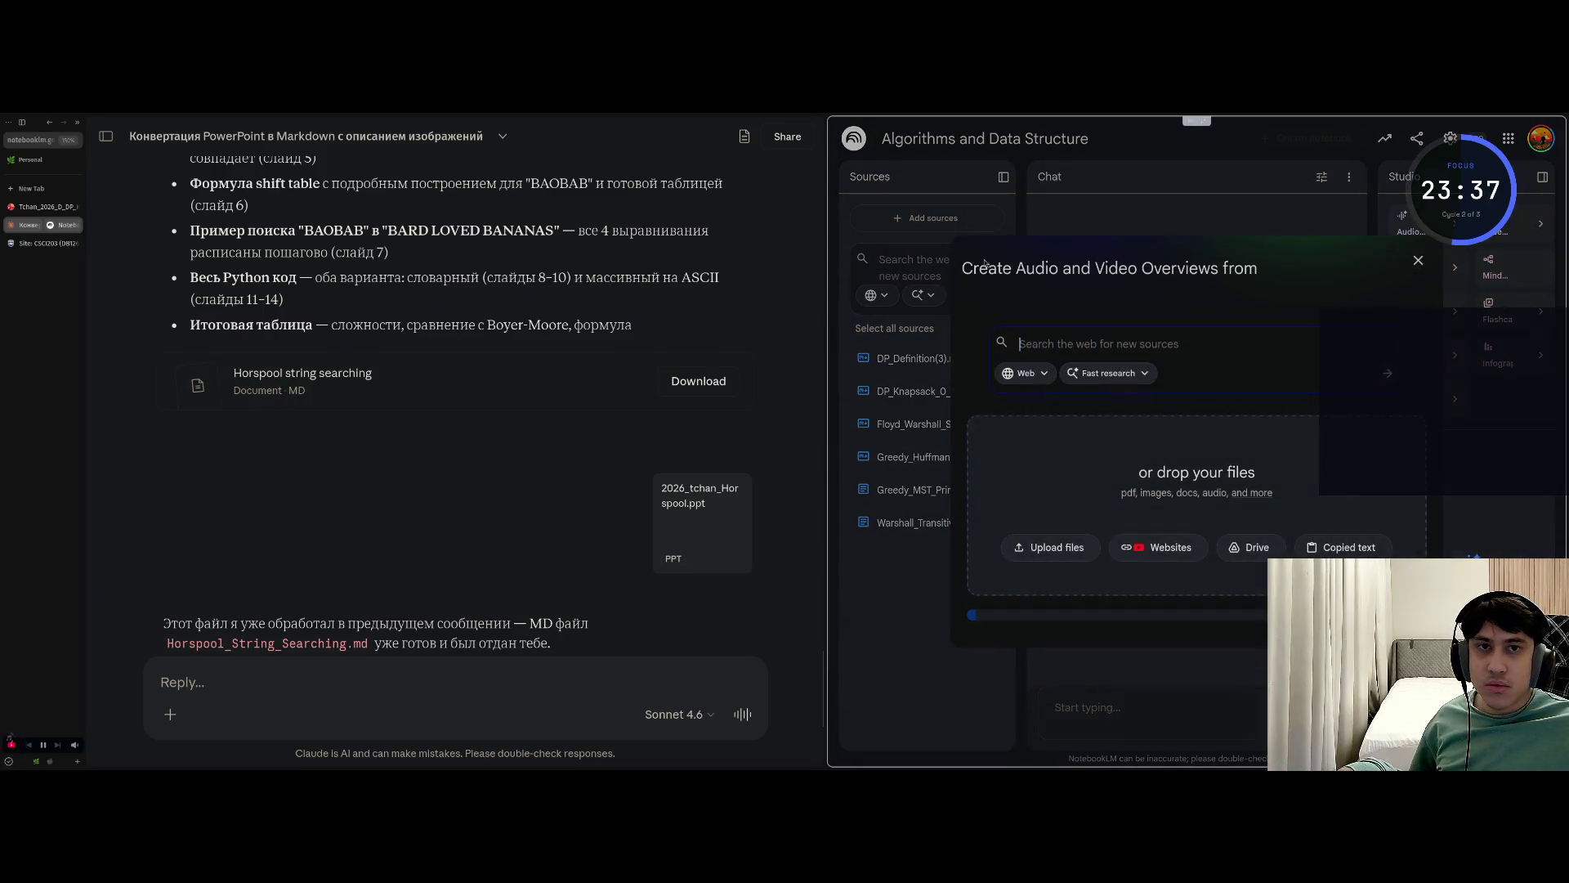
{"action": "left_click", "coordinate": [1056, 546]}
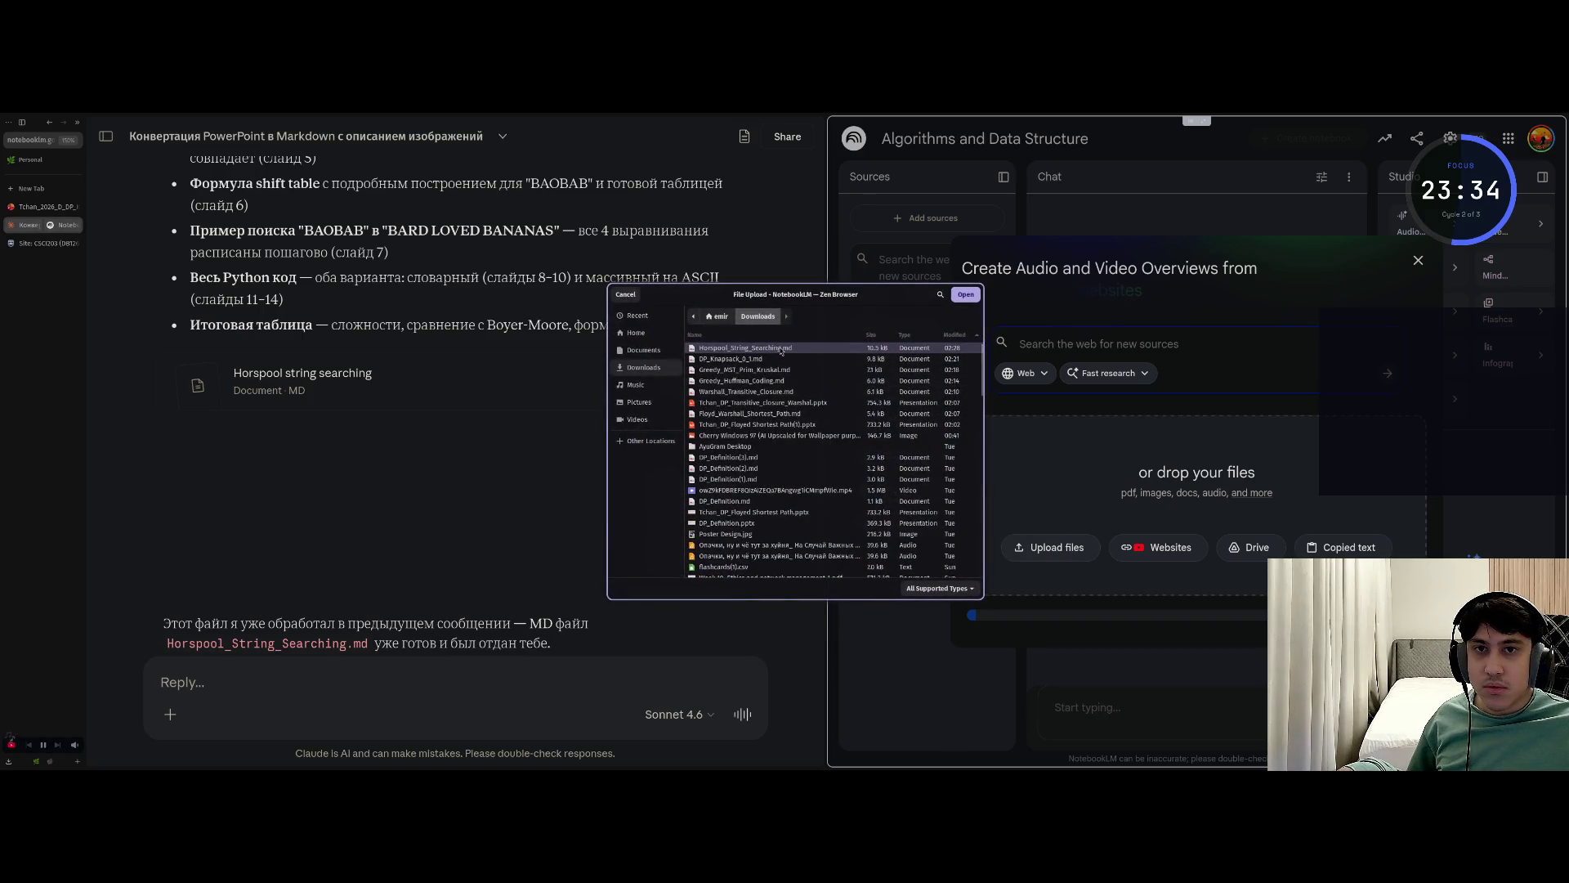
{"action": "left_click", "coordinate": [966, 295]}
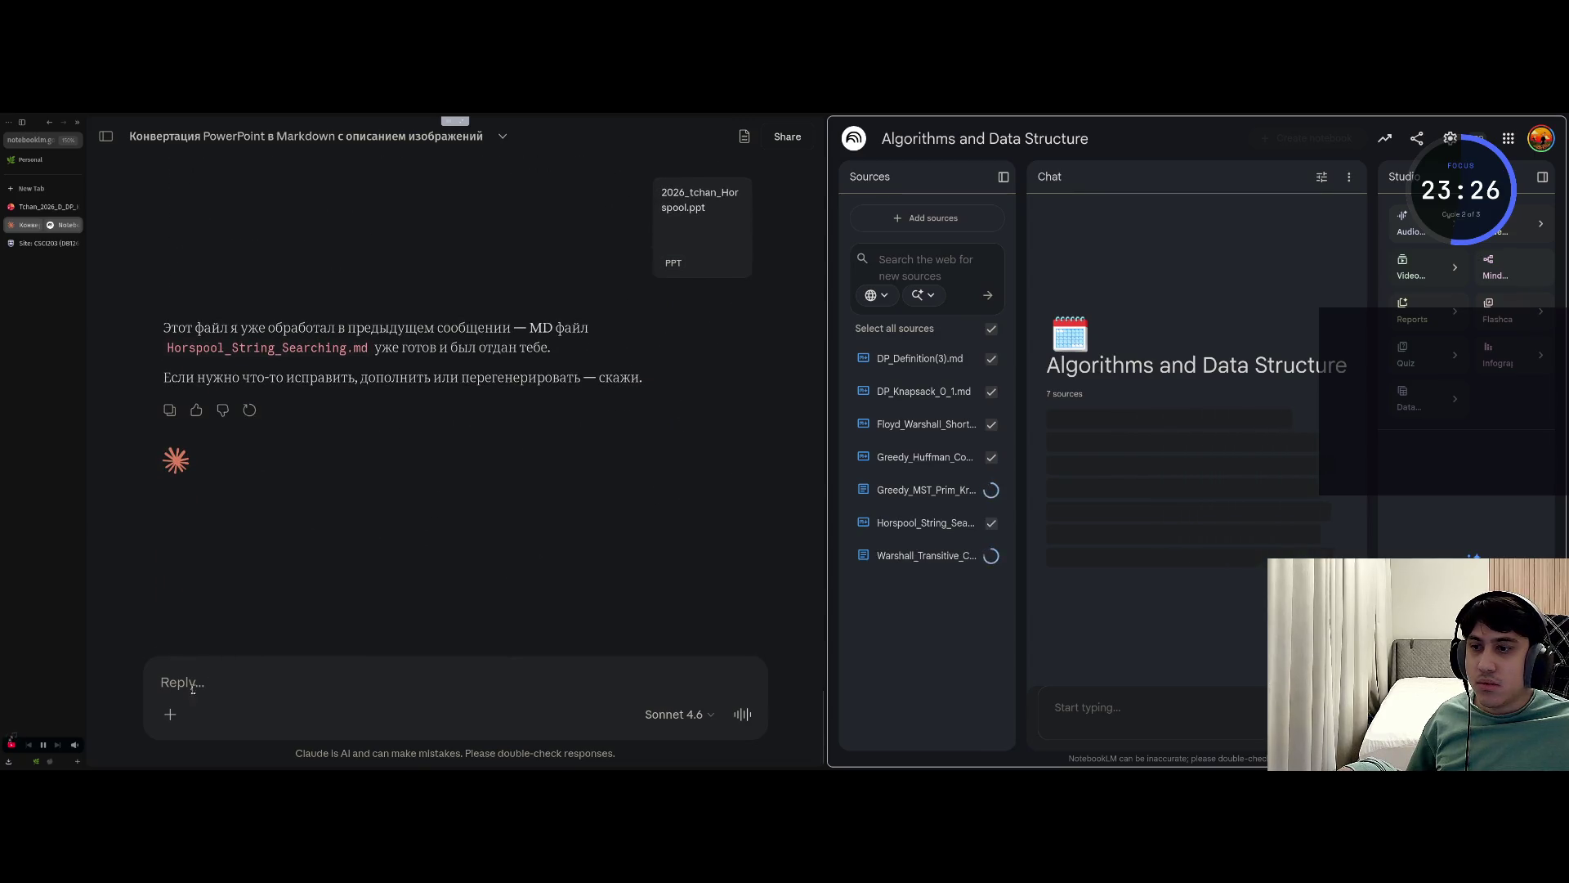
{"action": "left_click", "coordinate": [41, 244]}
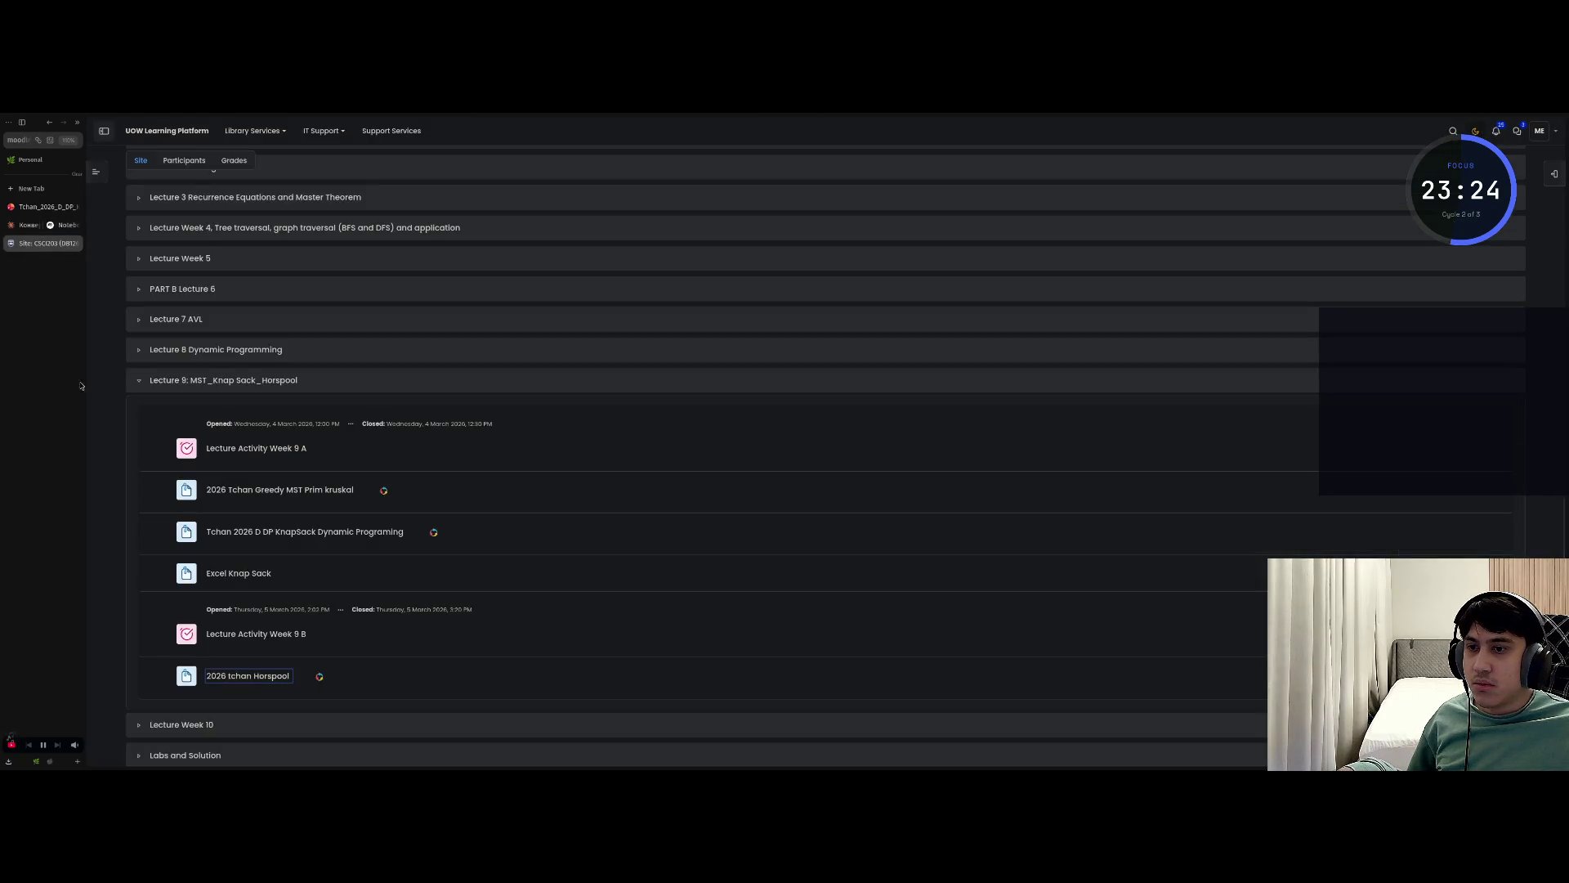
Collapse Lecture 9, expand Lecture Week 10 and download the Assignment Branch Bound slides.
{"action": "left_click", "coordinate": [213, 380]}
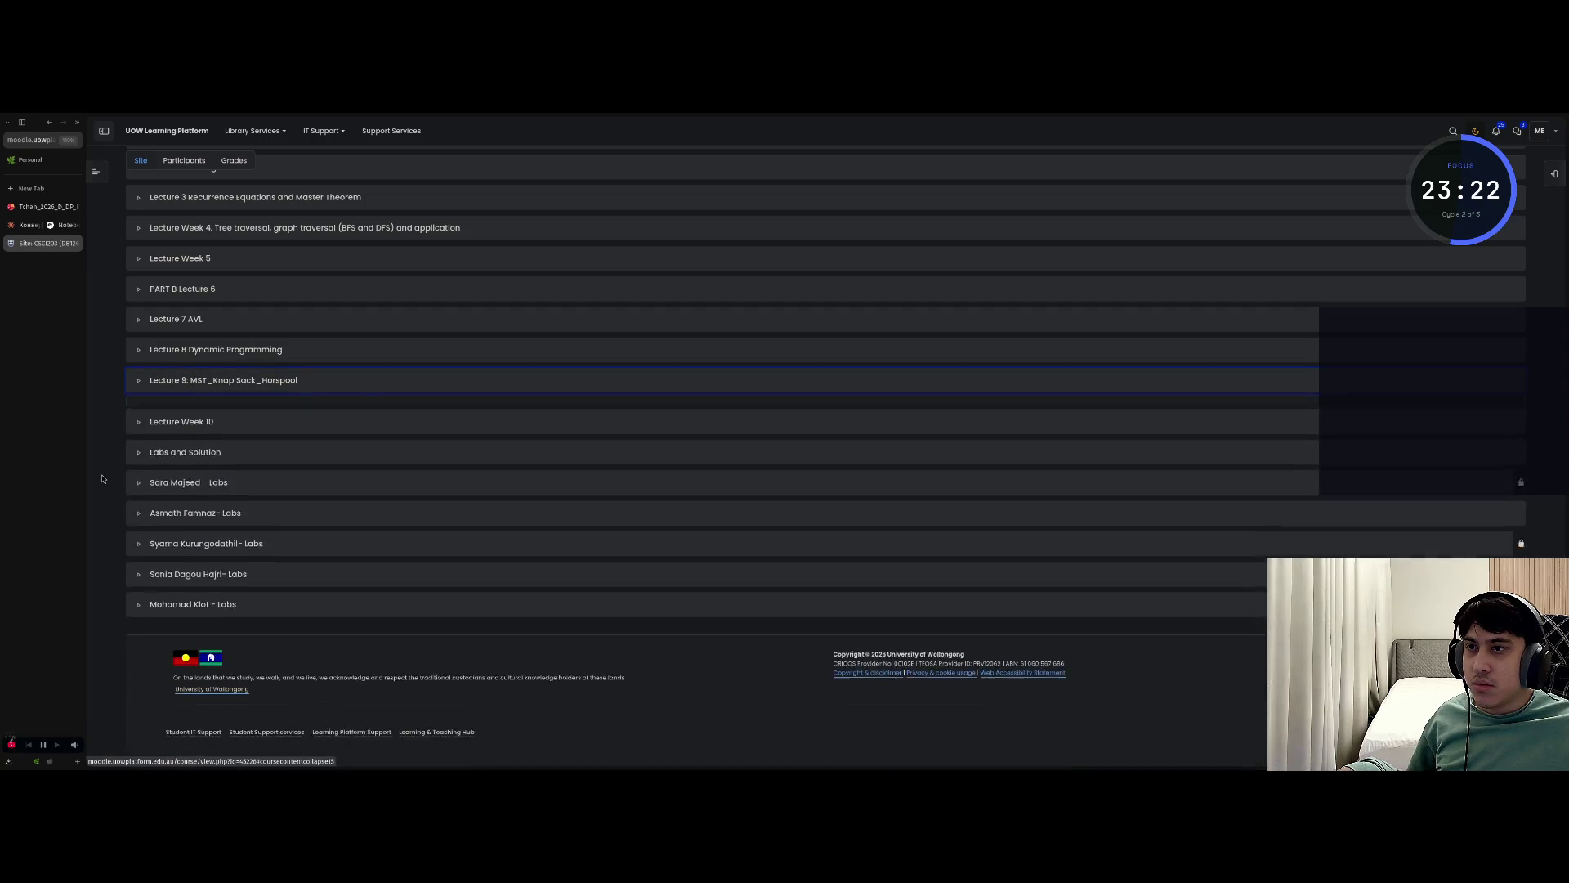
{"action": "left_click", "coordinate": [196, 412]}
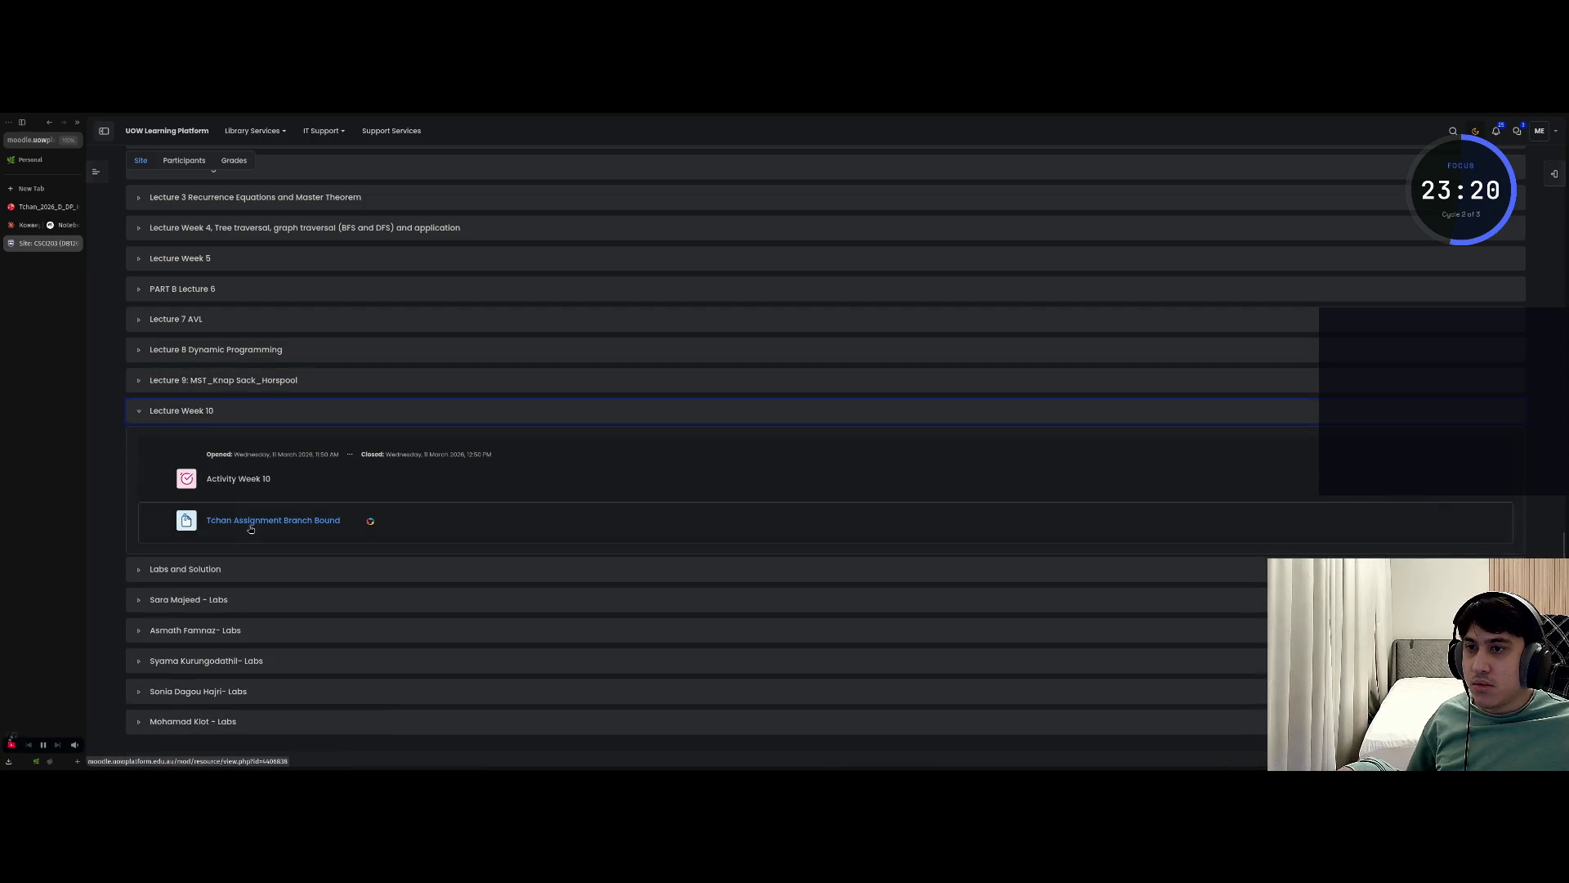
{"action": "left_click", "coordinate": [251, 523]}
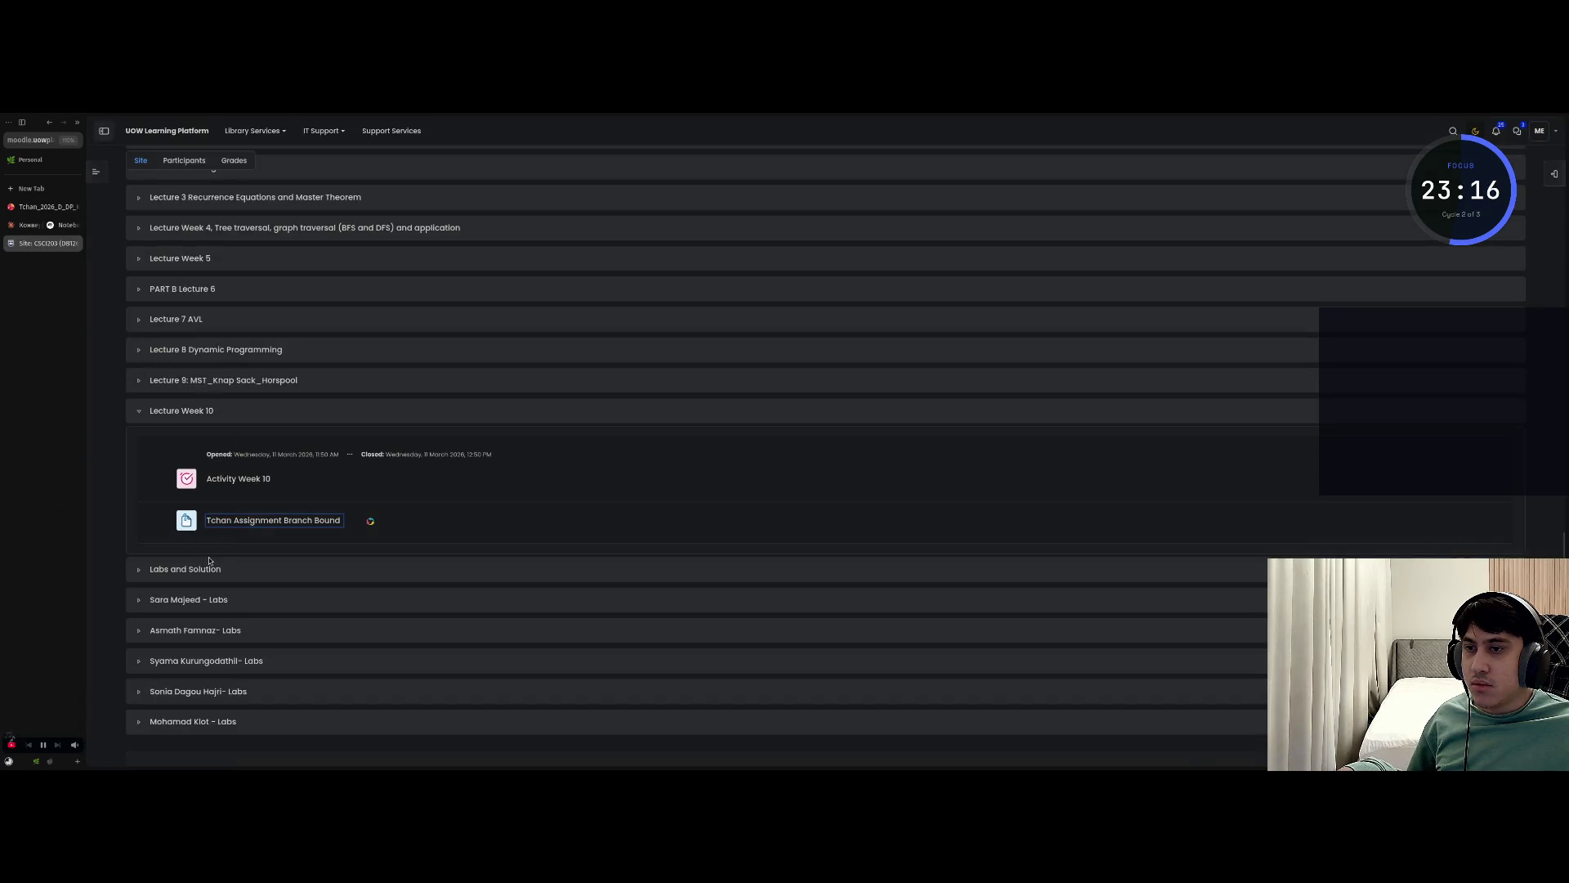
{"action": "left_click", "coordinate": [23, 227]}
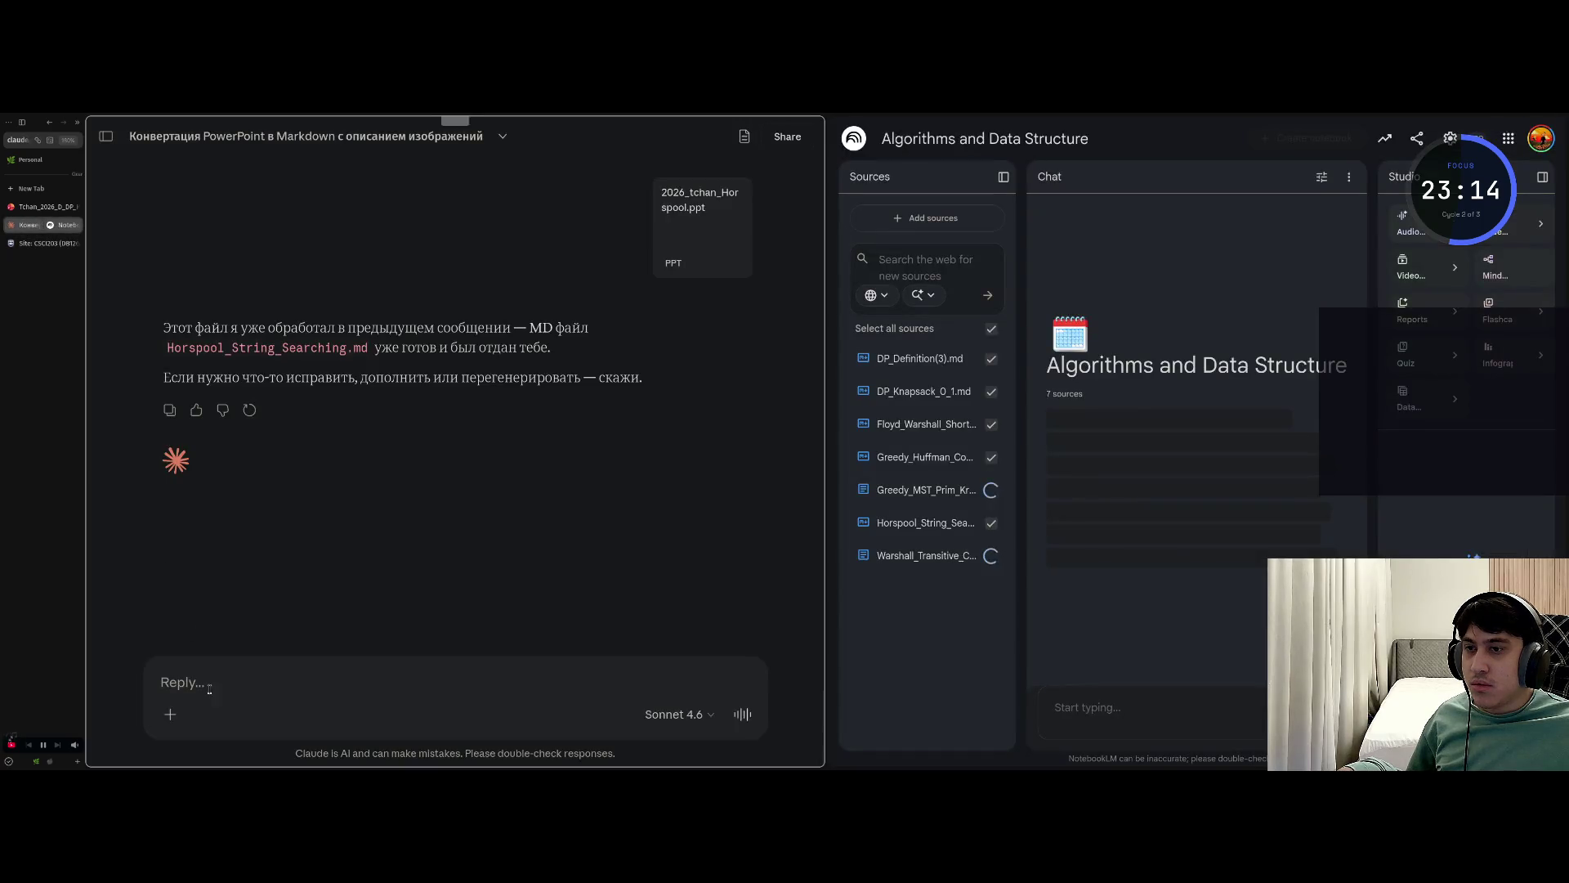
Attach Tchan_Assignment_Branch_Bound.pptx from Downloads and send it to Claude for conversion.
{"action": "left_click", "coordinate": [170, 714]}
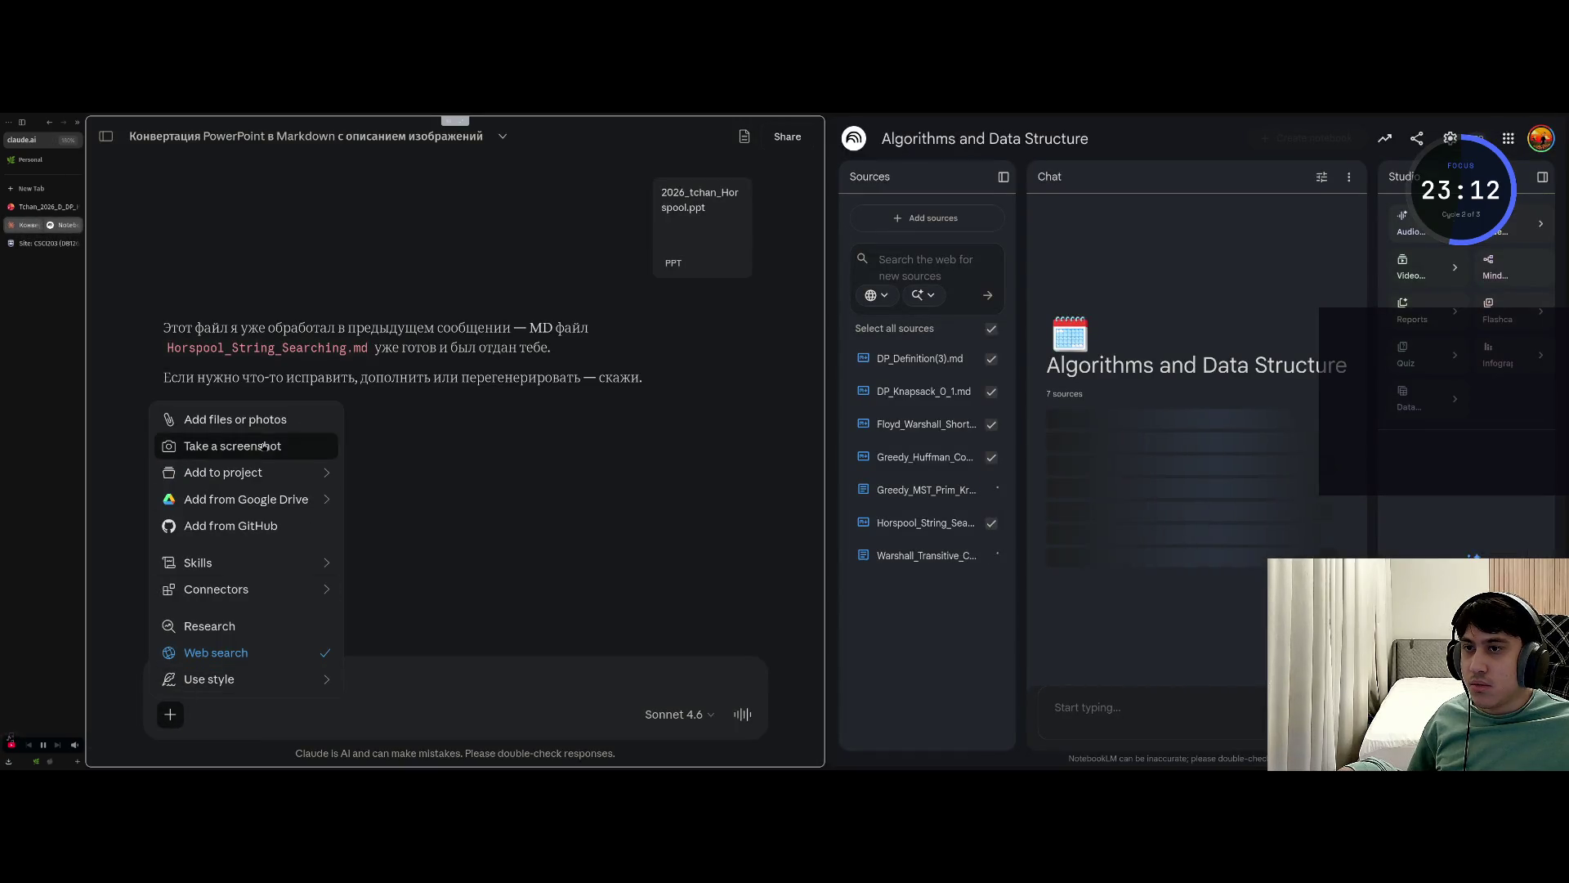
{"action": "left_click", "coordinate": [263, 447]}
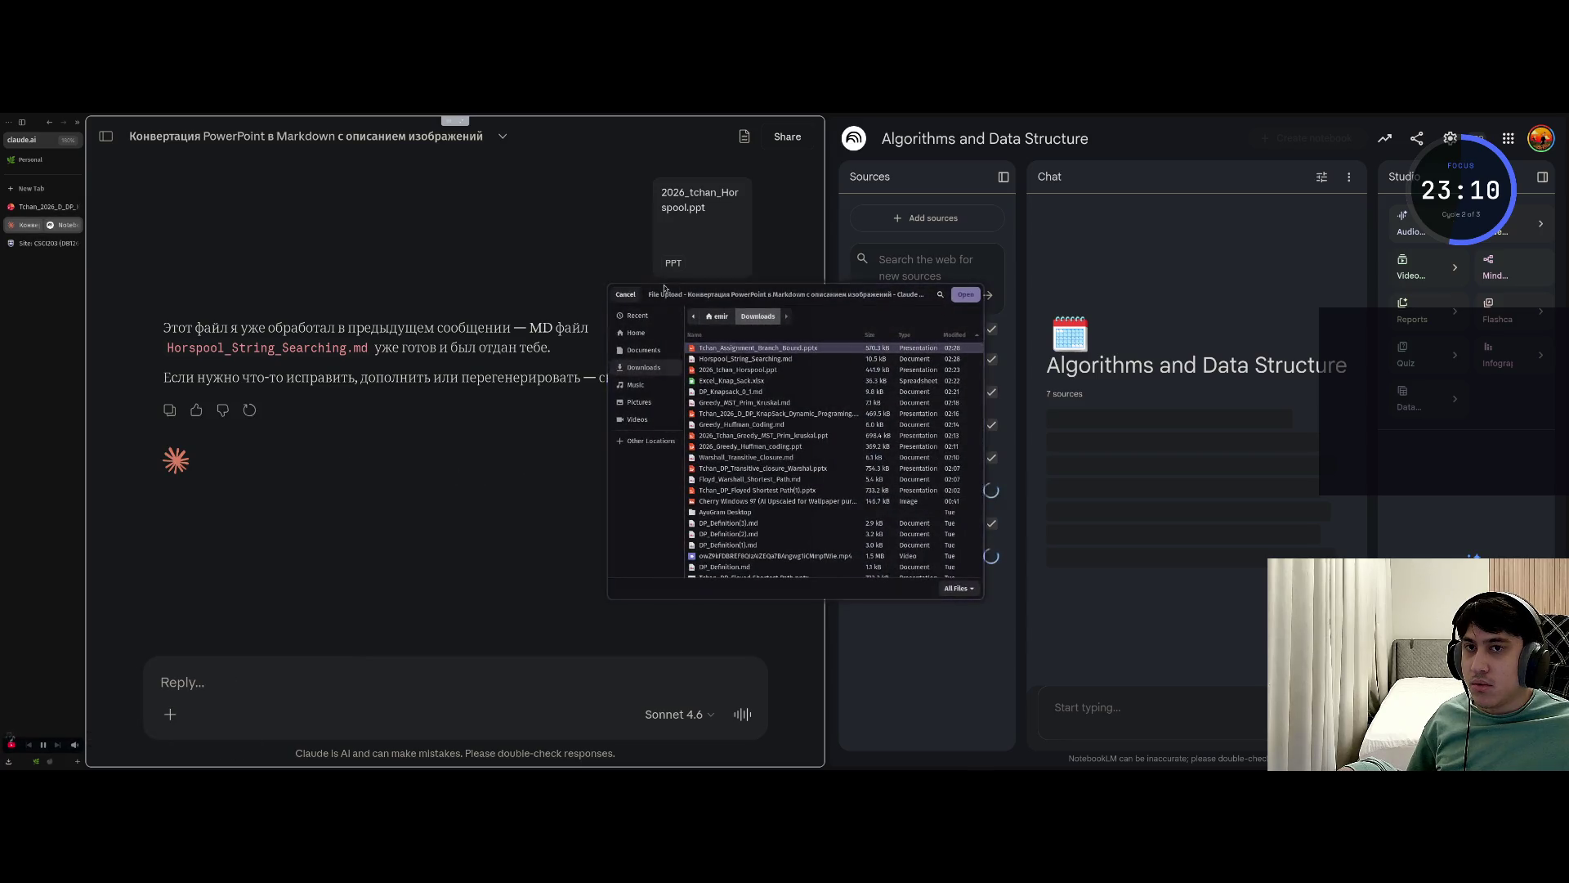
{"action": "key", "text": "Escape"}
{"action": "left_click", "coordinate": [170, 714]}
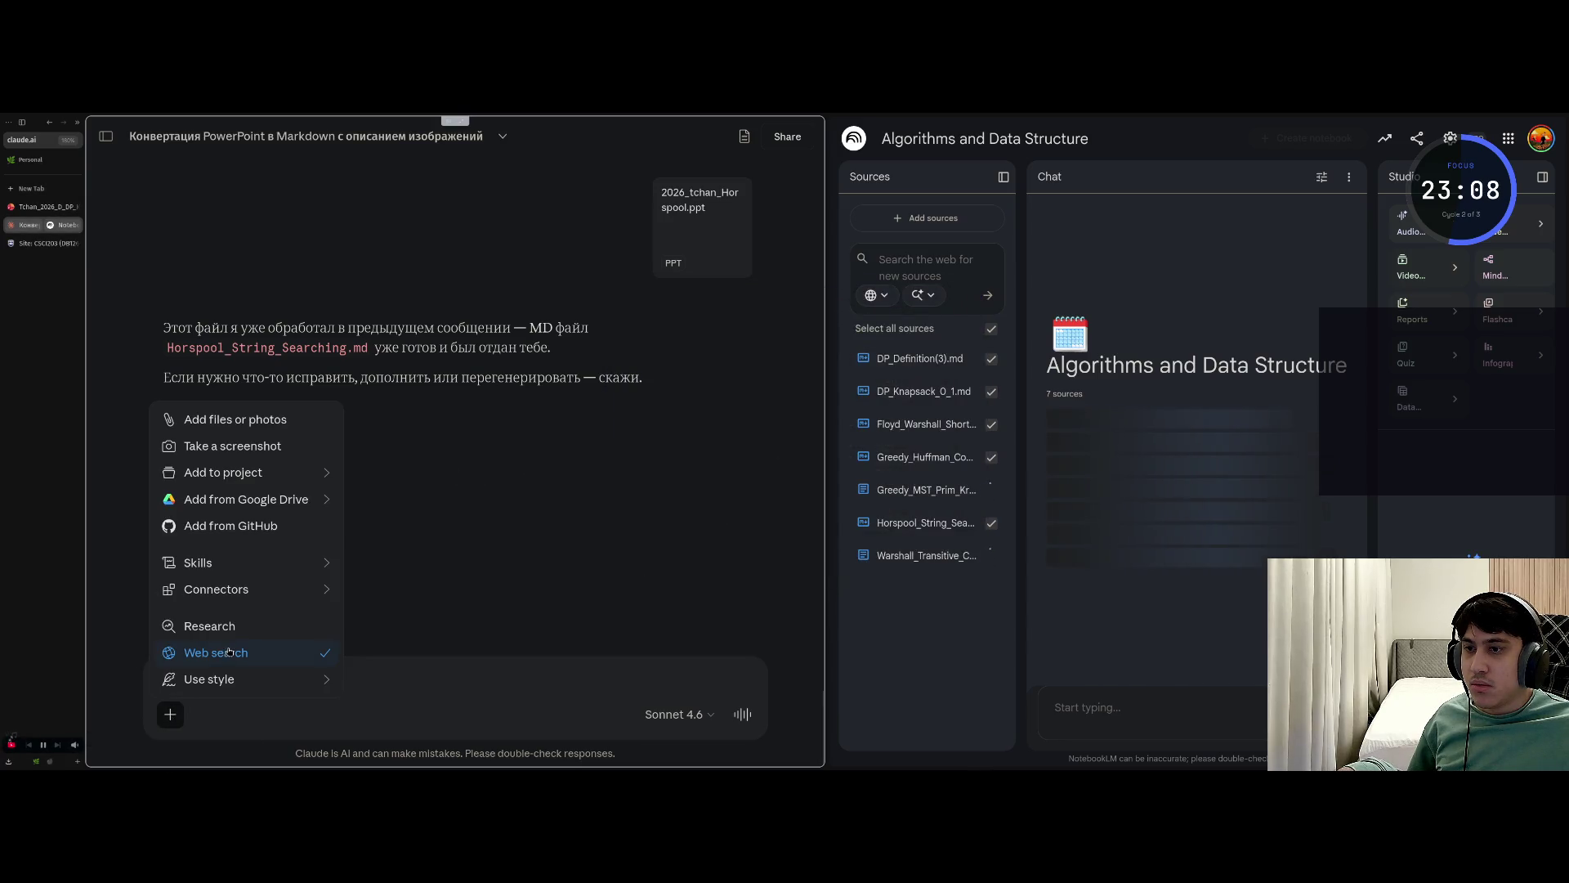
{"action": "left_click", "coordinate": [220, 419]}
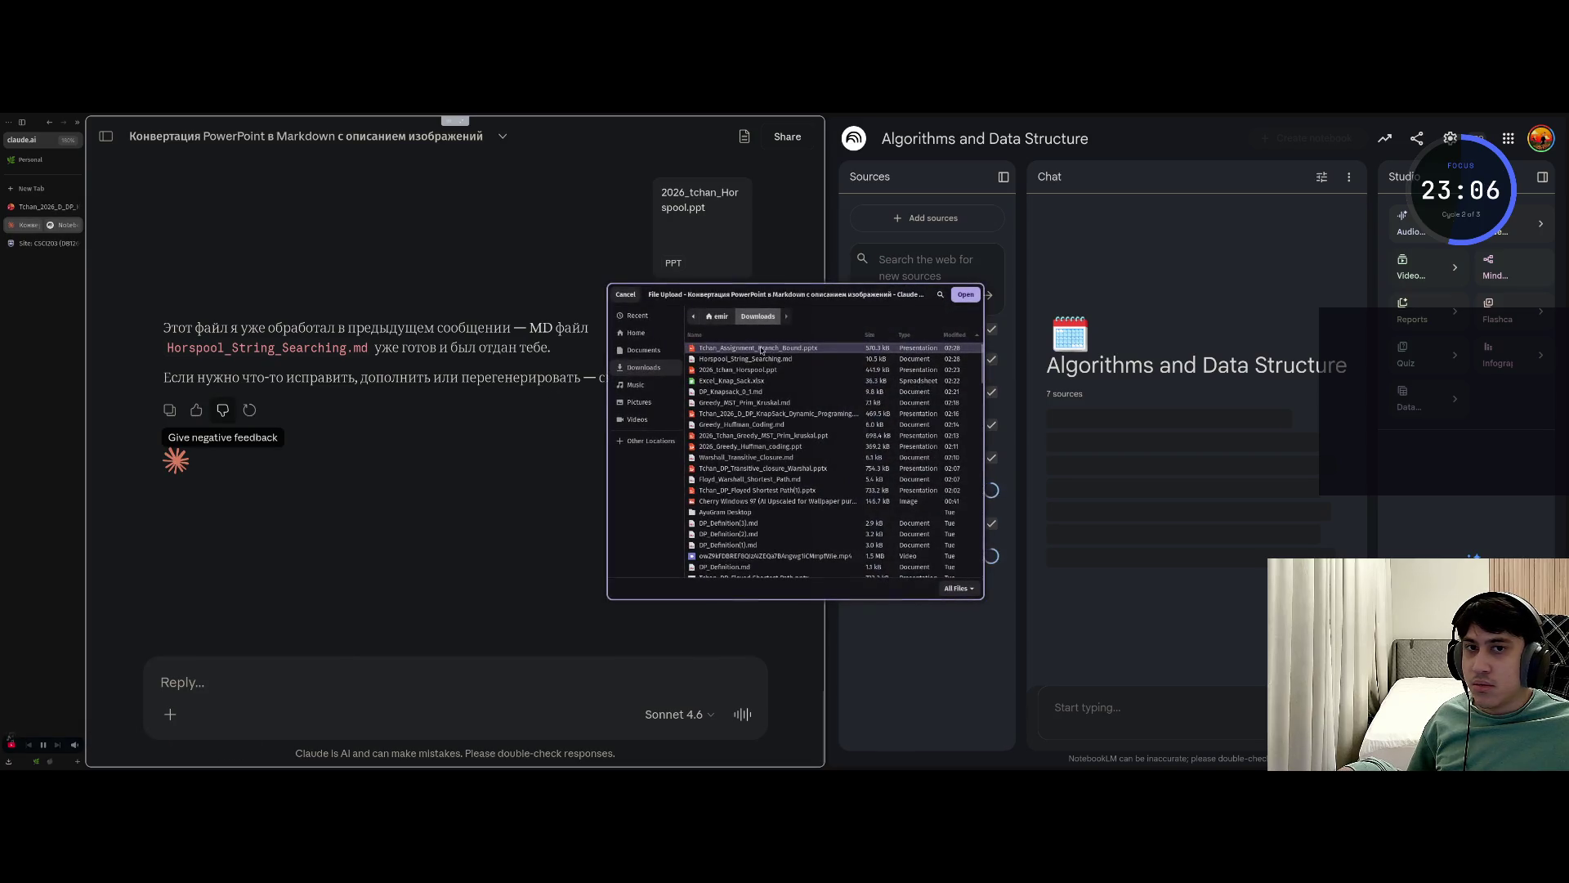
{"action": "left_click", "coordinate": [967, 296]}
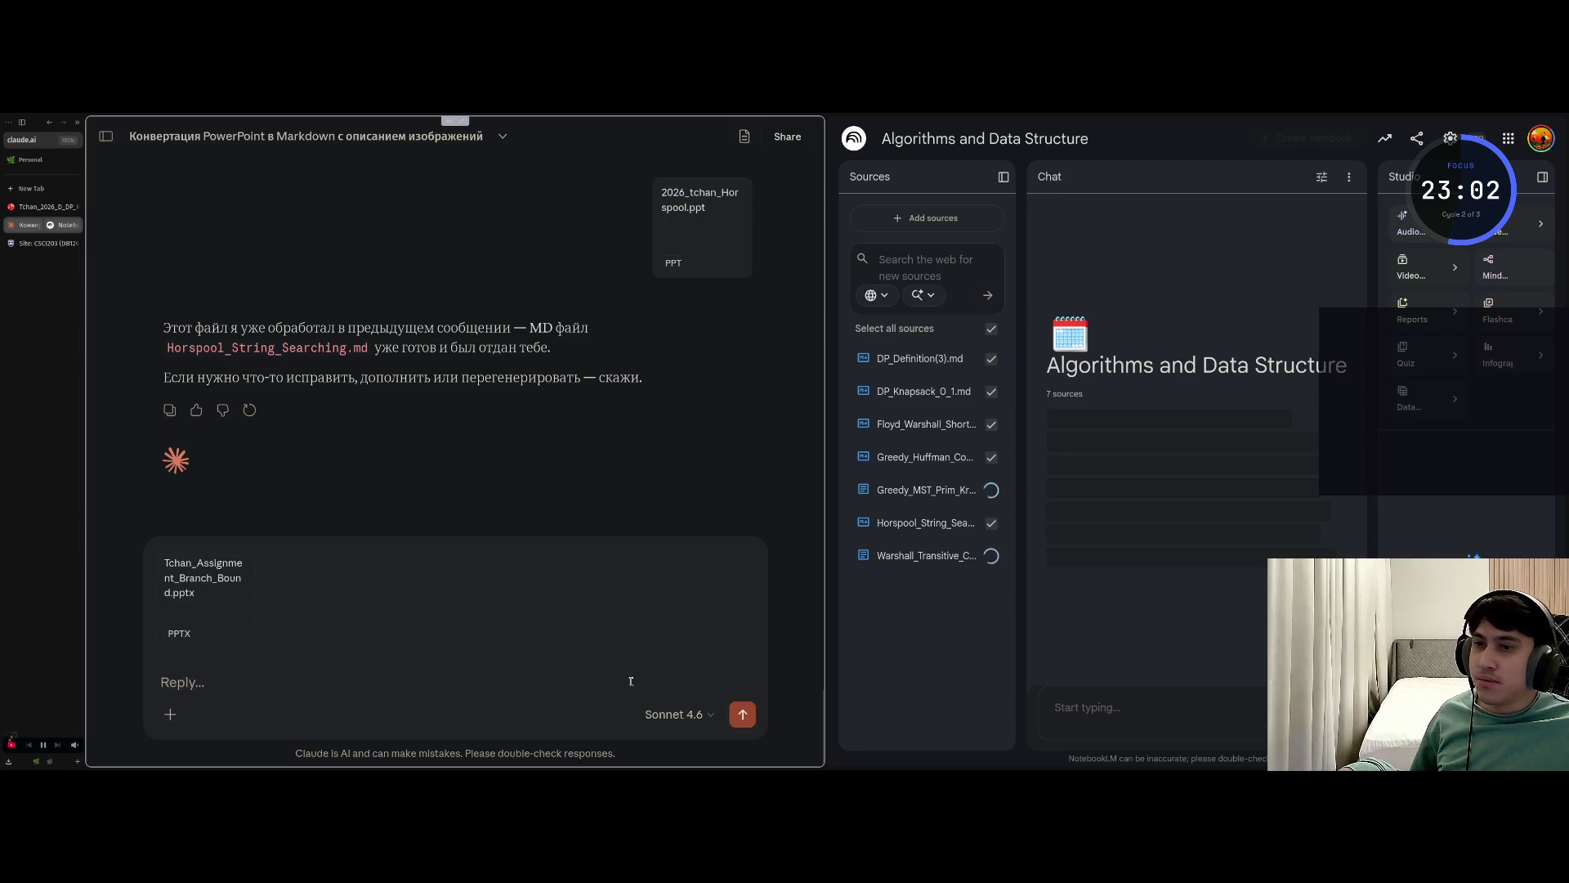
{"action": "key", "text": "Return"}
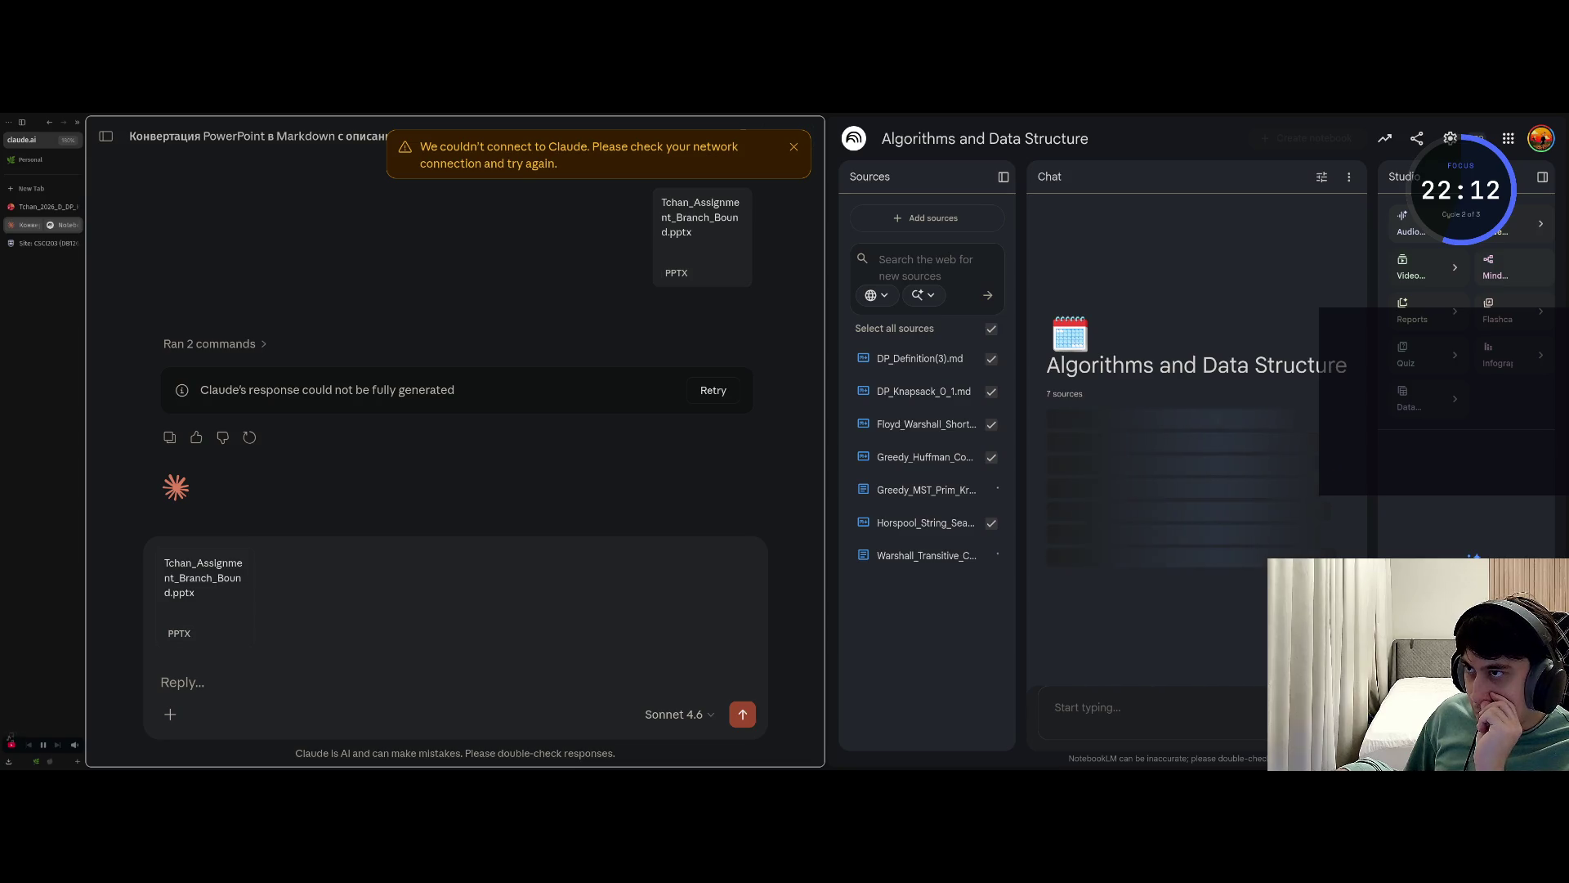
Retry the failed Claude response and briefly check its working steps.
{"action": "left_click", "coordinate": [754, 425]}
{"action": "left_click", "coordinate": [712, 391]}
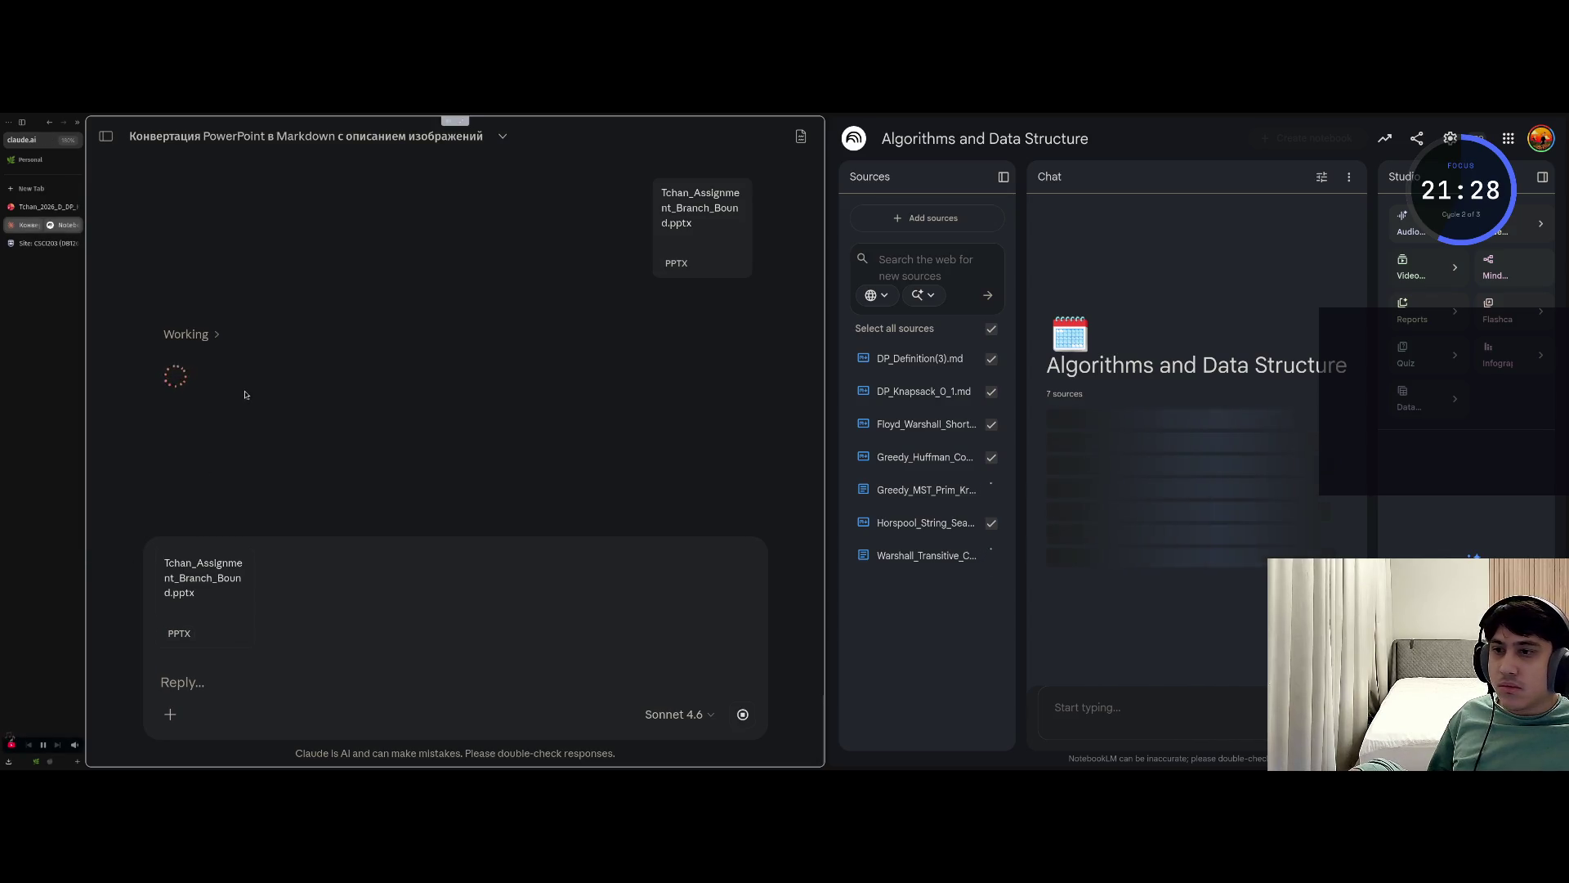
{"action": "left_click", "coordinate": [208, 342]}
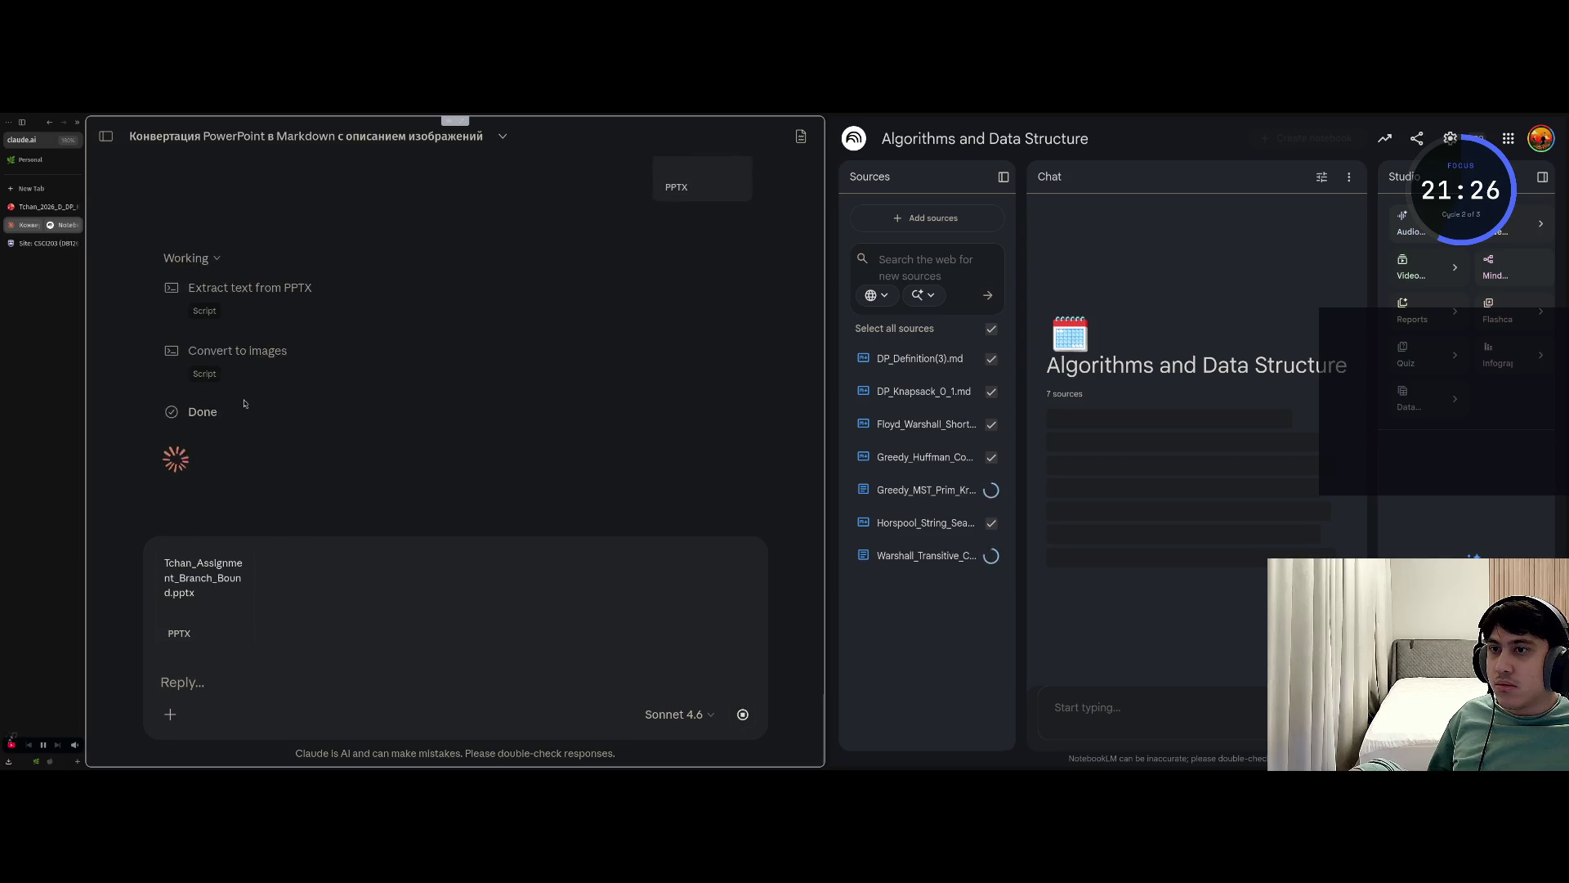
{"action": "left_click", "coordinate": [219, 249]}
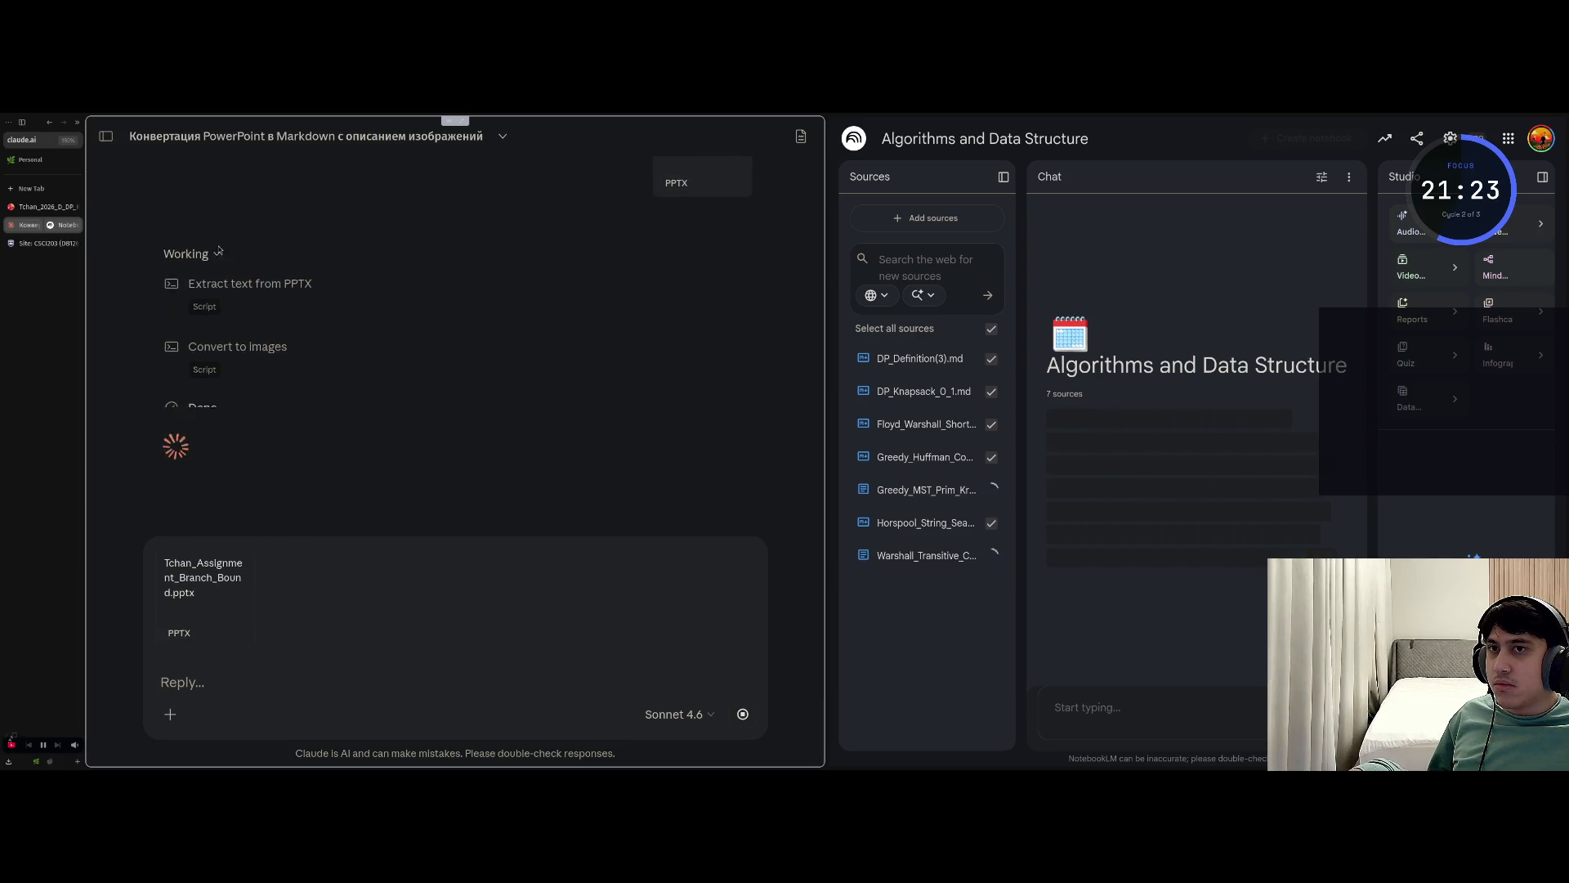
Reload the Claude conversation and resend Tchan_Assignment_Branch_Bound.pptx for conversion.
{"action": "left_click", "coordinate": [21, 140]}
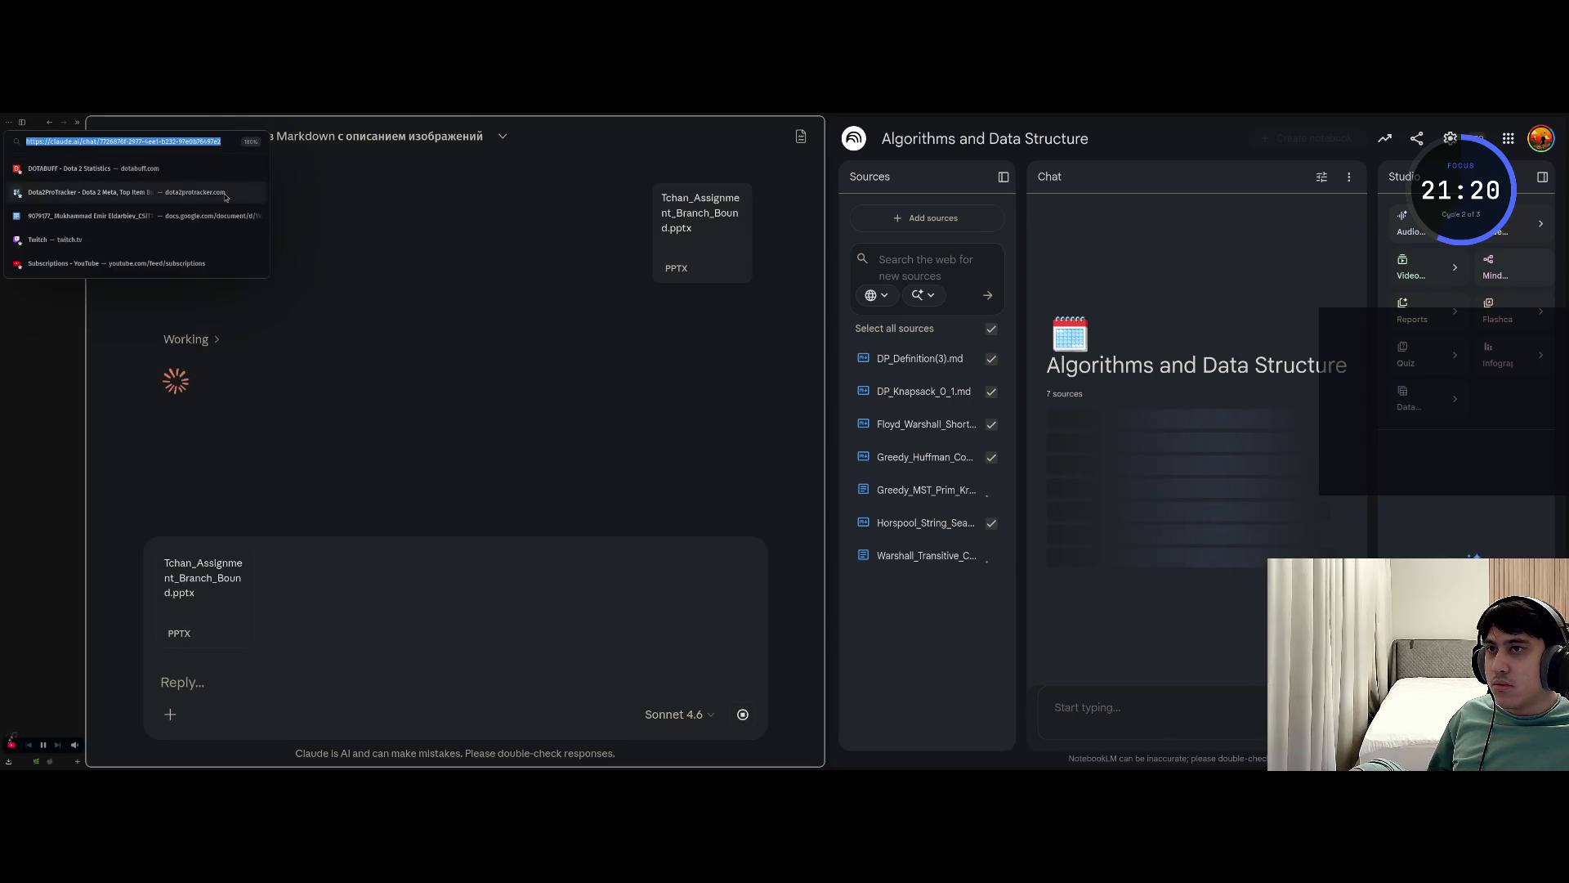
{"action": "key", "text": "Return"}
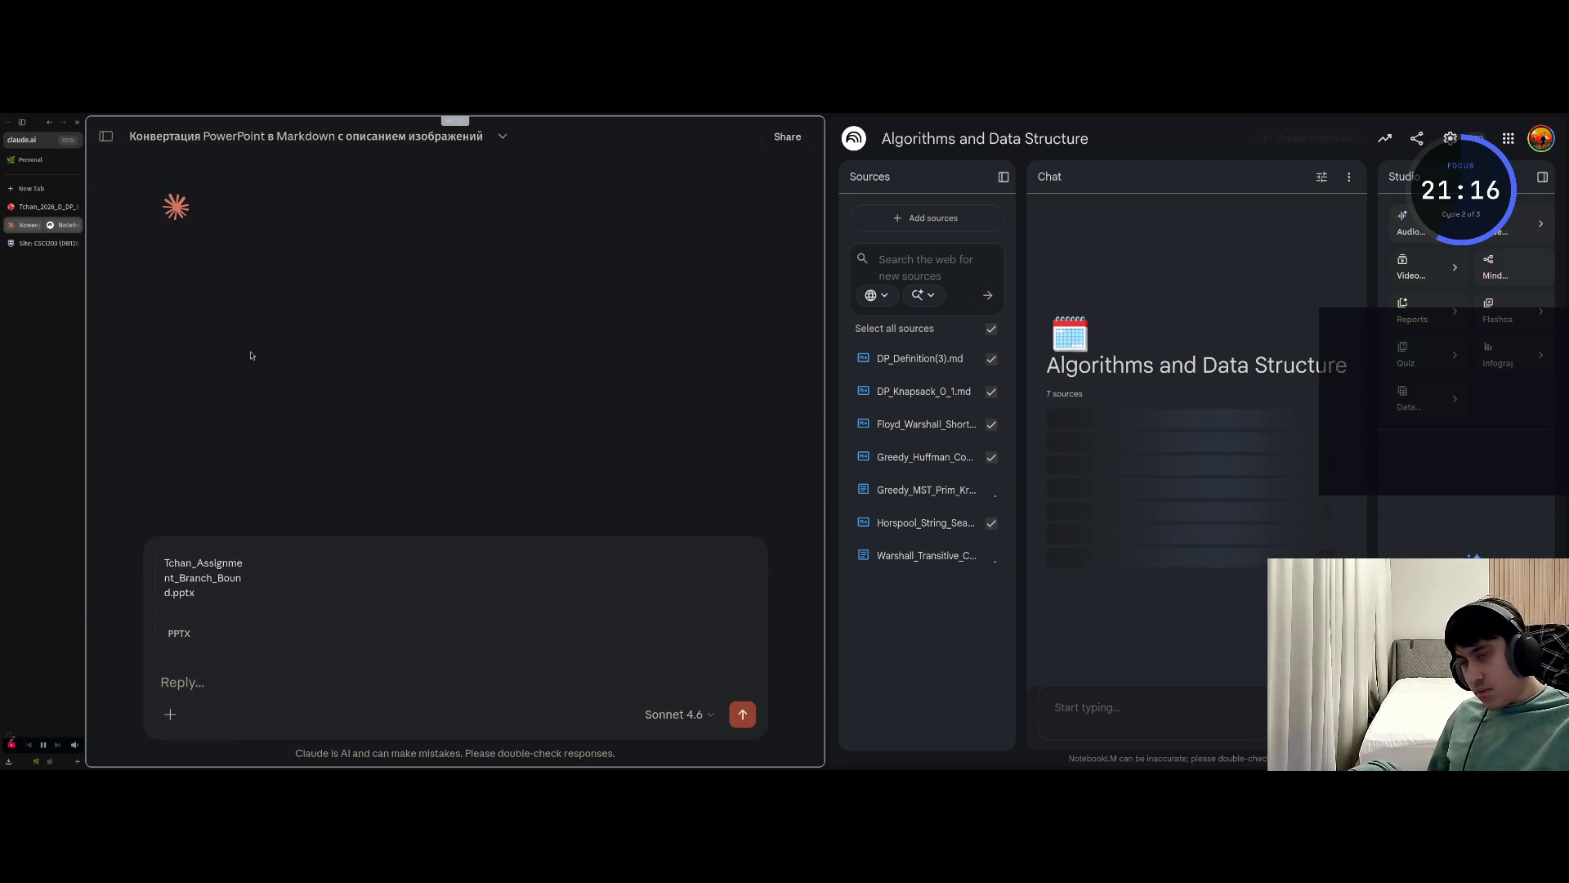
{"action": "key", "text": "Return"}
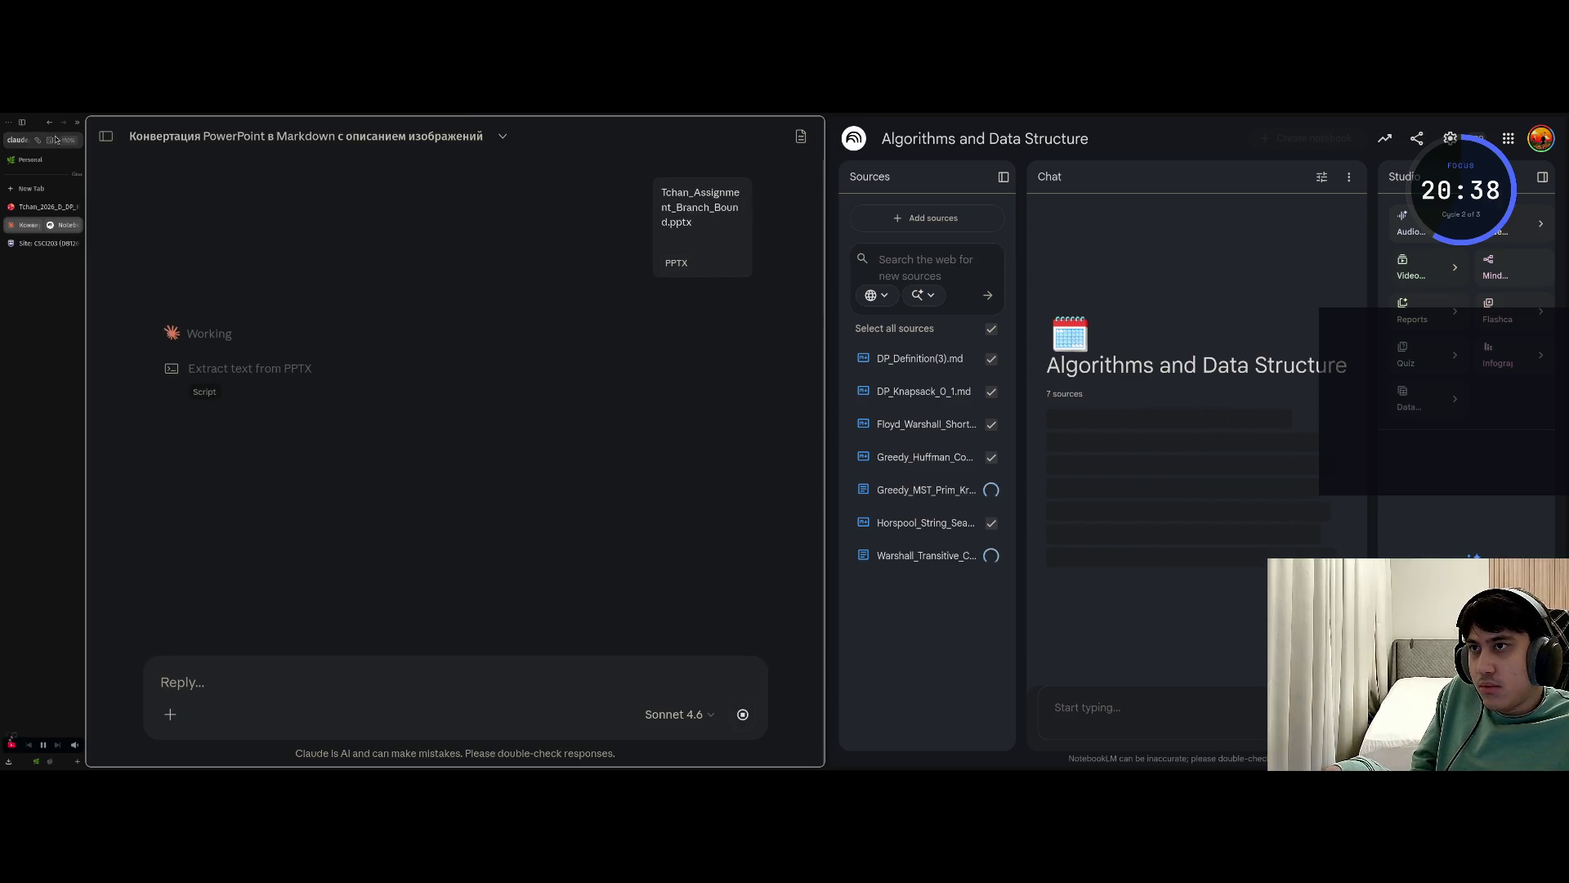
{"action": "left_click", "coordinate": [24, 142]}
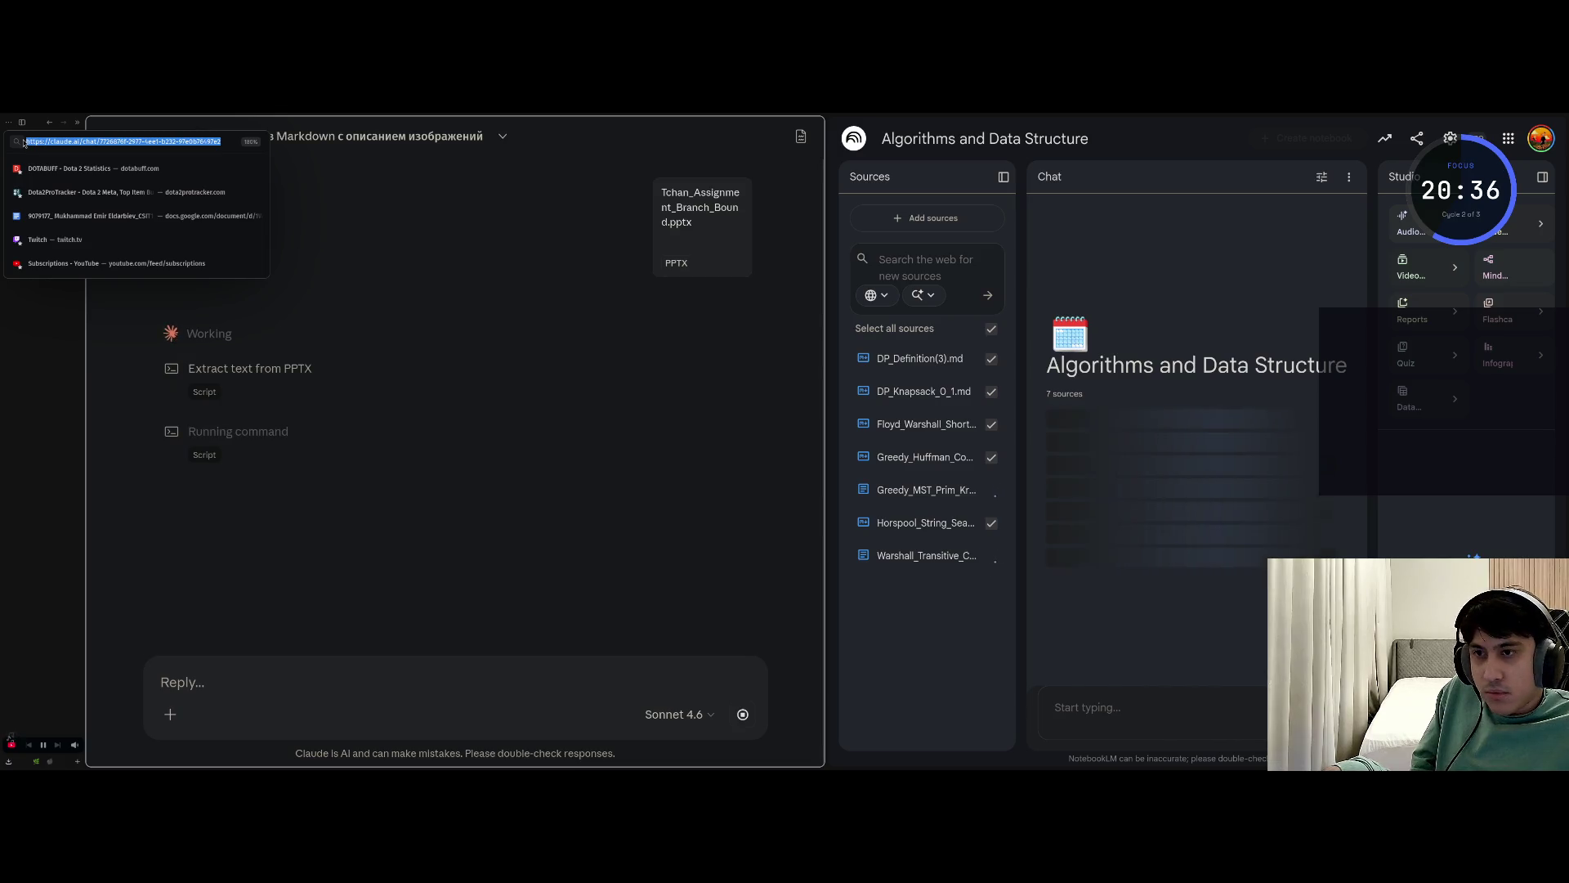
{"action": "left_click", "coordinate": [536, 460]}
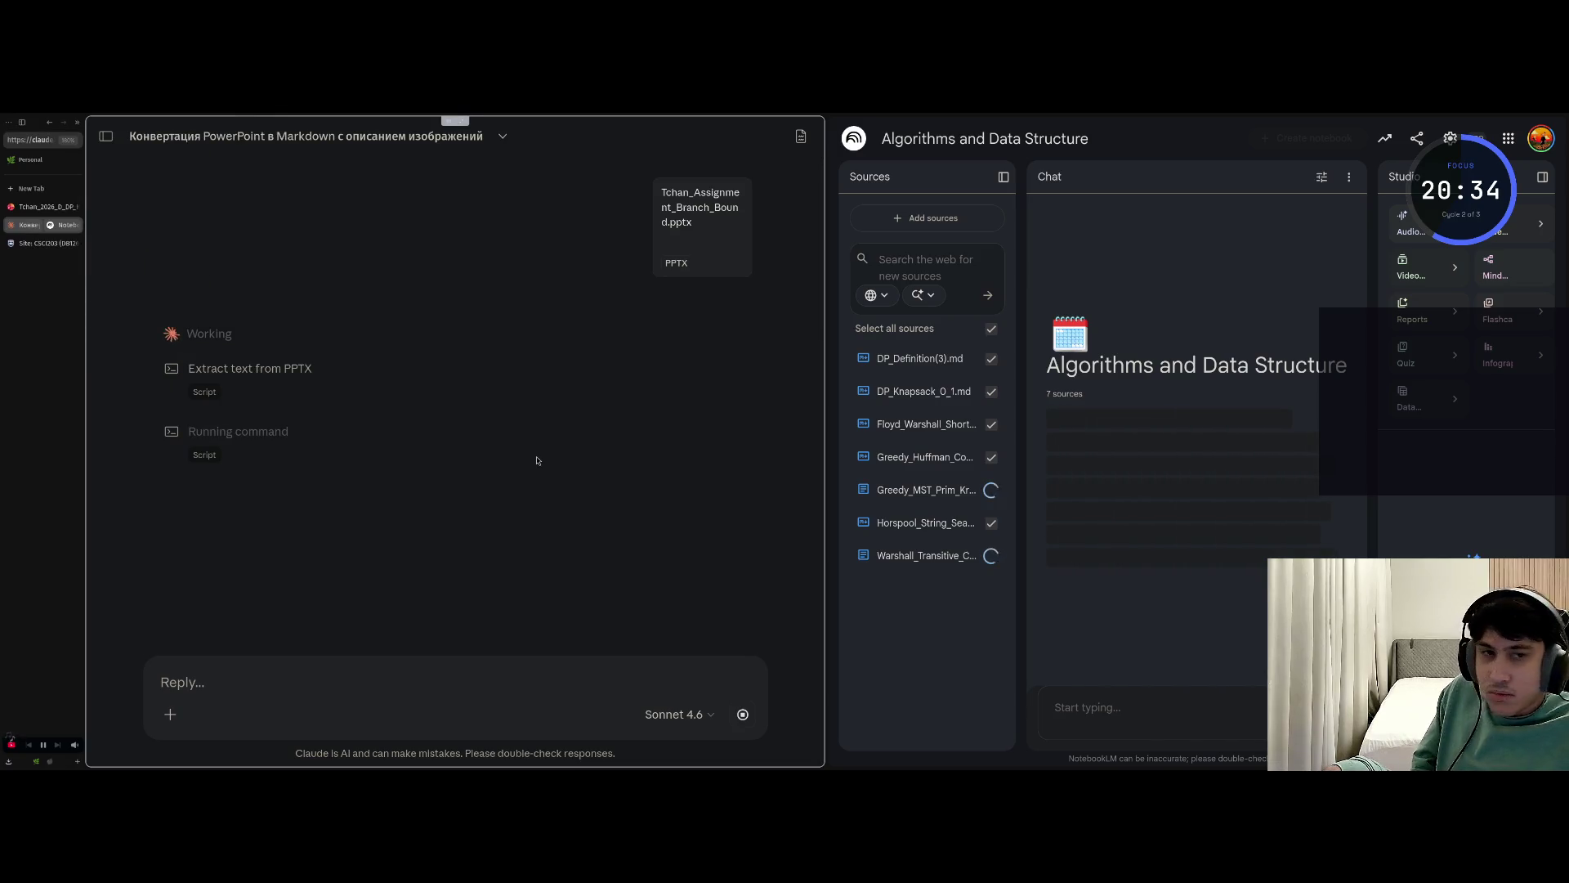
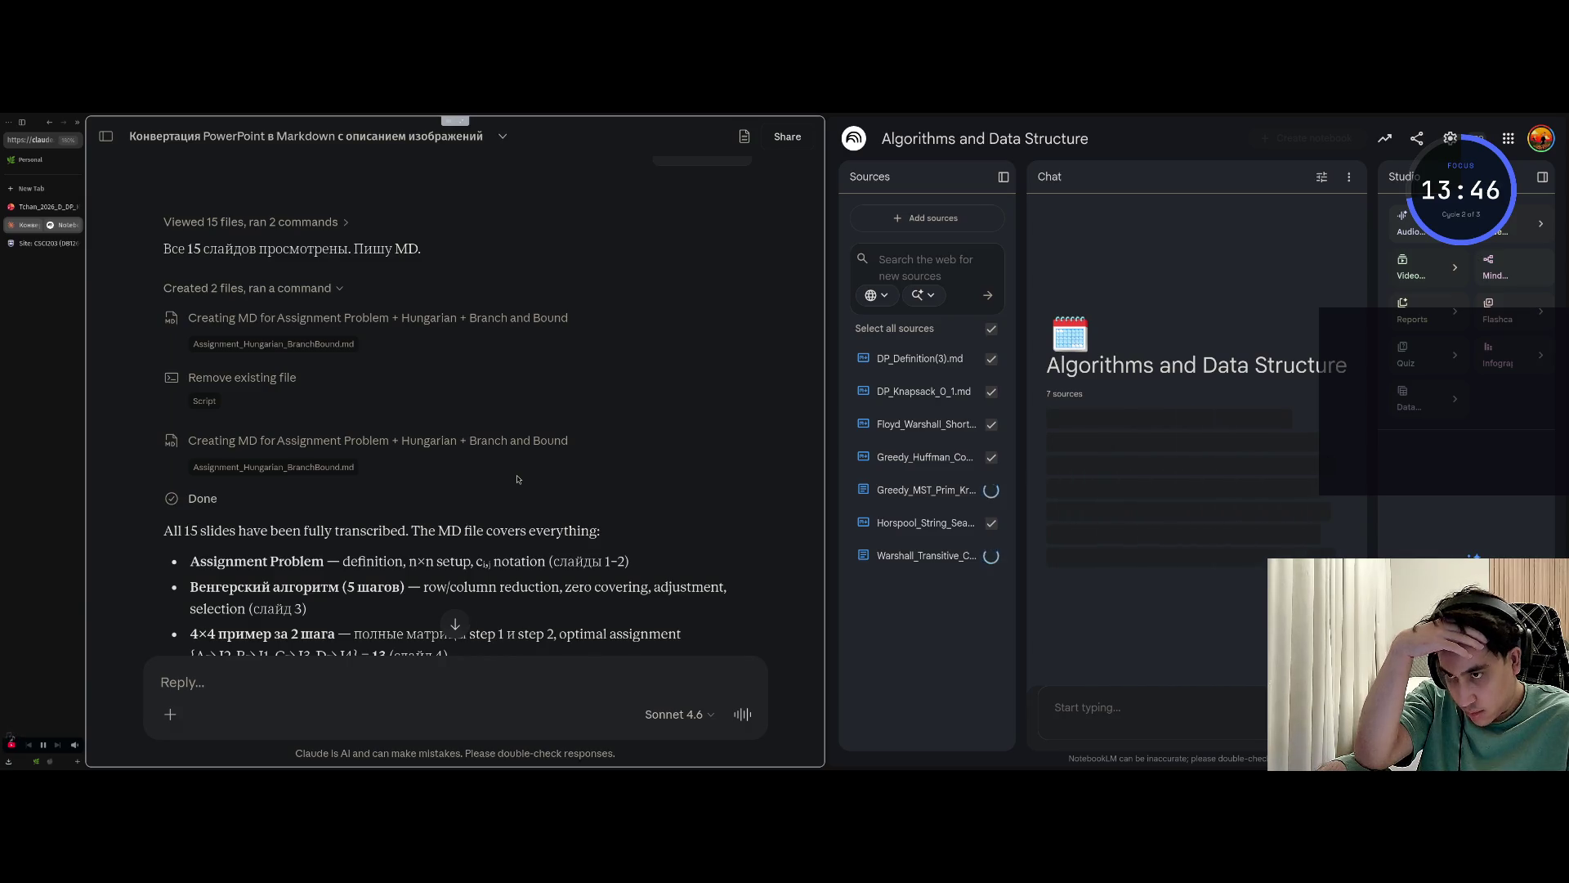
Scroll through the Assignment Hungarian summary and briefly preview its Markdown file.
{"action": "scroll", "coordinate": [531, 474], "scroll_direction": "down", "scroll_amount": 5}
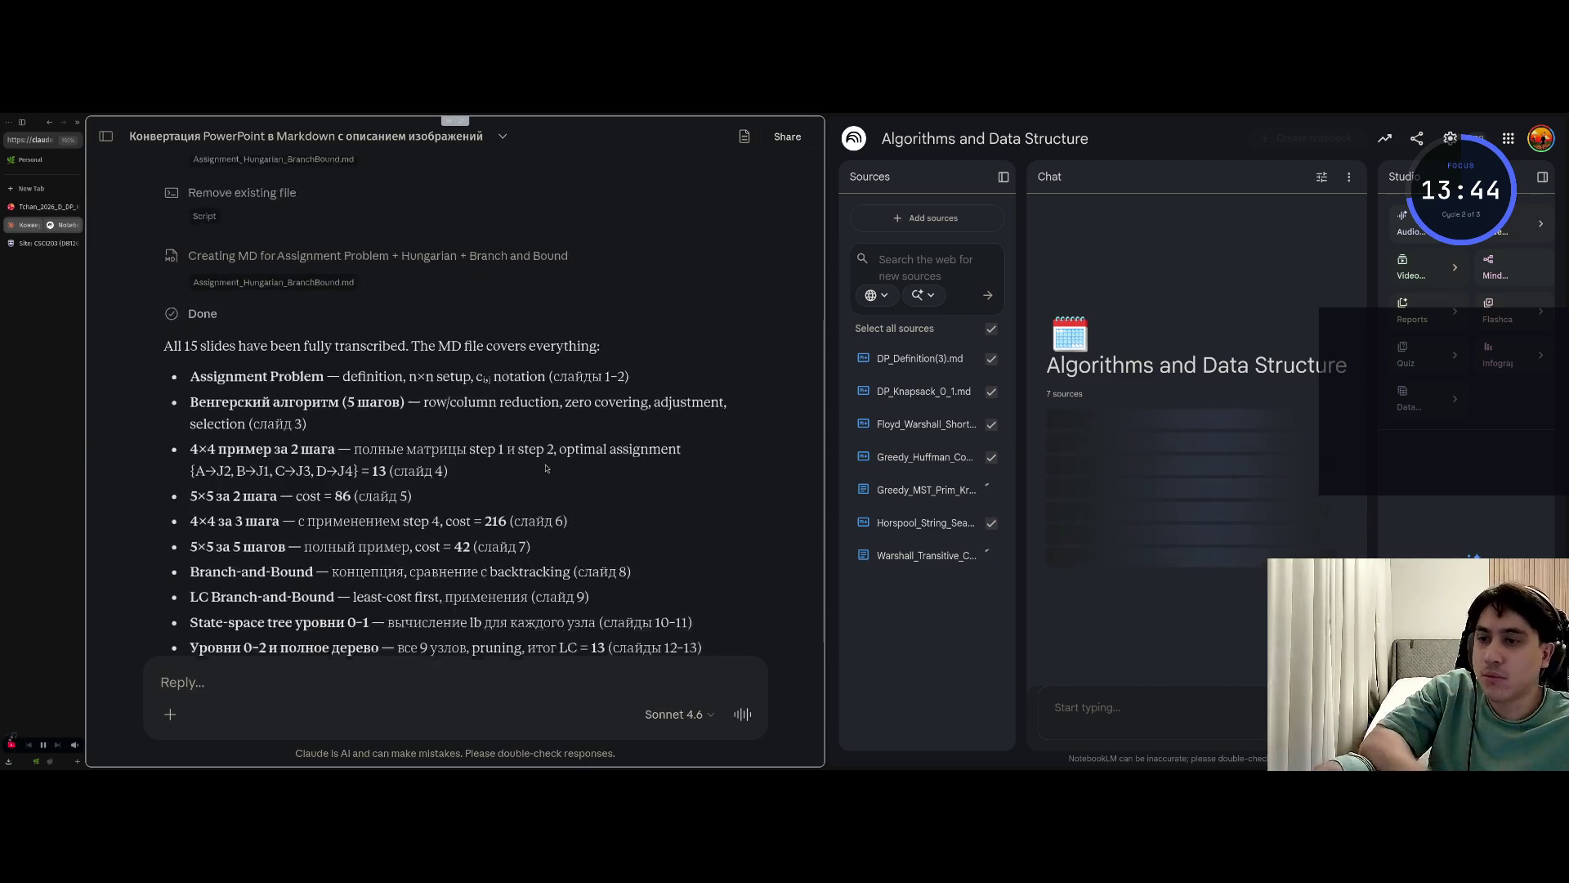
{"action": "scroll", "coordinate": [349, 483], "scroll_direction": "up", "scroll_amount": 5}
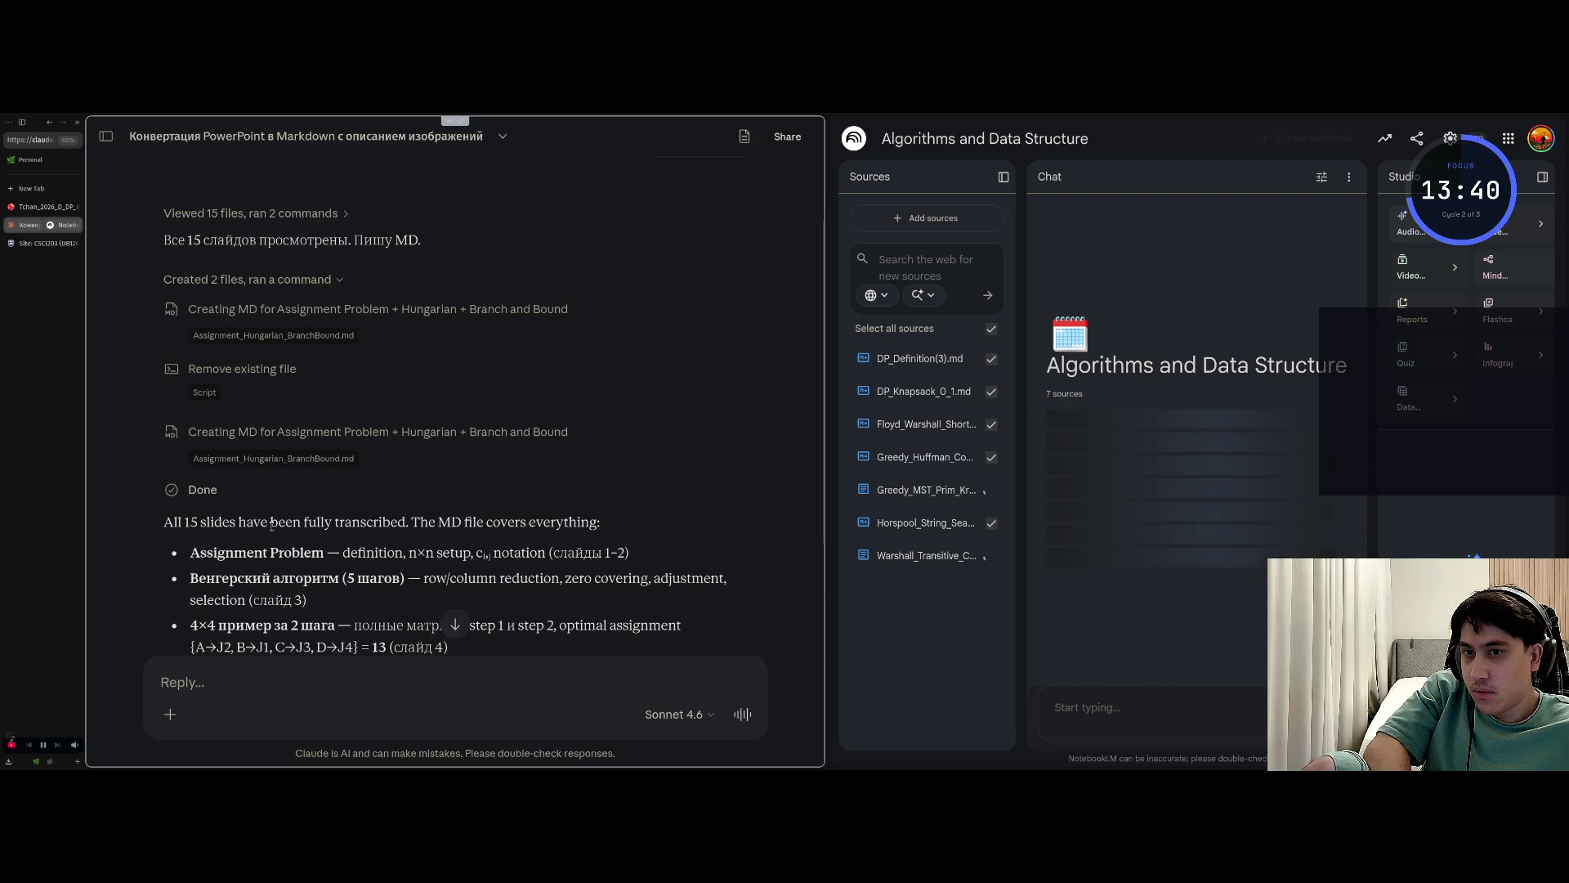
{"action": "scroll", "coordinate": [393, 531], "scroll_direction": "down", "scroll_amount": 2}
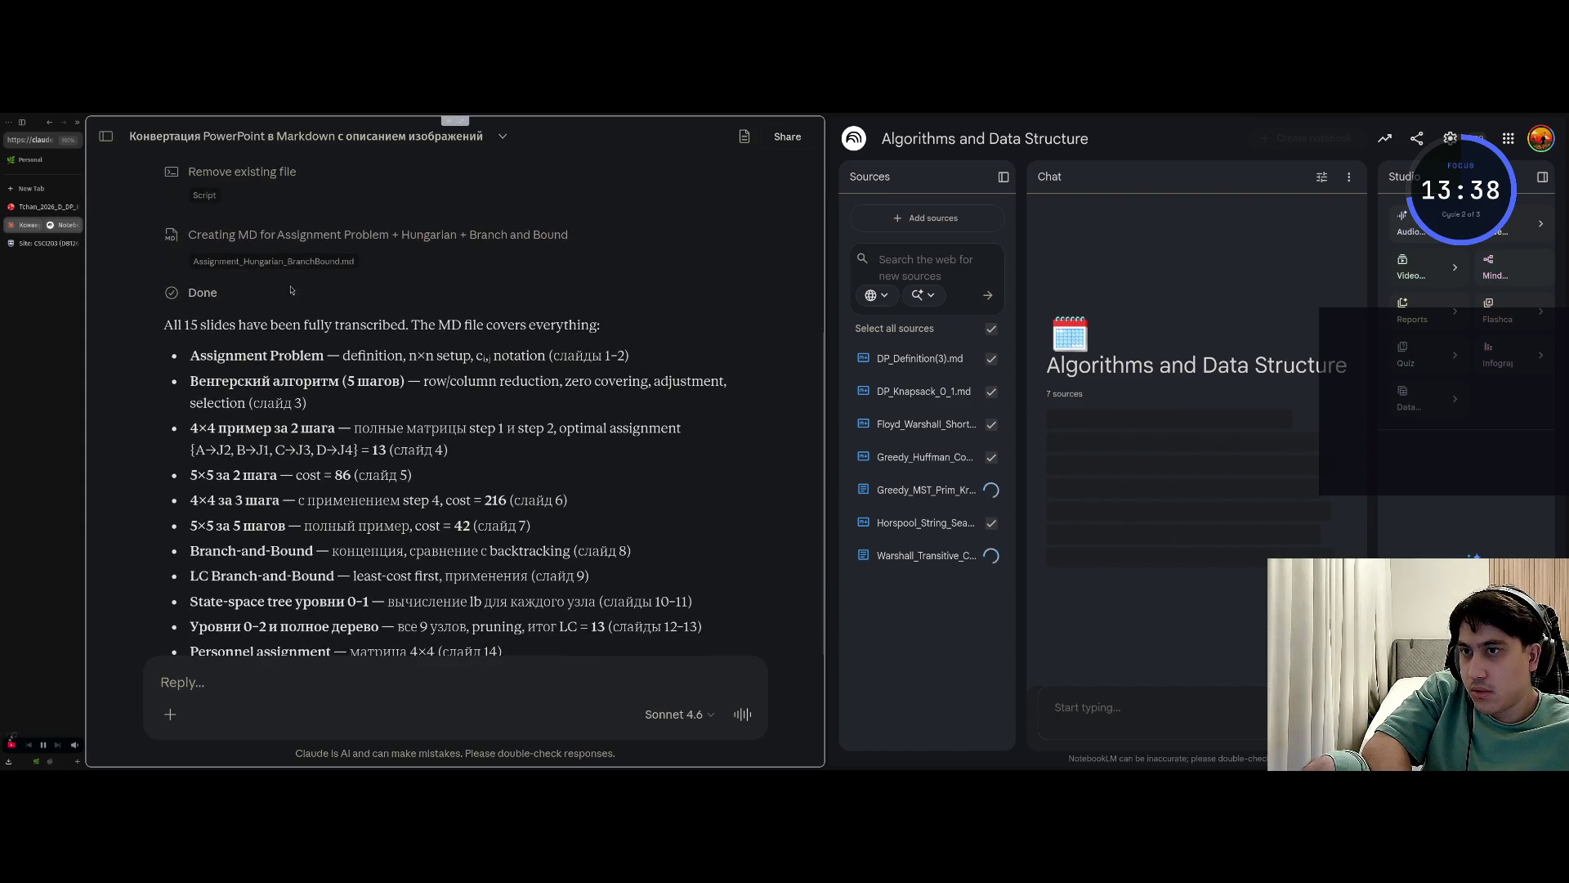
{"action": "left_click", "coordinate": [296, 260]}
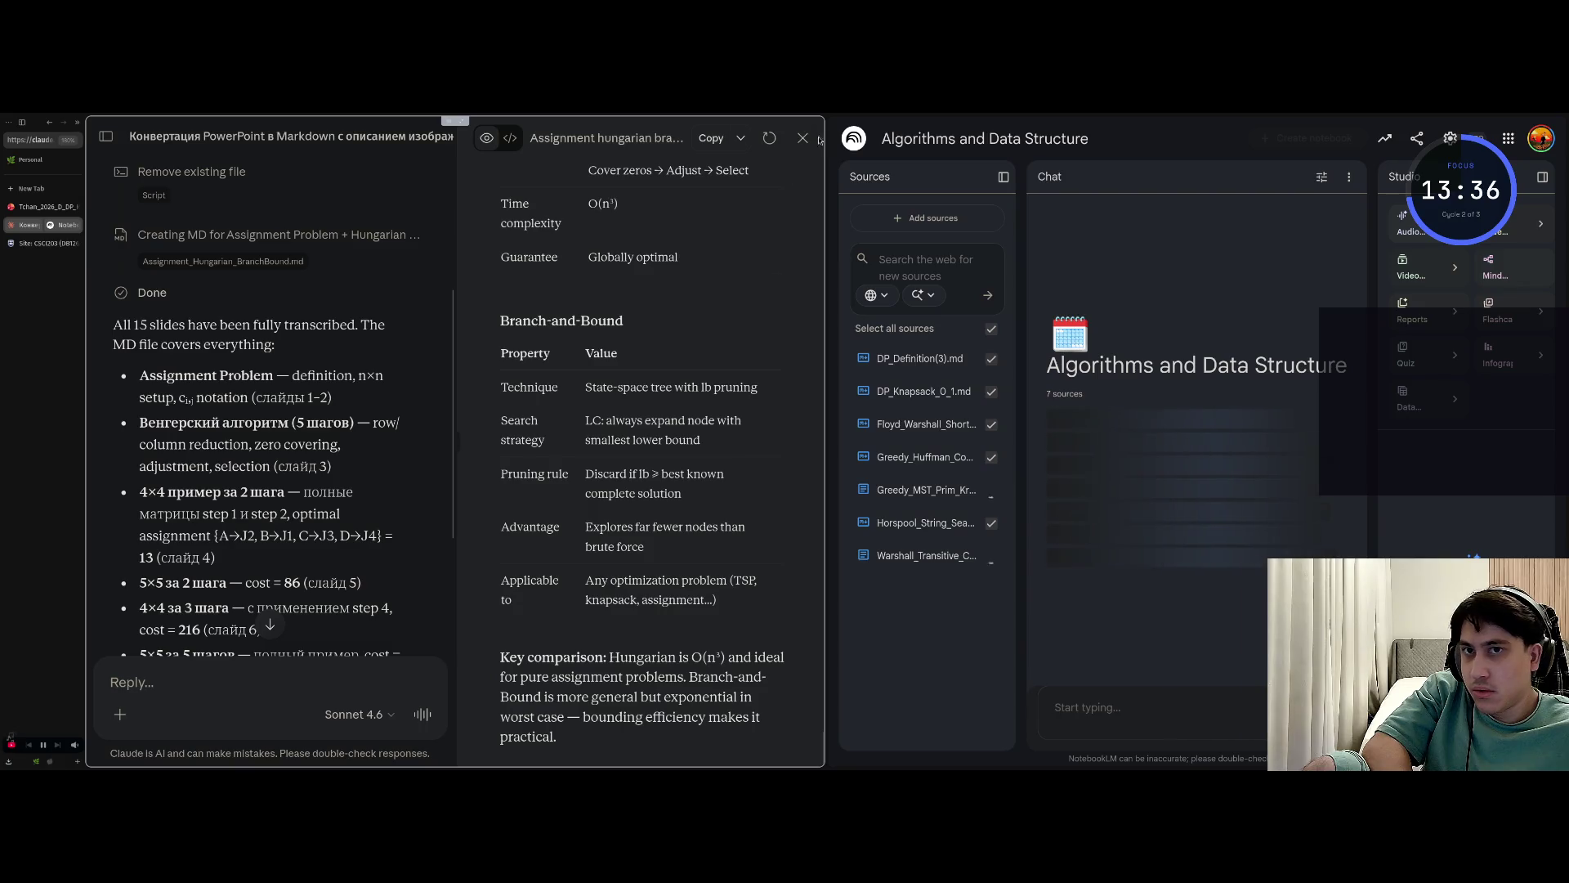
{"action": "left_click", "coordinate": [803, 138]}
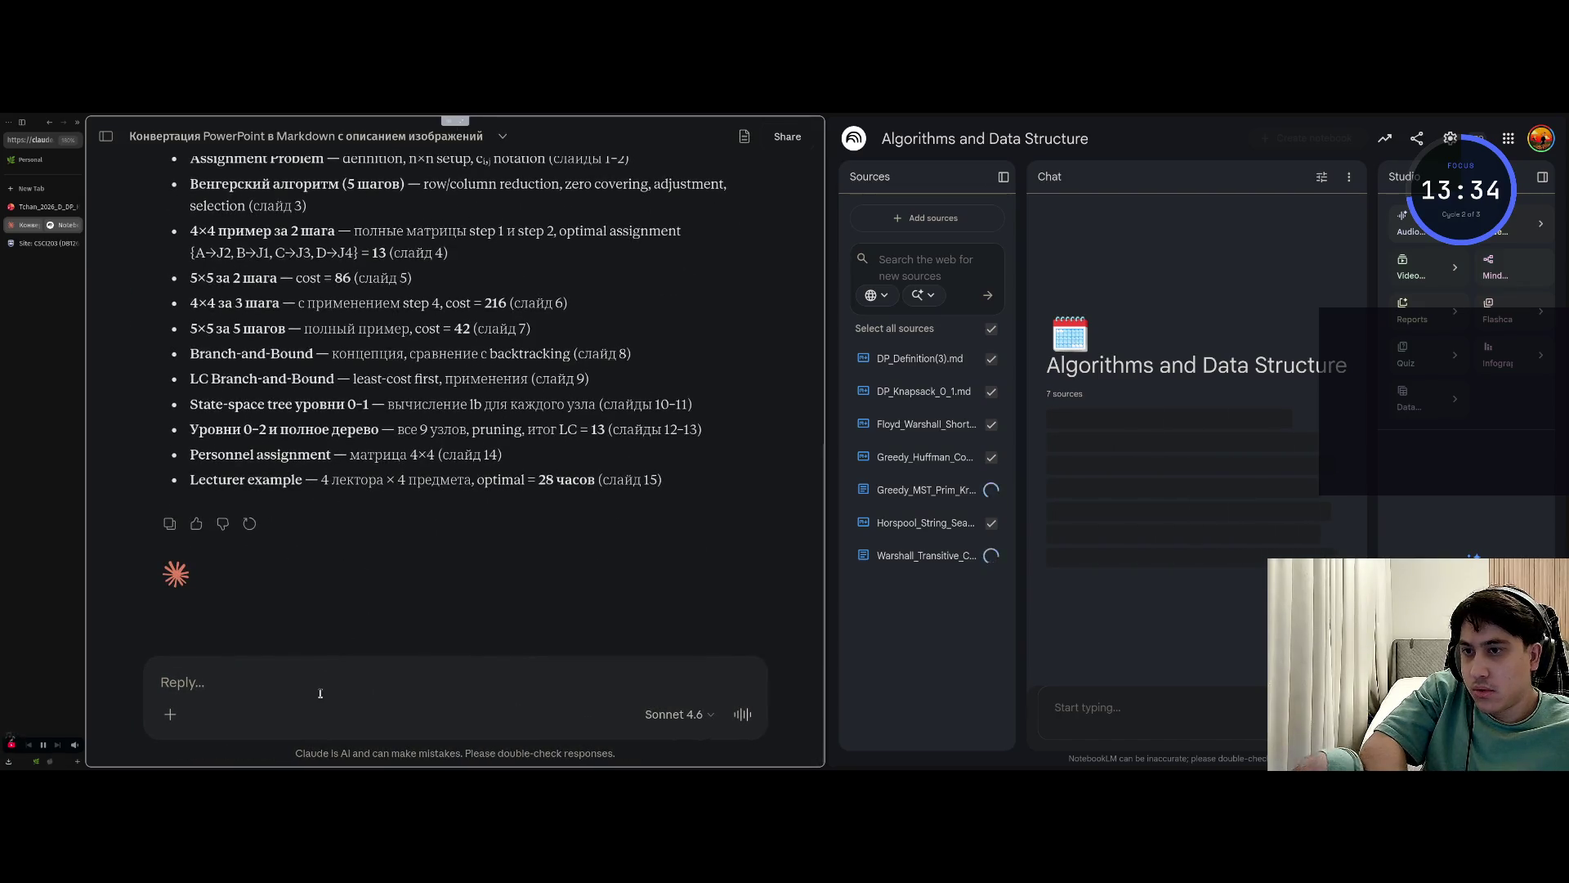
Ask Claude 'а где скачать?' to find out where to download the files.
{"action": "type", "text": "а"}
{"action": "key", "text": "BackSpace"}
{"action": "type", "text": "а где скачать?"}
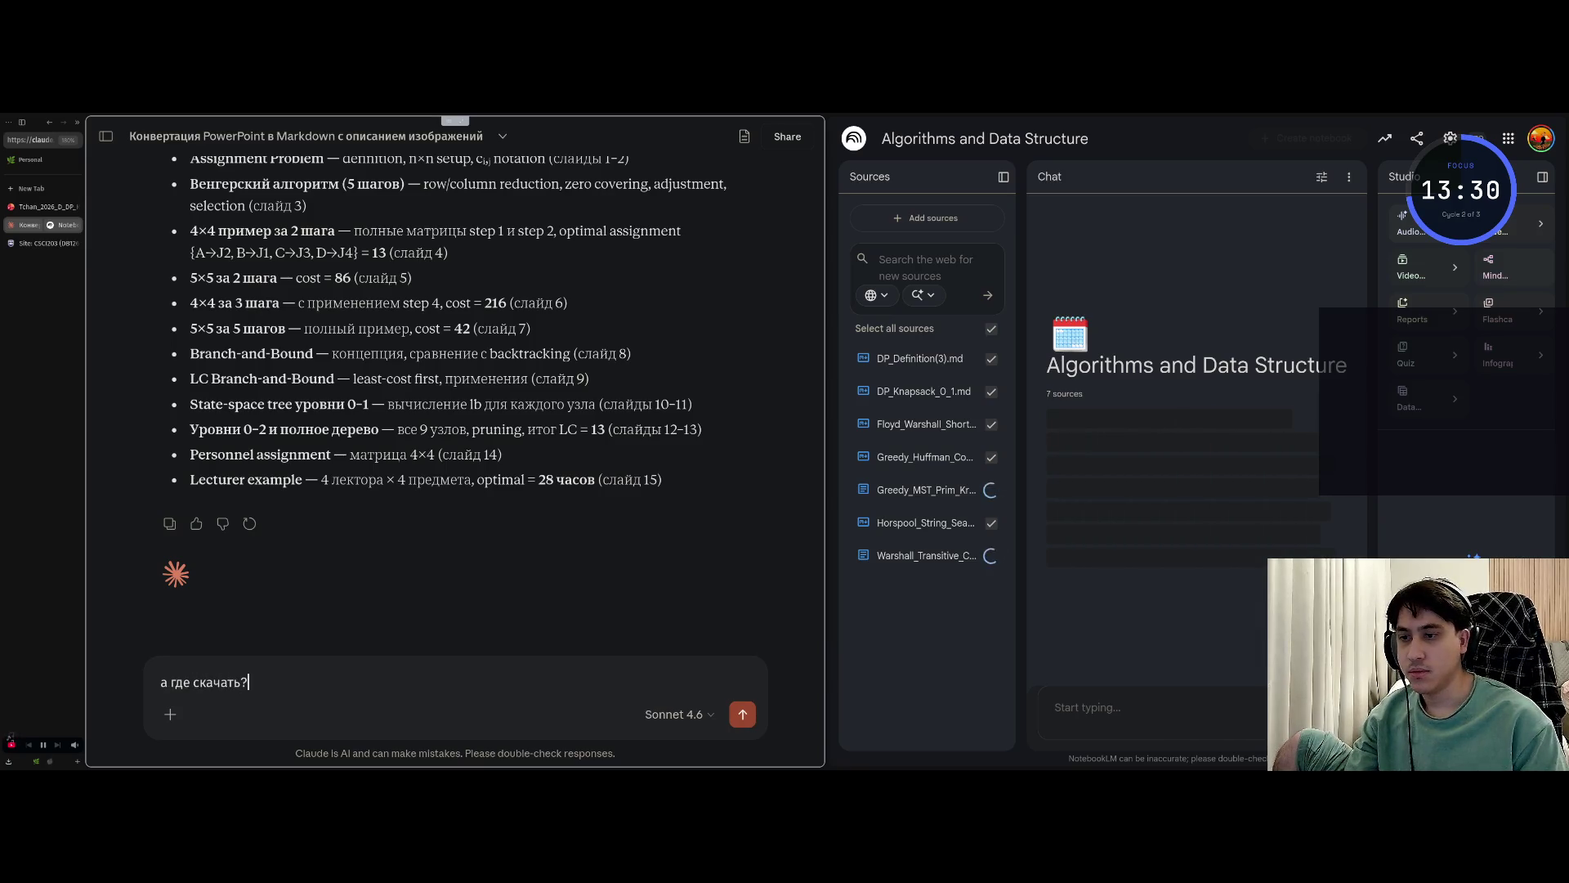
{"action": "key", "text": "Return"}
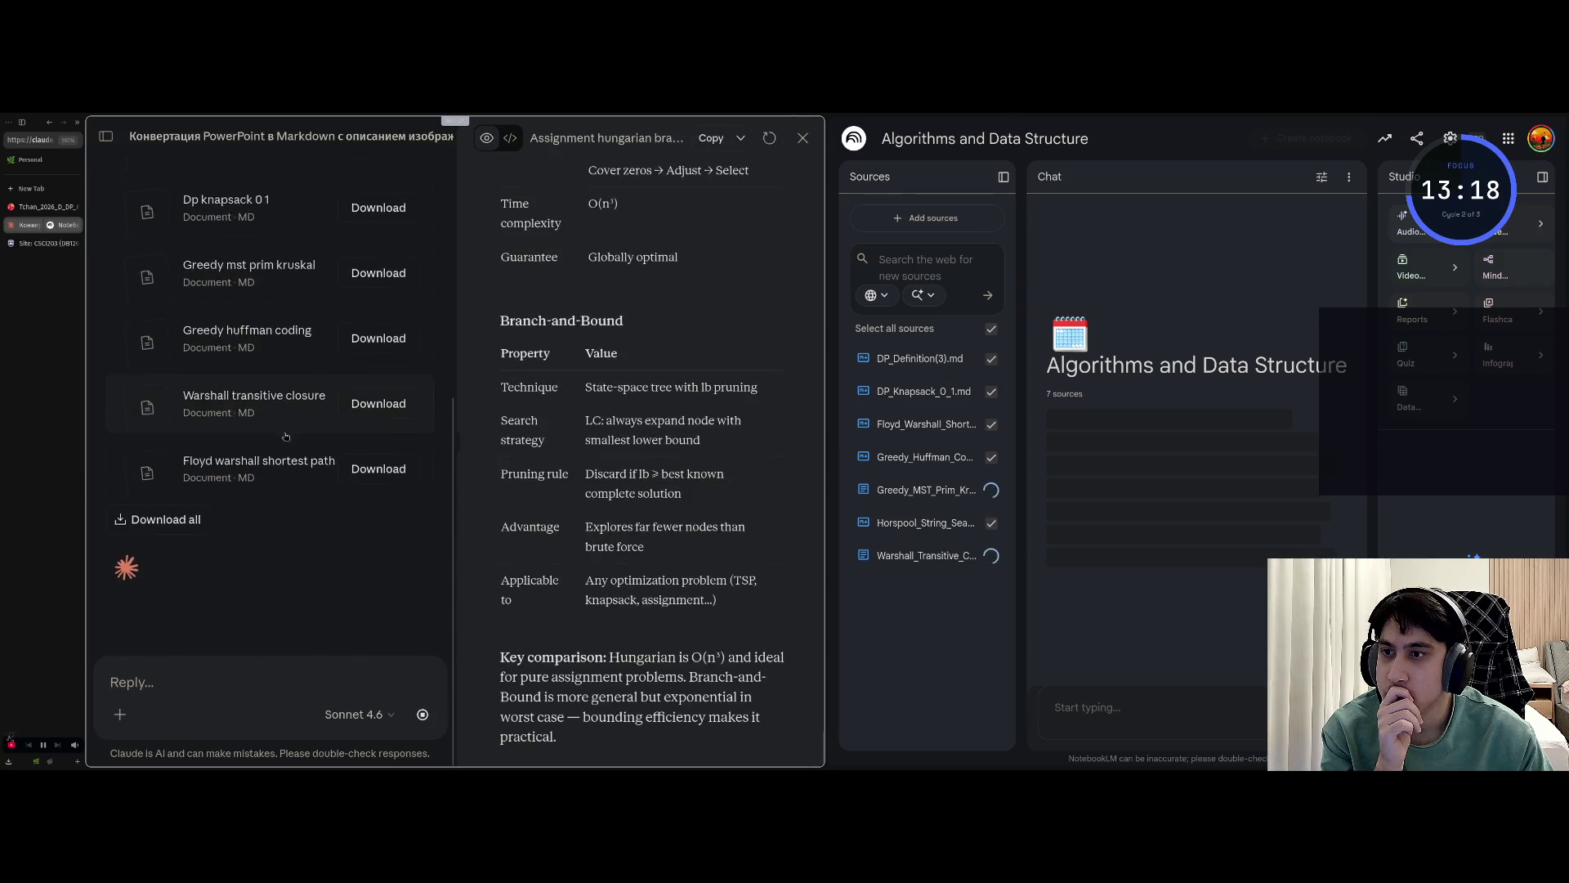
Close the file preview and scroll down to the seven Markdown download cards and Download all.
{"action": "left_click", "coordinate": [803, 137]}
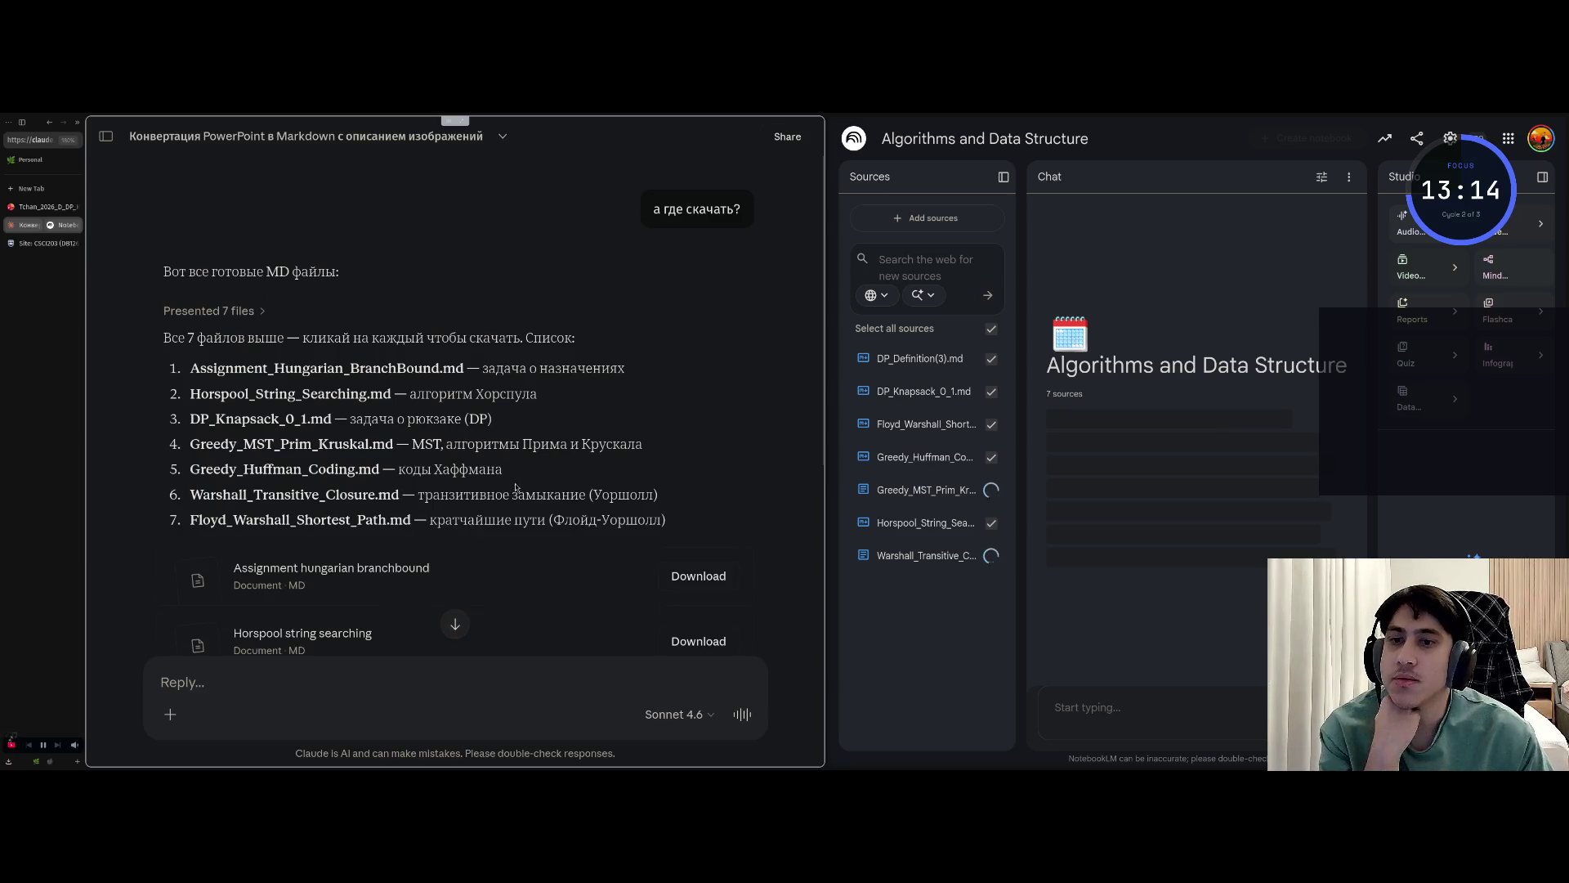
{"action": "scroll", "coordinate": [562, 489], "scroll_direction": "down", "scroll_amount": 15}
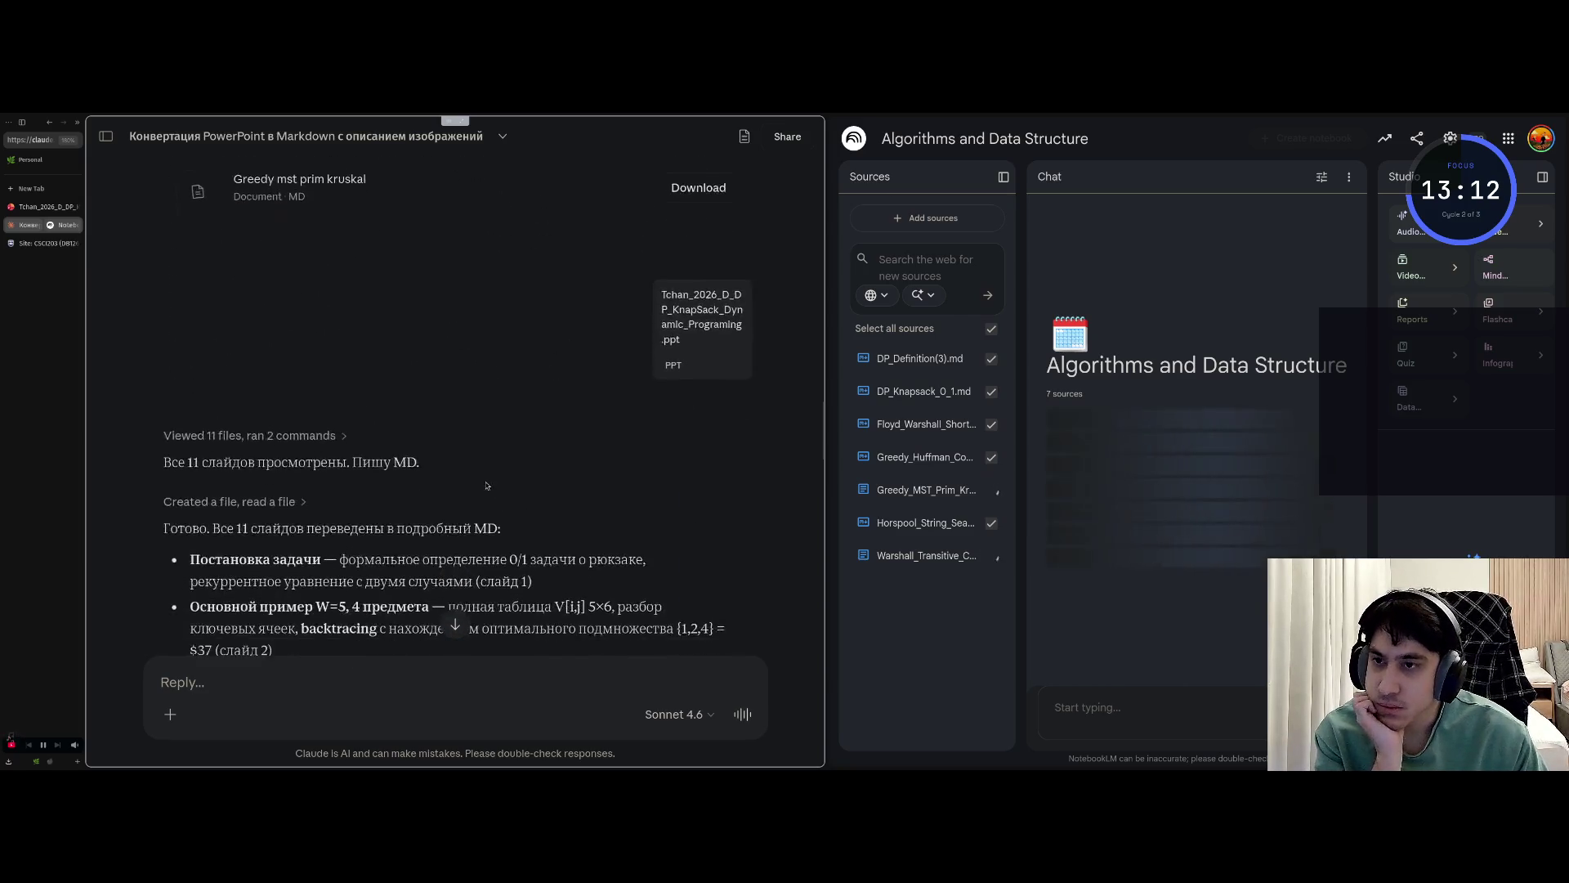
{"action": "scroll", "coordinate": [482, 501], "scroll_direction": "down", "scroll_amount": 15}
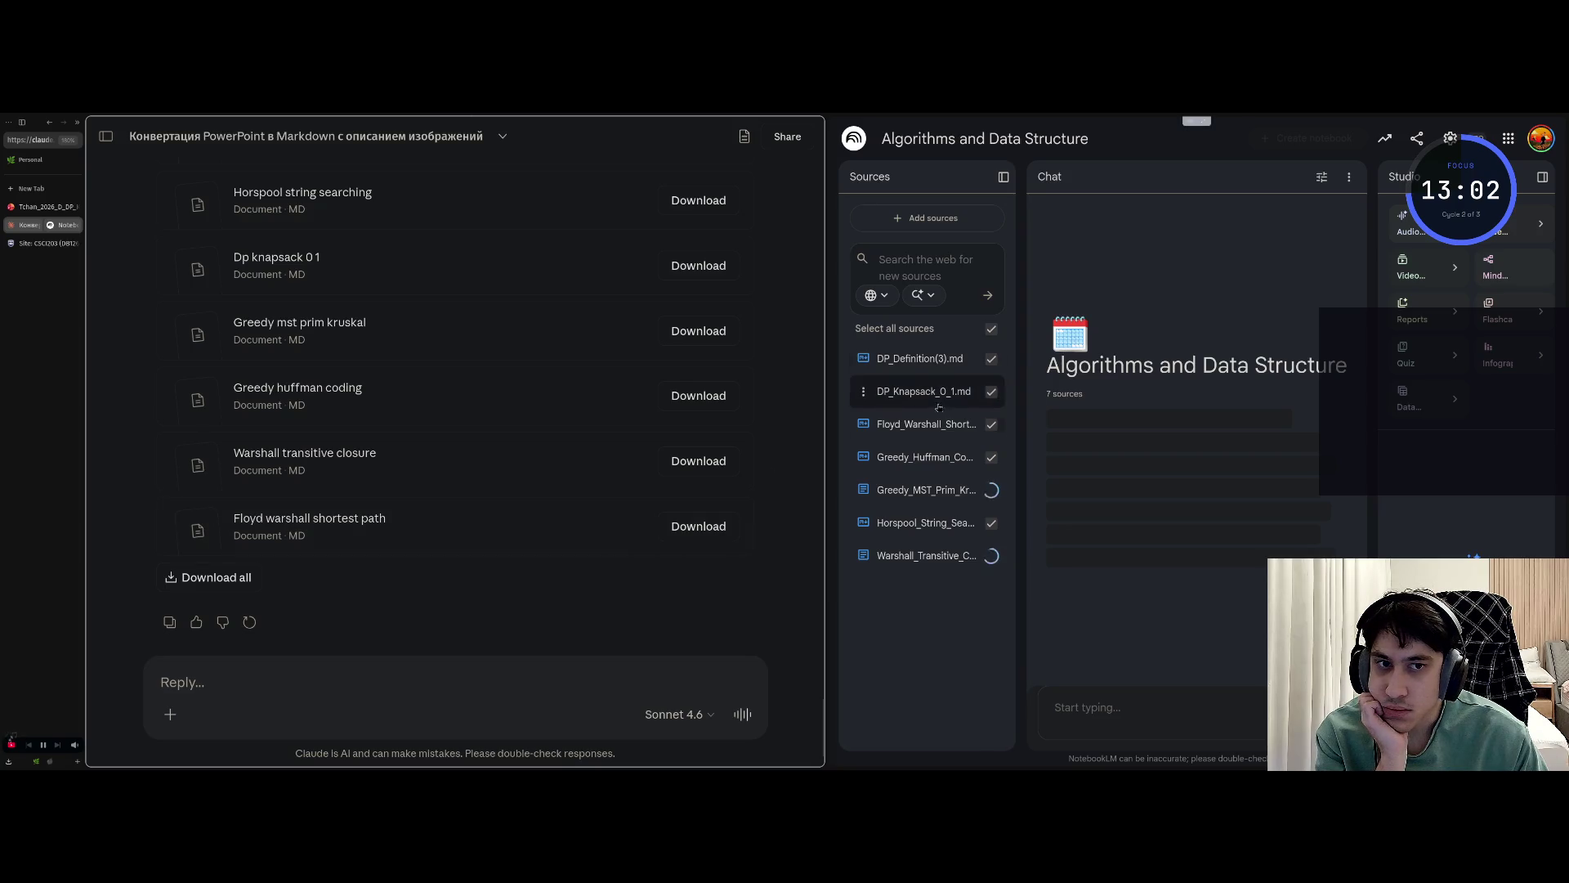
Open the Floyd_Warshall_Shortest_Path.md source in NotebookLM, read it, and close it.
{"action": "left_click", "coordinate": [919, 425]}
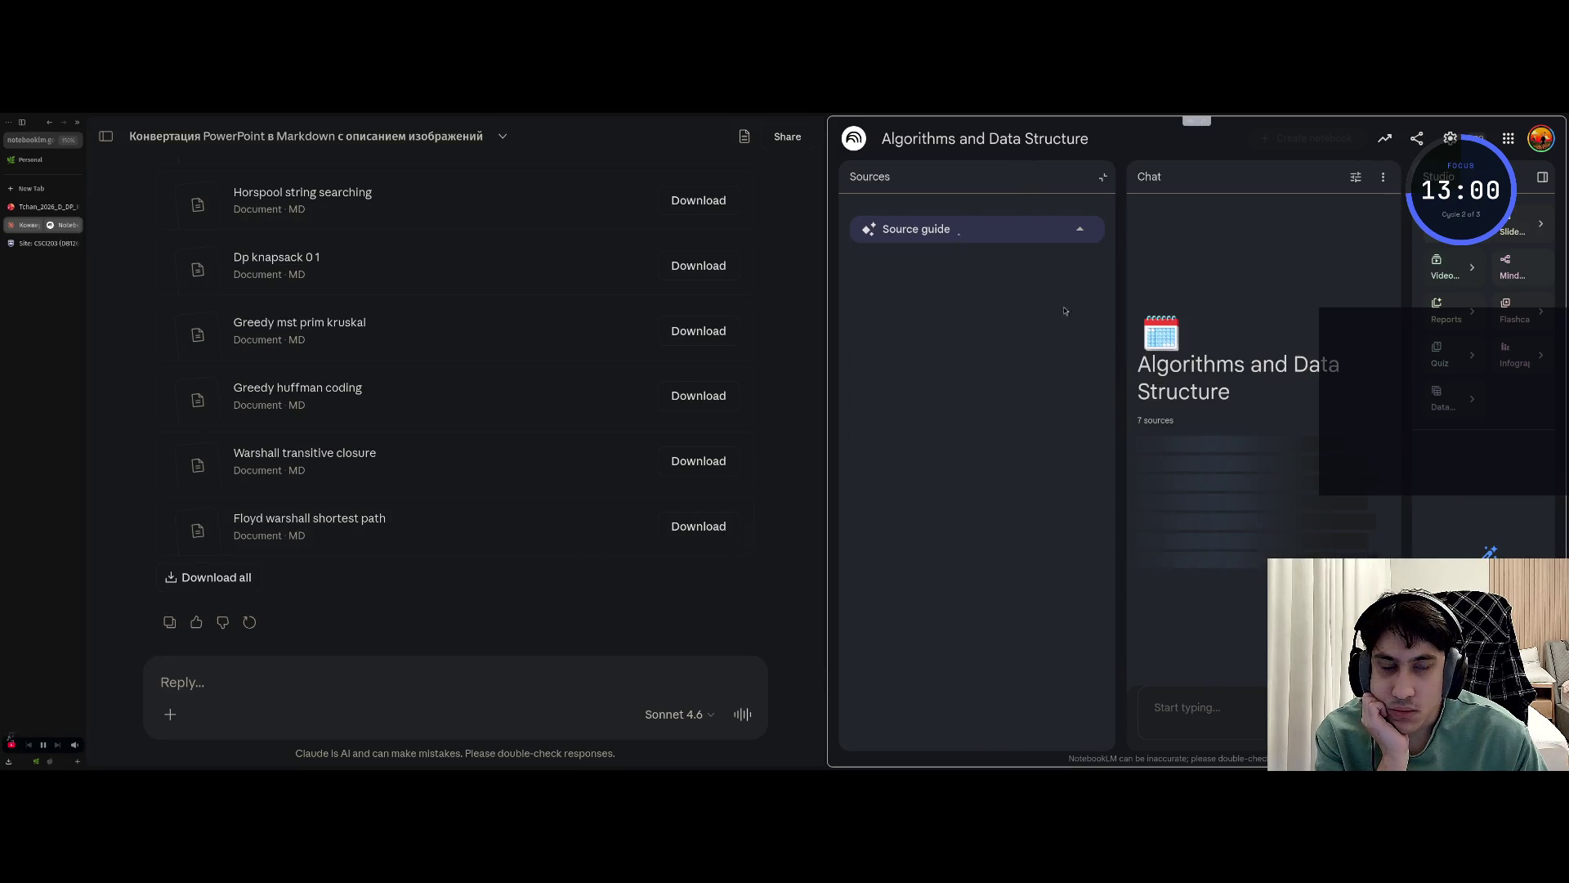
{"action": "scroll", "coordinate": [414, 582], "scroll_direction": "up", "scroll_amount": 3}
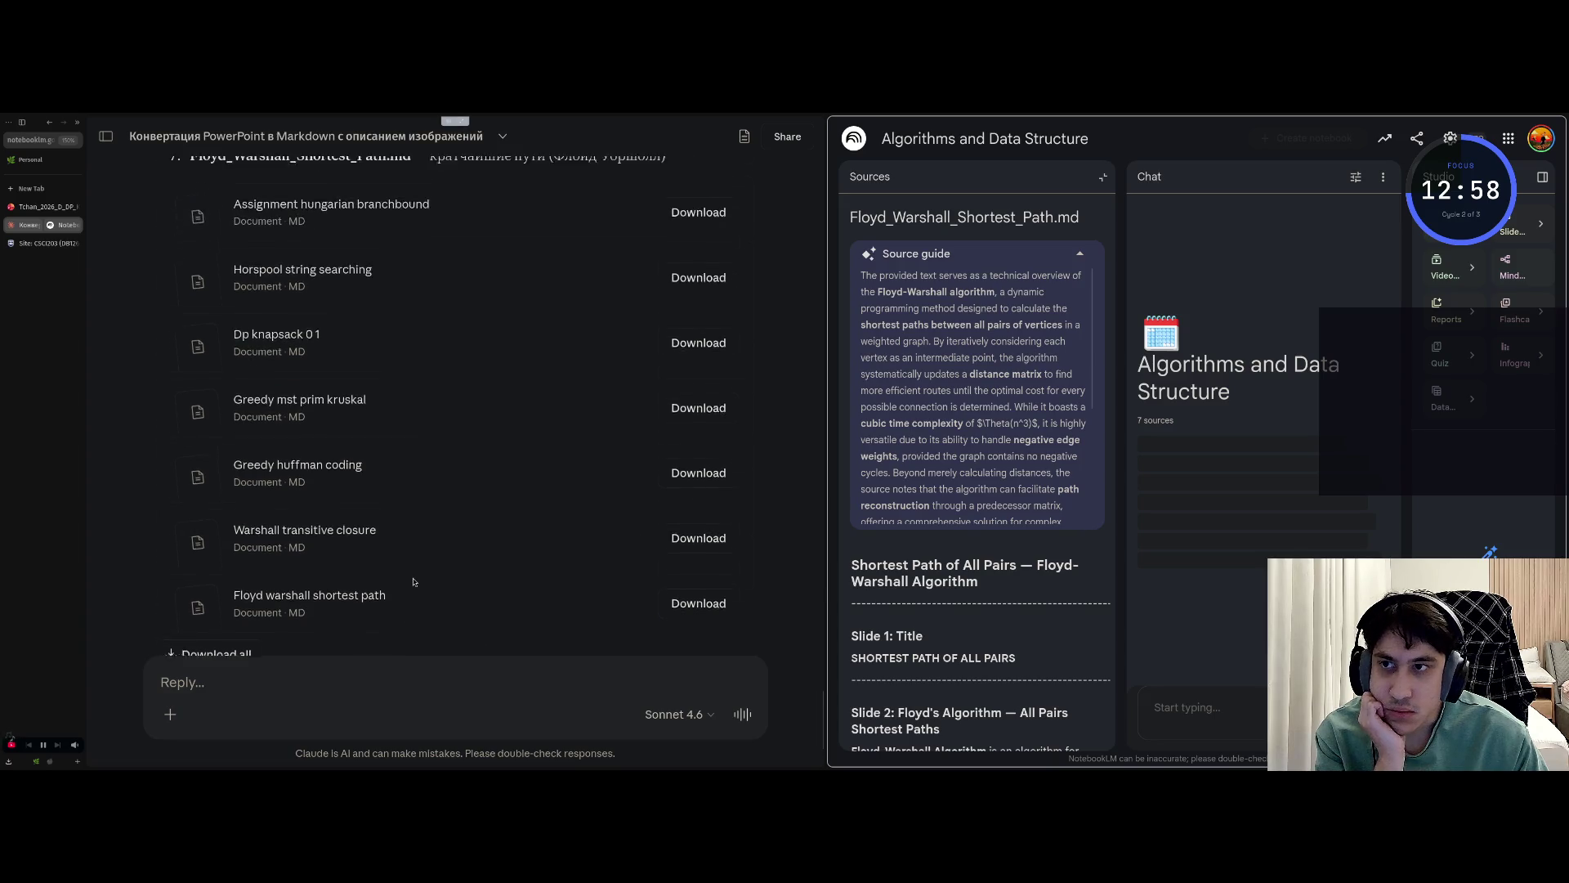
{"action": "scroll", "coordinate": [414, 582], "scroll_direction": "up", "scroll_amount": 3}
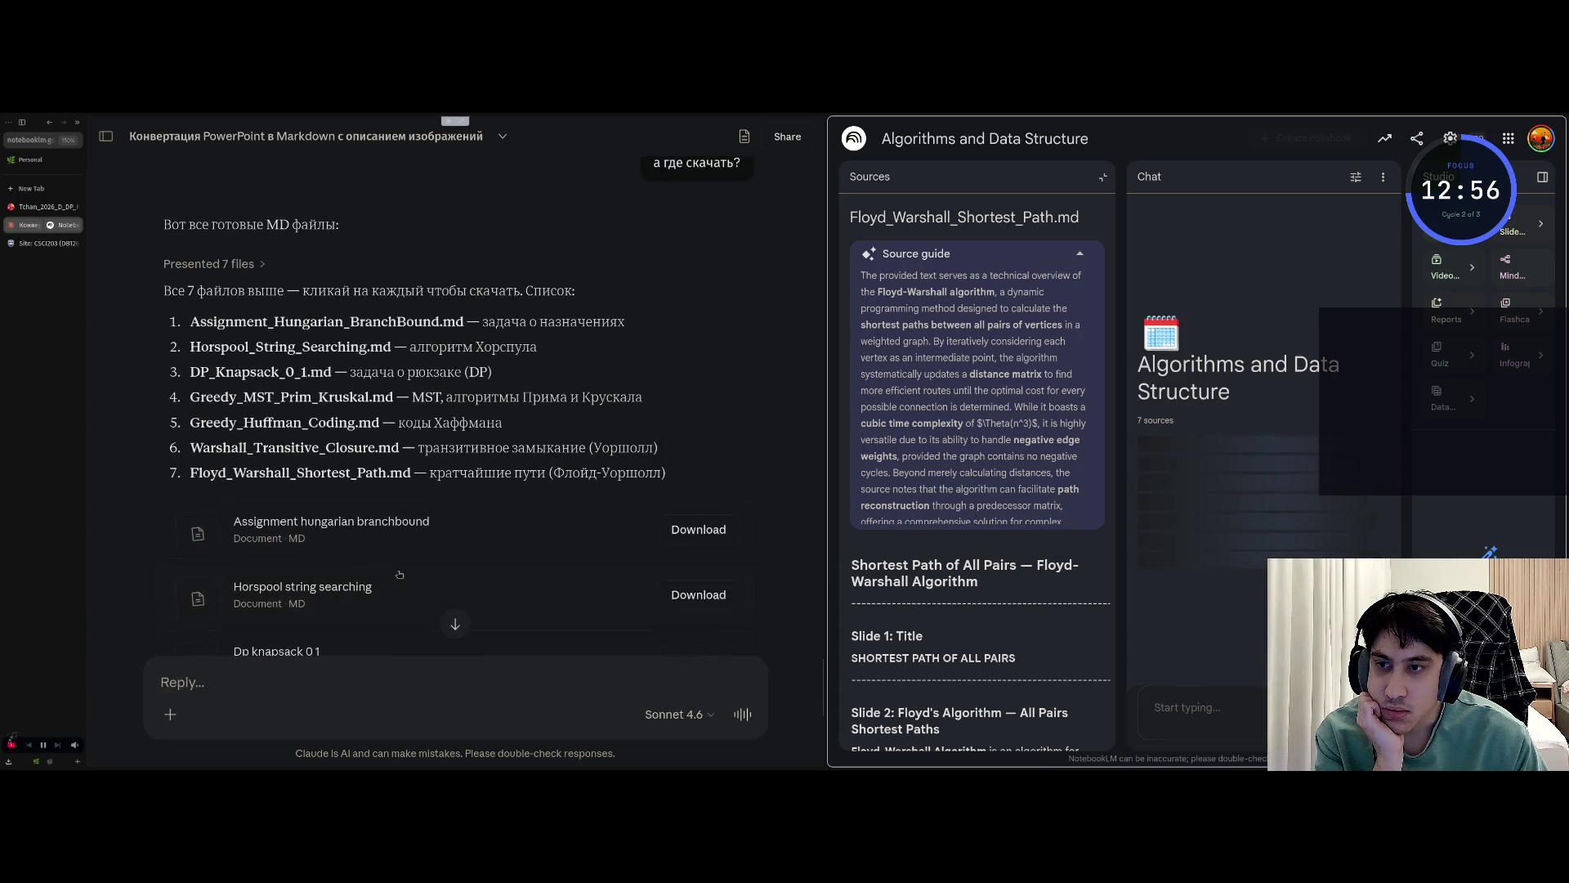
{"action": "left_click", "coordinate": [45, 243]}
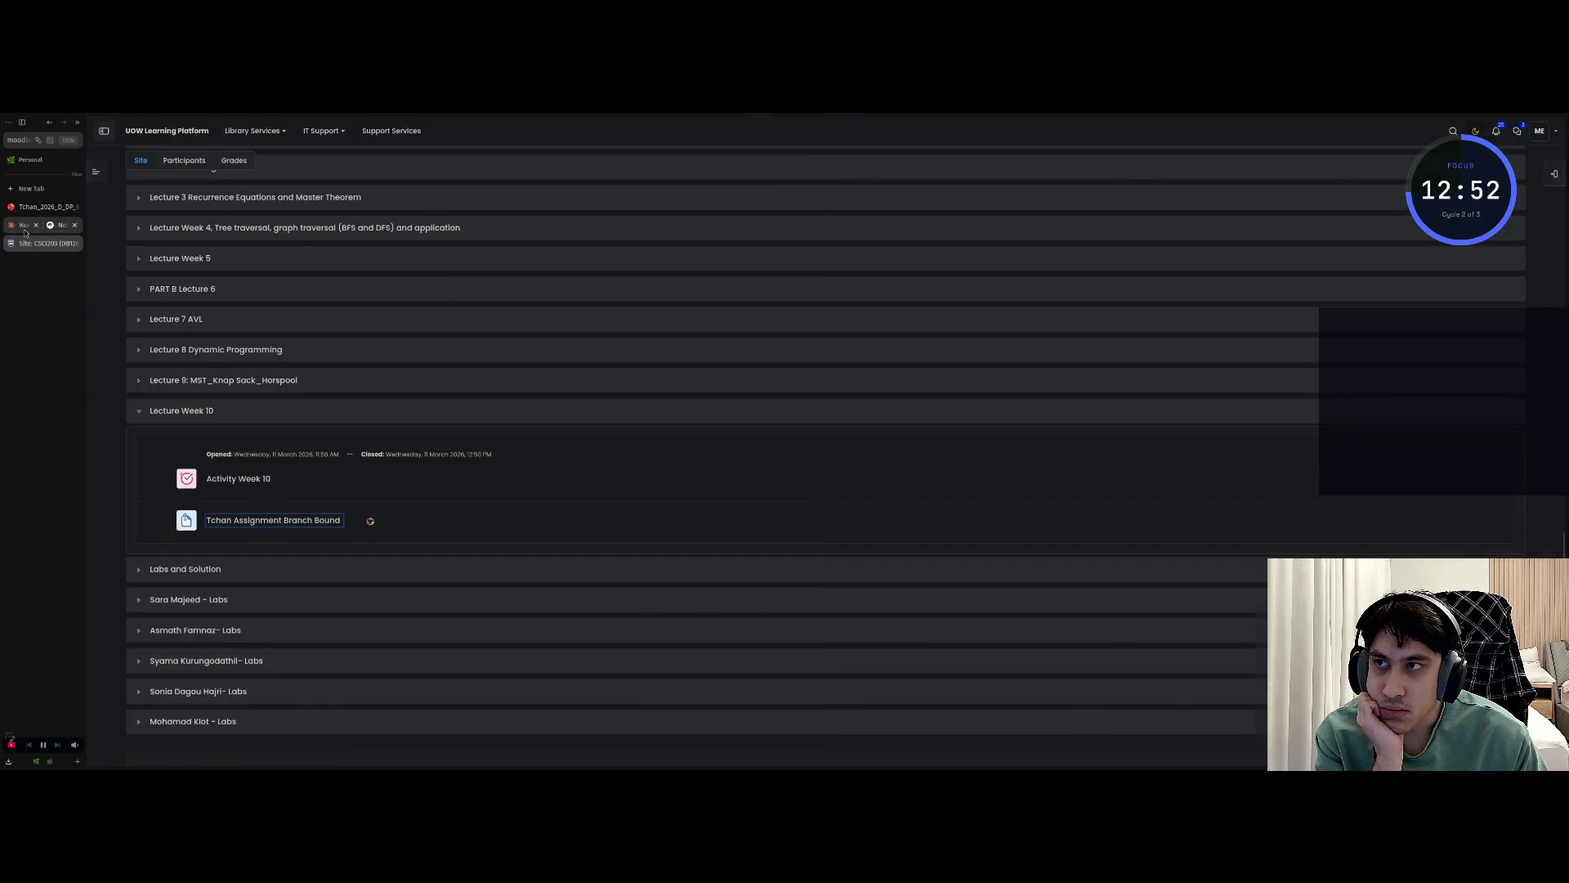
{"action": "left_click", "coordinate": [27, 225]}
{"action": "scroll", "coordinate": [421, 495], "scroll_direction": "down", "scroll_amount": 5}
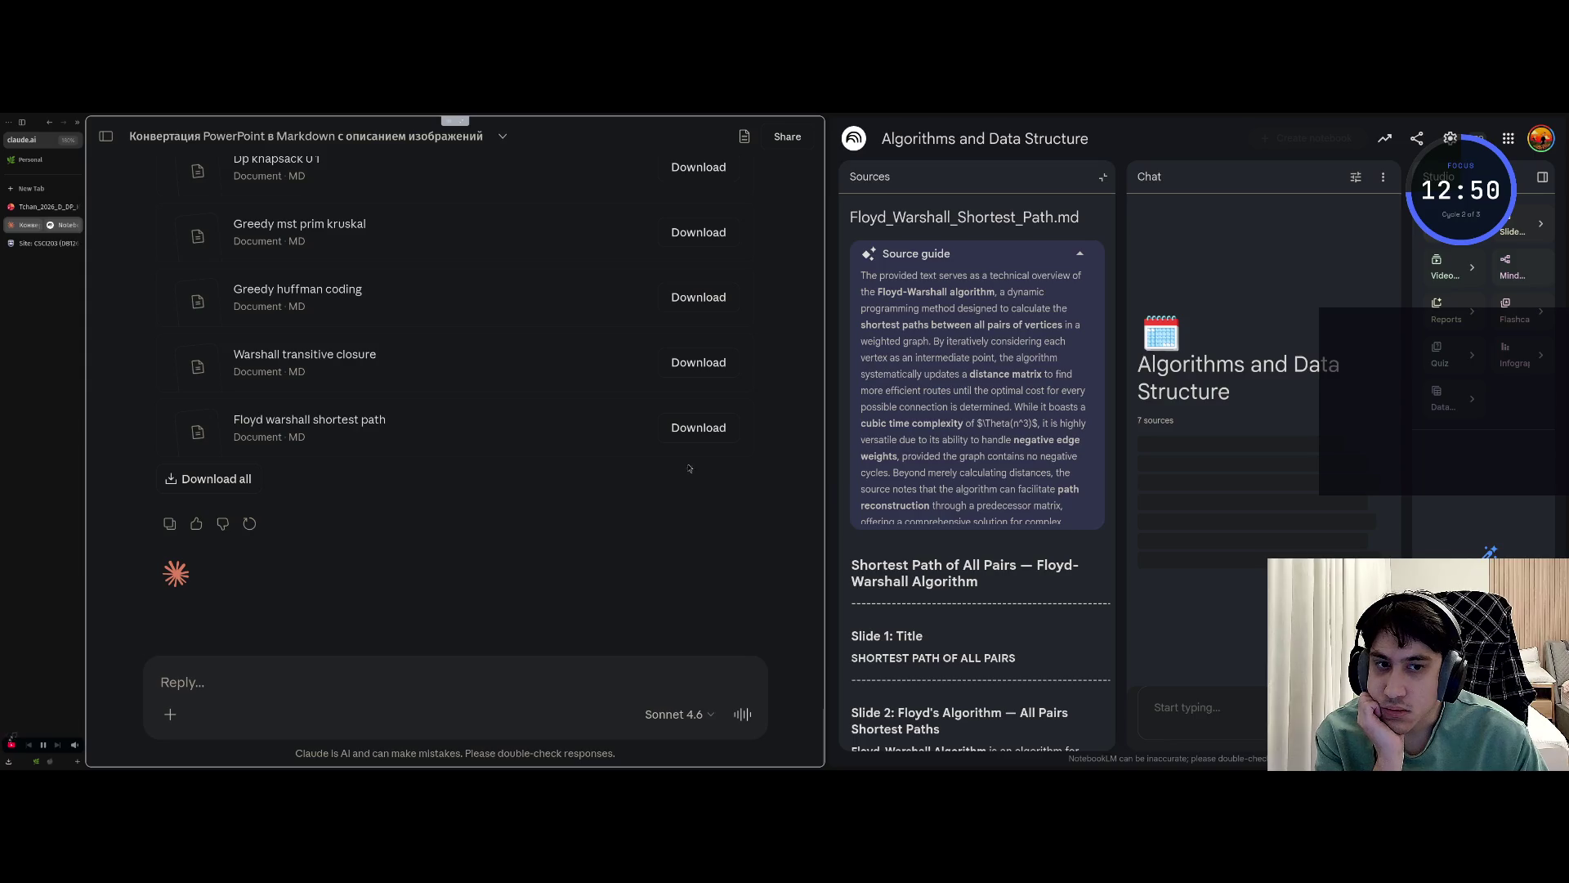
{"action": "left_click", "coordinate": [917, 355]}
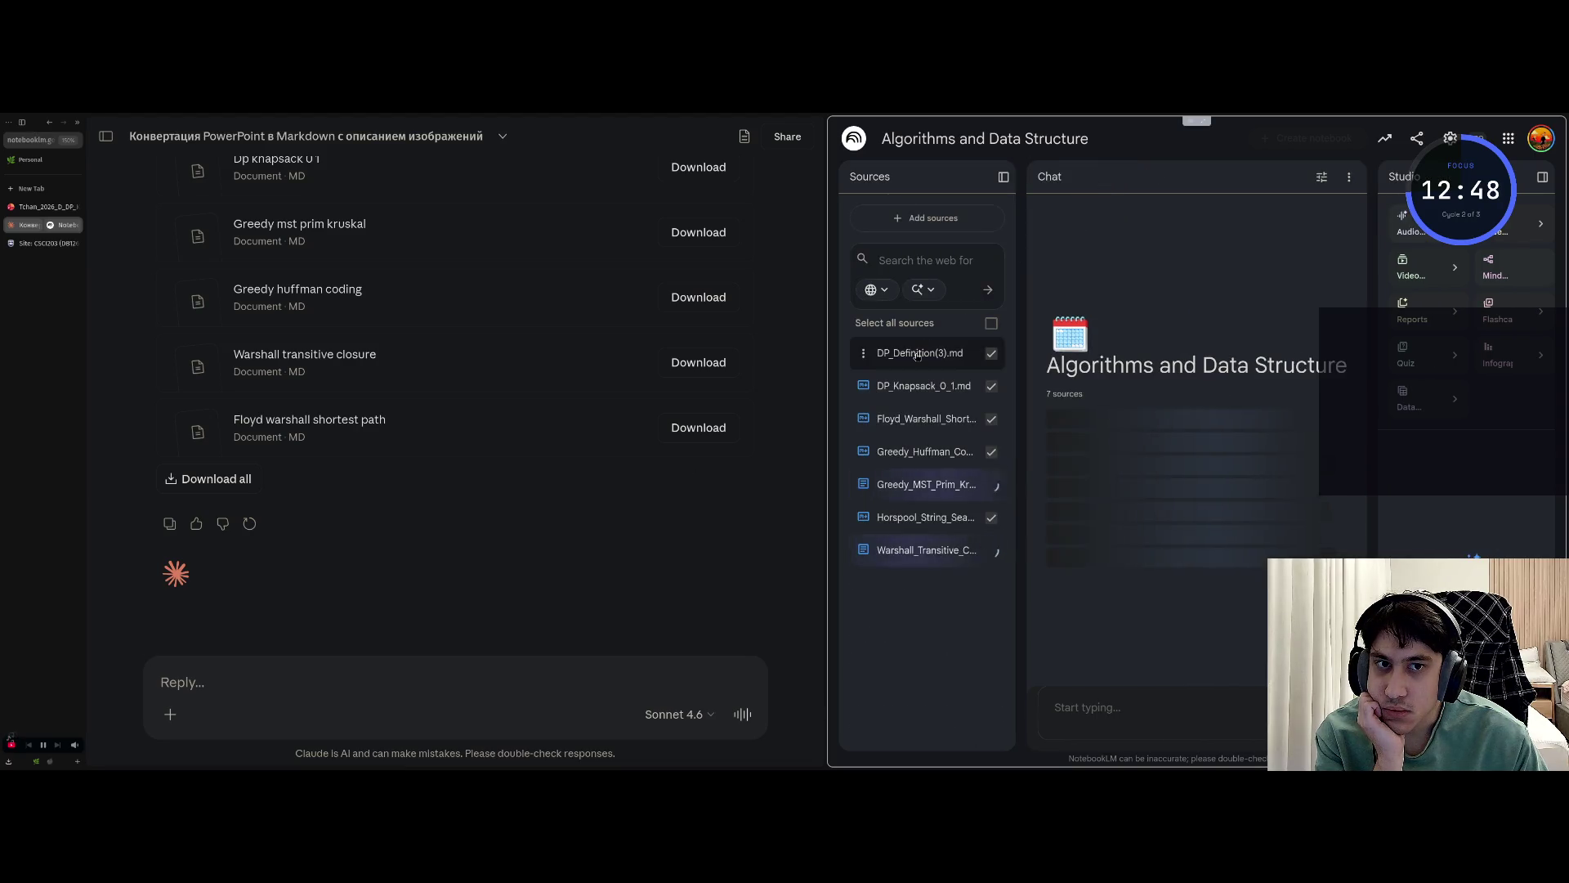
Review the Assignment Hungarian Markdown in Claude, check downloads, and begin adding a NotebookLM source.
{"action": "scroll", "coordinate": [327, 326], "scroll_direction": "up", "scroll_amount": 4}
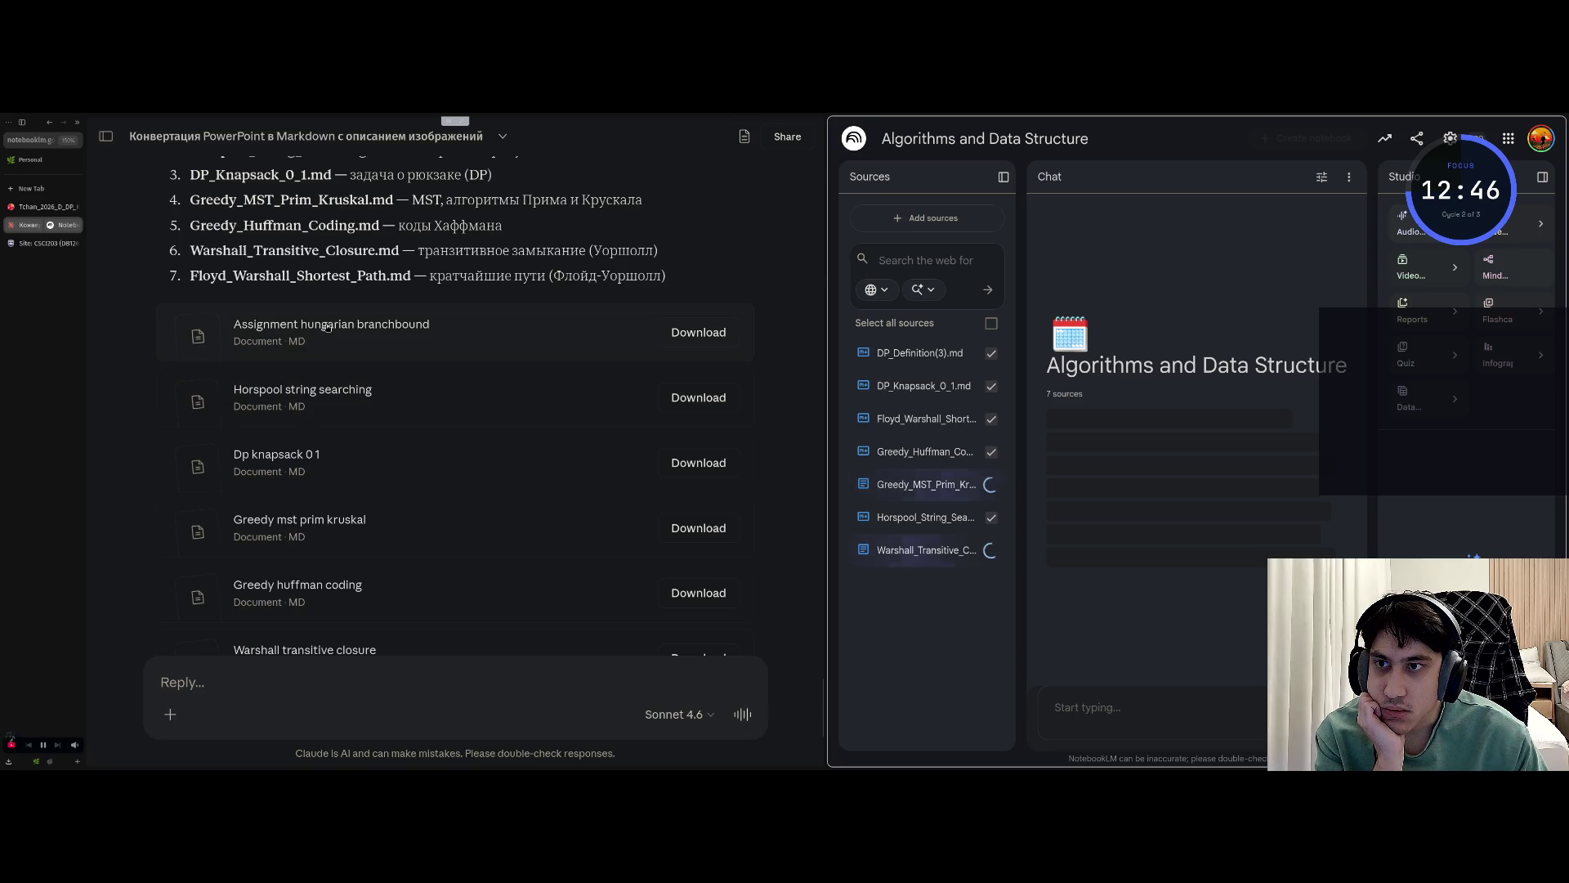
{"action": "left_click", "coordinate": [327, 326]}
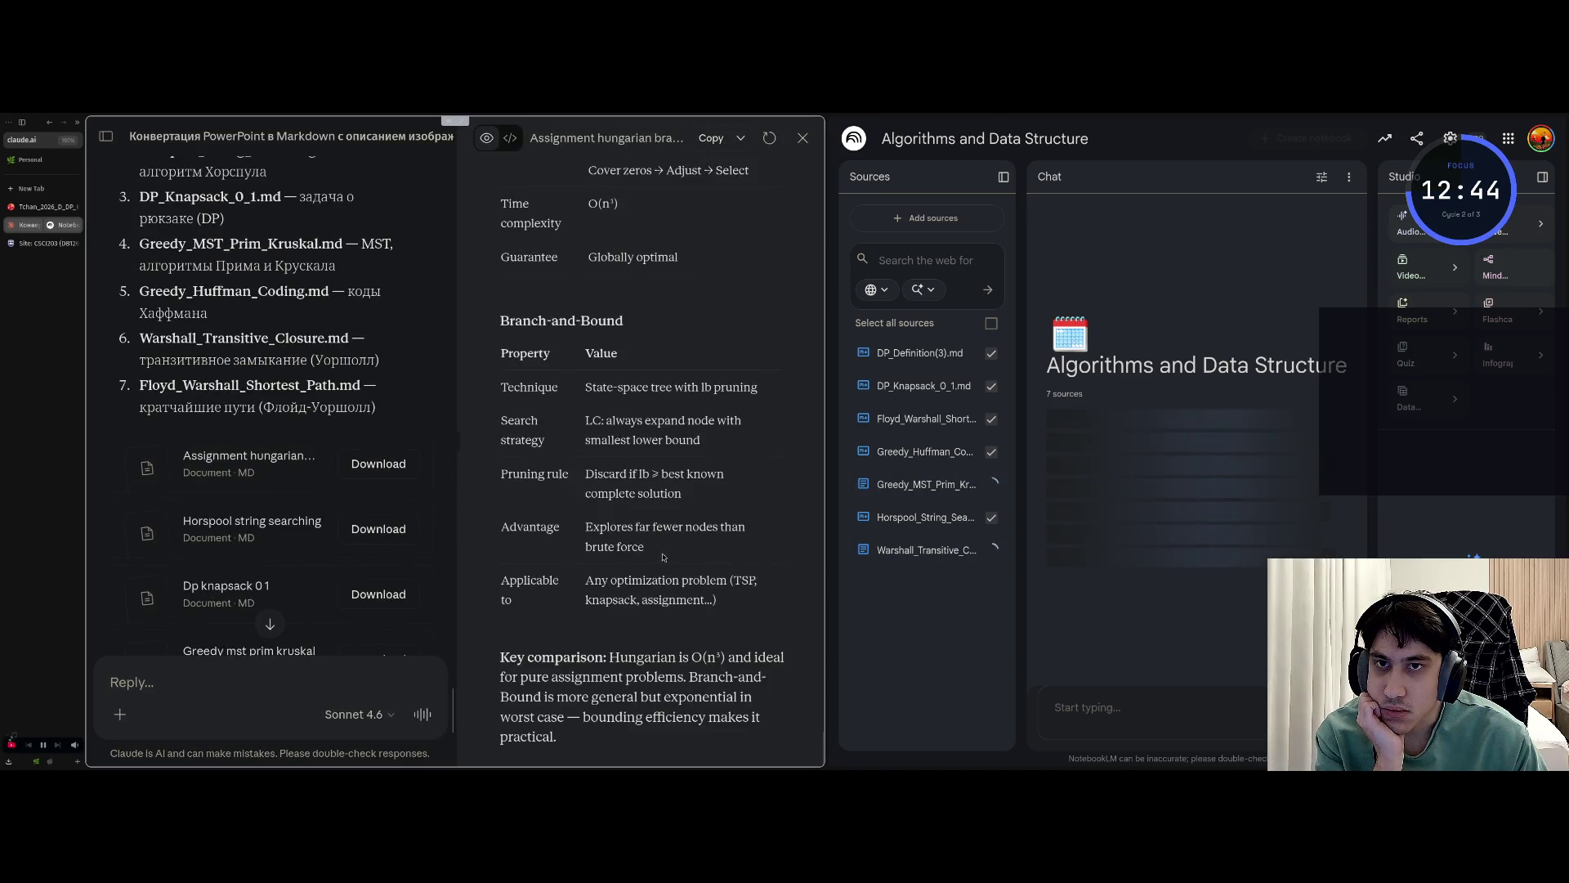
{"action": "scroll", "coordinate": [662, 558], "scroll_direction": "up", "scroll_amount": 15}
{"action": "scroll", "coordinate": [674, 573], "scroll_direction": "up", "scroll_amount": 10}
{"action": "scroll", "coordinate": [621, 507], "scroll_direction": "down", "scroll_amount": 5}
{"action": "scroll", "coordinate": [613, 486], "scroll_direction": "down", "scroll_amount": 20}
{"action": "scroll", "coordinate": [574, 581], "scroll_direction": "down", "scroll_amount": 5}
{"action": "scroll", "coordinate": [572, 580], "scroll_direction": "up", "scroll_amount": 10}
{"action": "scroll", "coordinate": [569, 578], "scroll_direction": "up", "scroll_amount": 3}
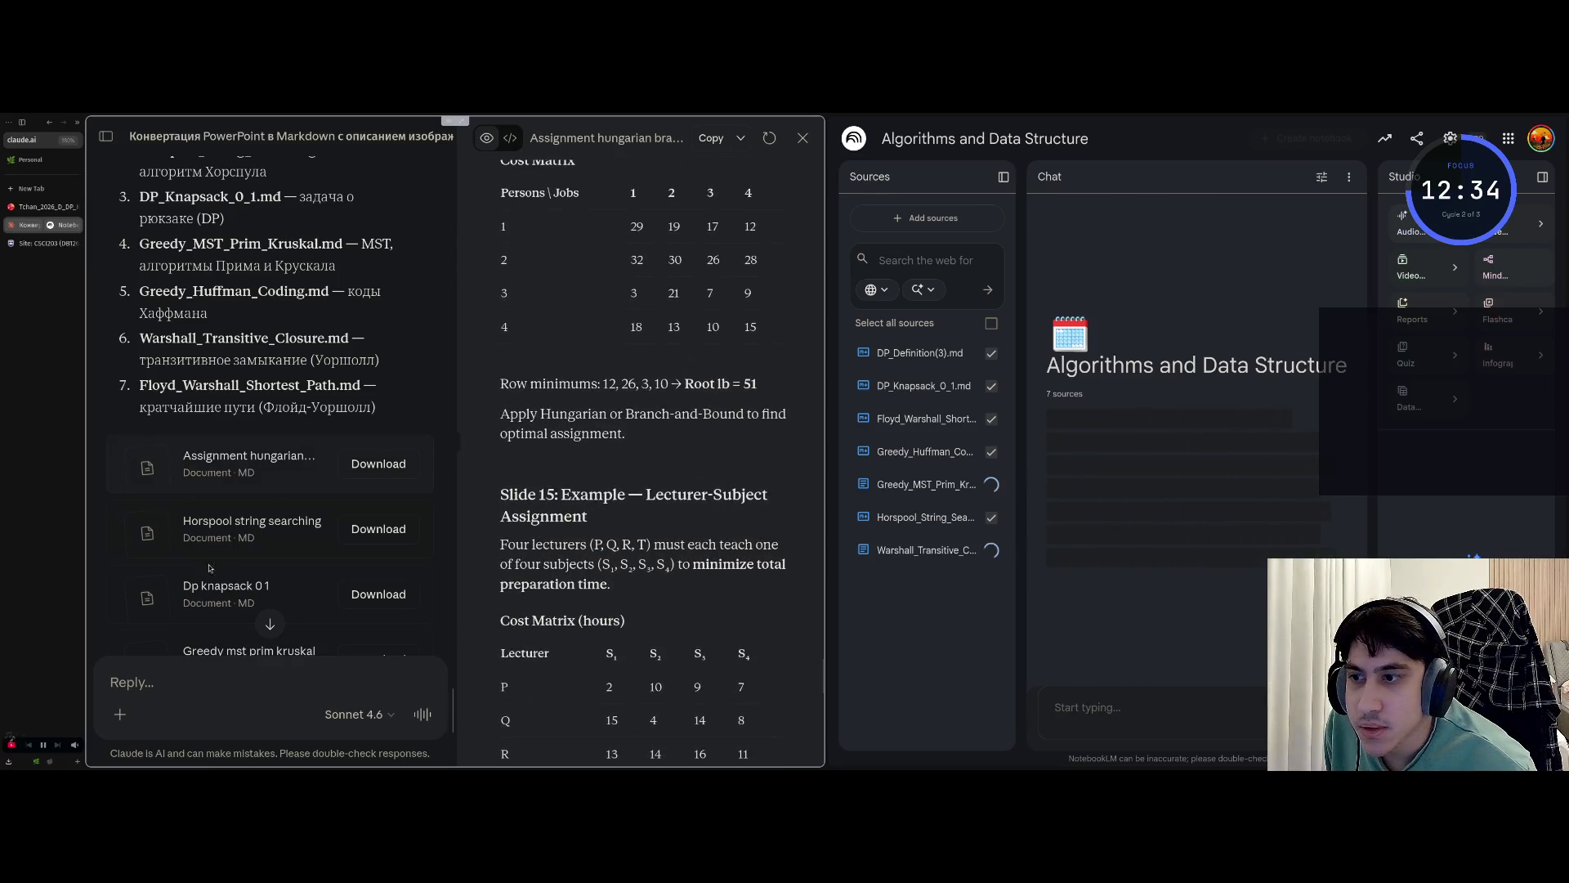
{"action": "left_click", "coordinate": [9, 761]}
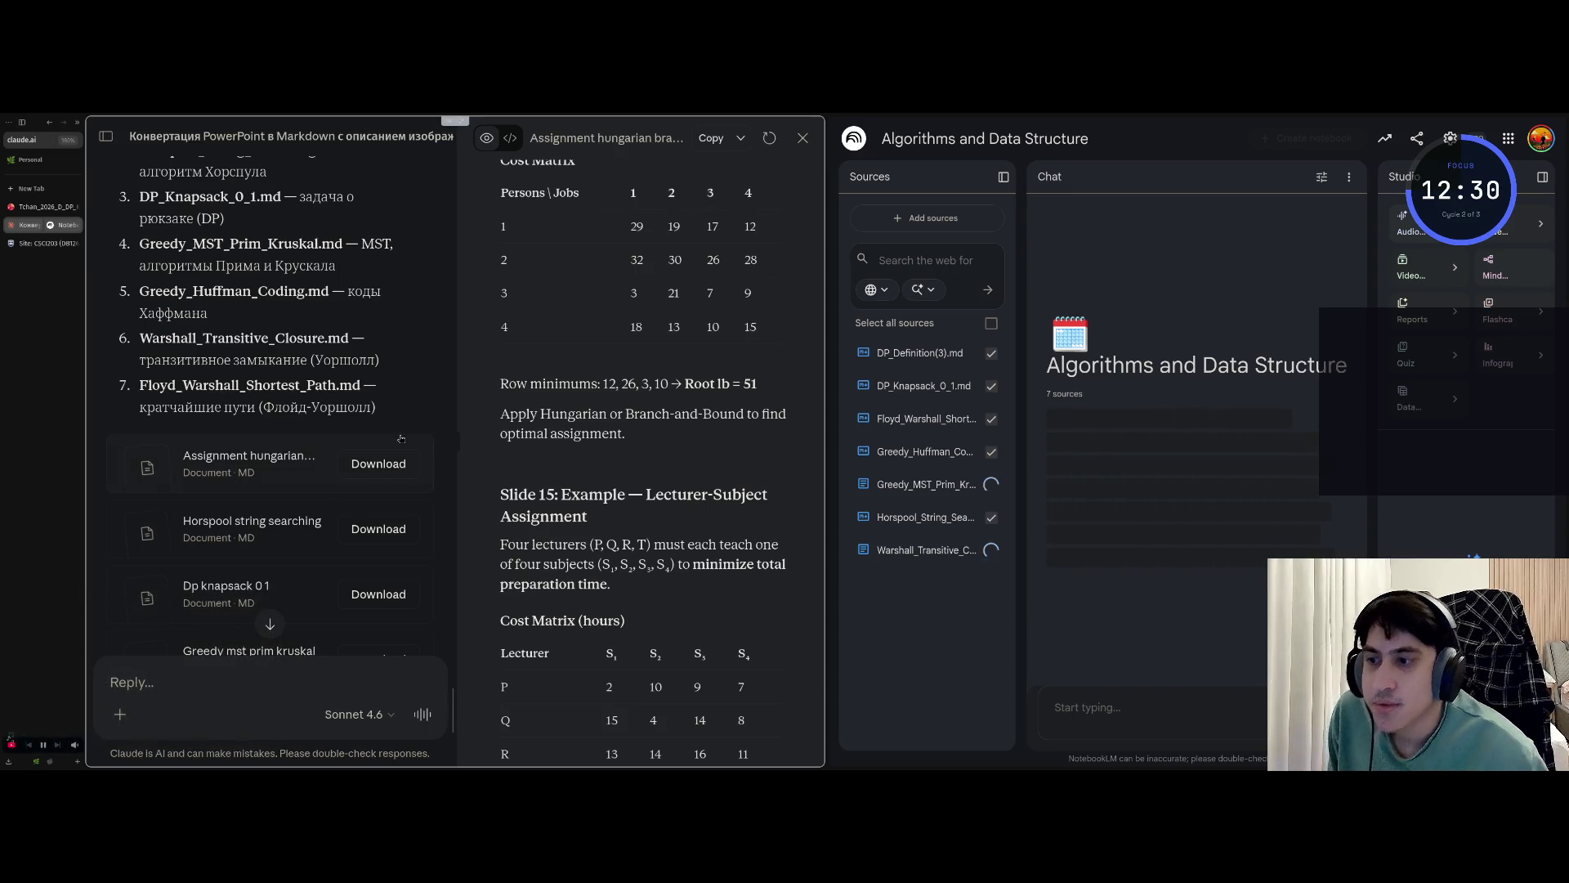
{"action": "left_click", "coordinate": [933, 218]}
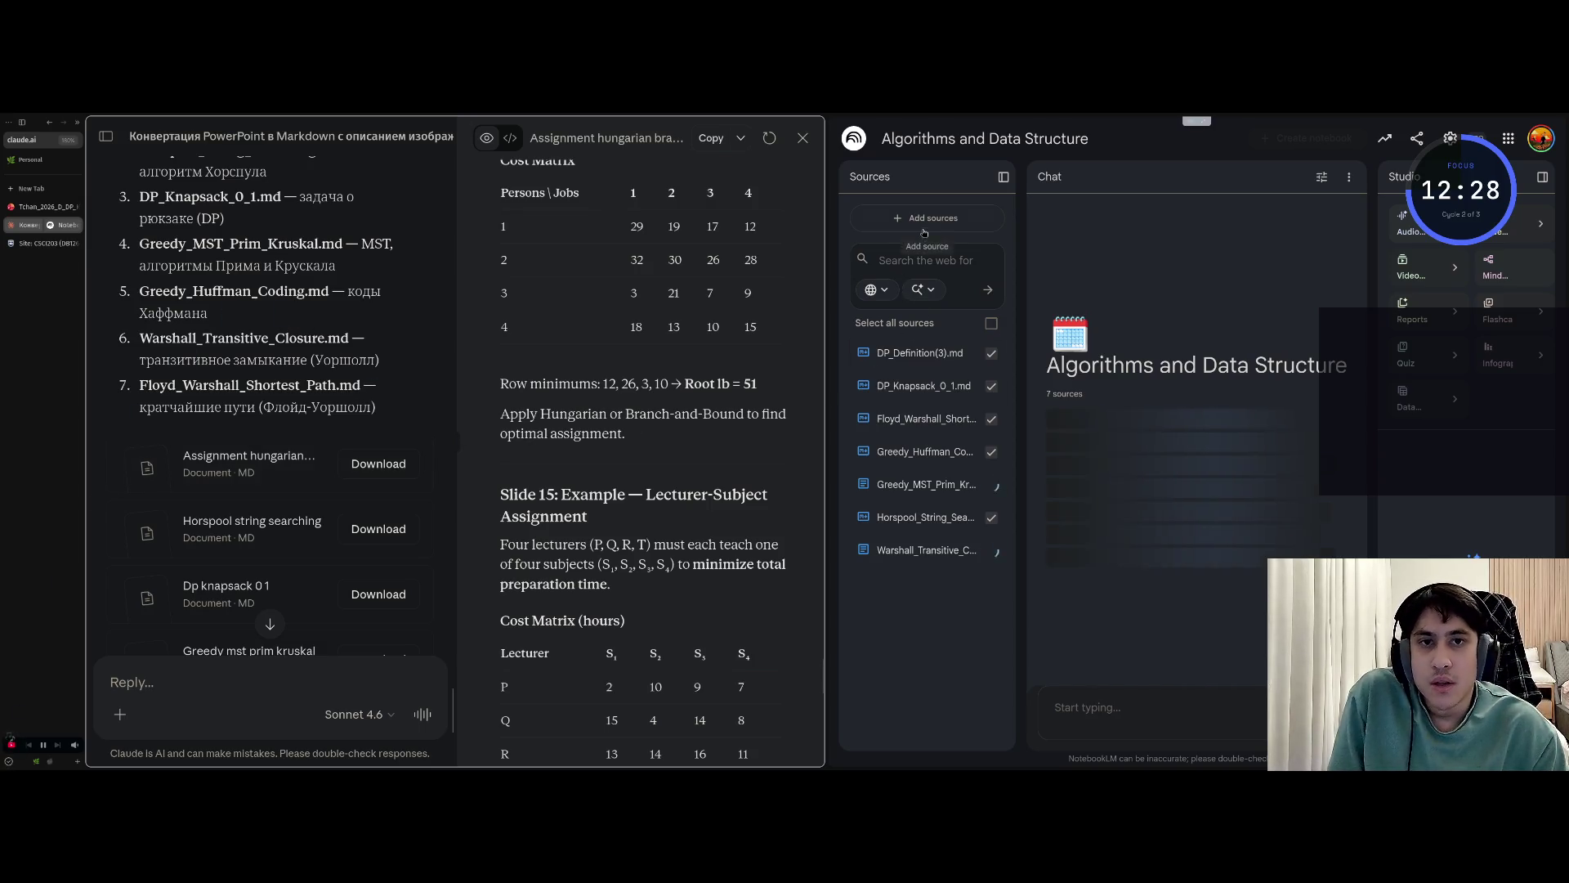
Upload Assignment_Hungarian_BranchBound.md from Downloads as the notebook's eighth source.
{"action": "left_click", "coordinate": [1054, 547]}
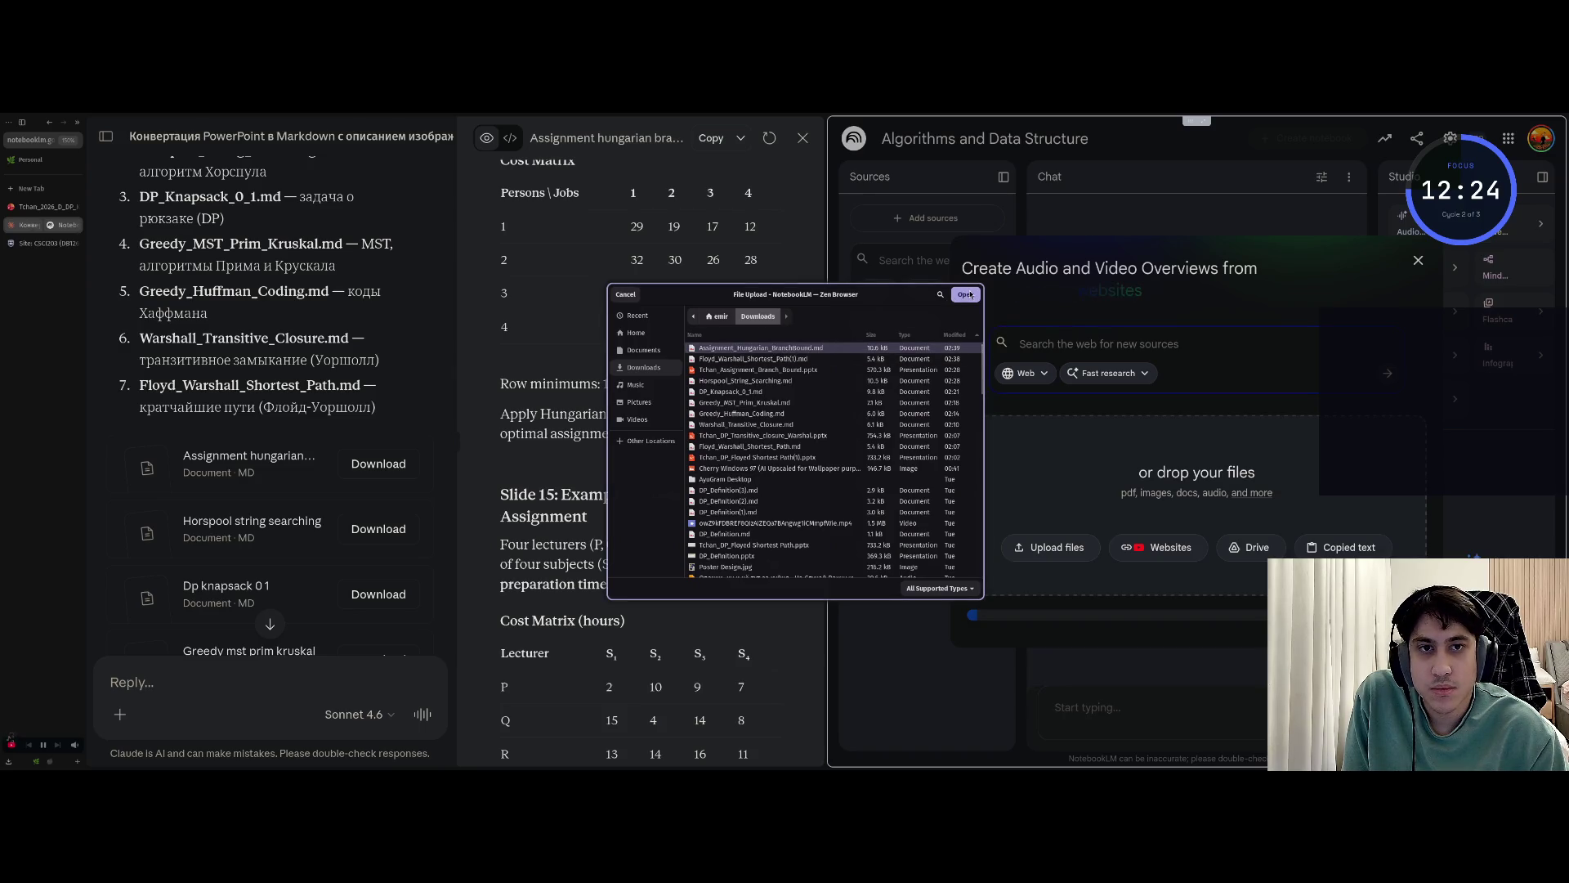
{"action": "left_click", "coordinate": [967, 295]}
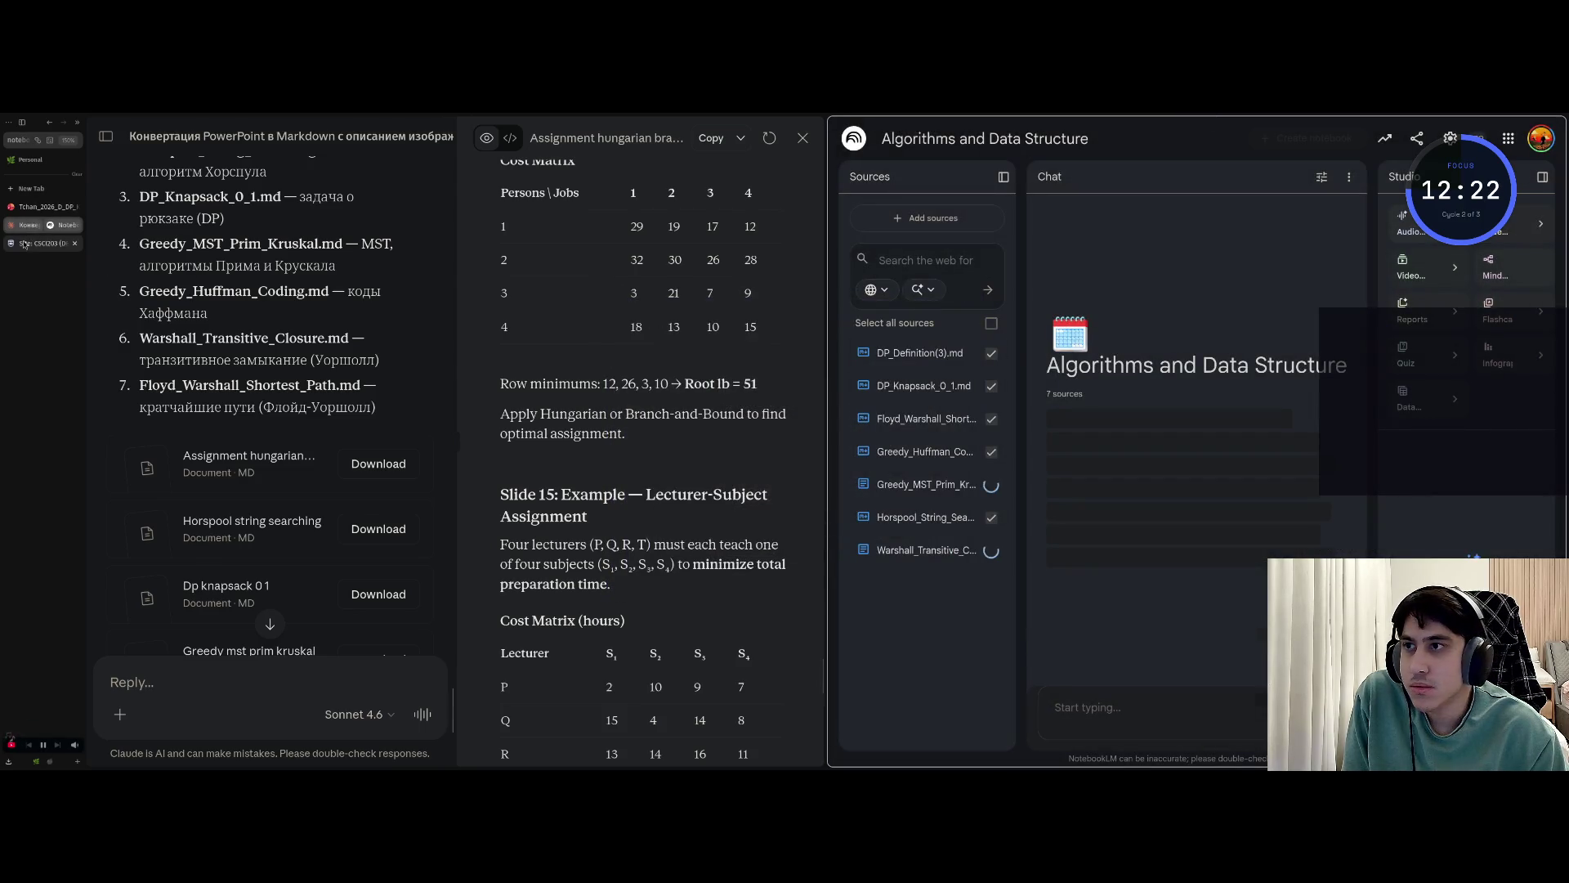
{"action": "left_click", "coordinate": [45, 242]}
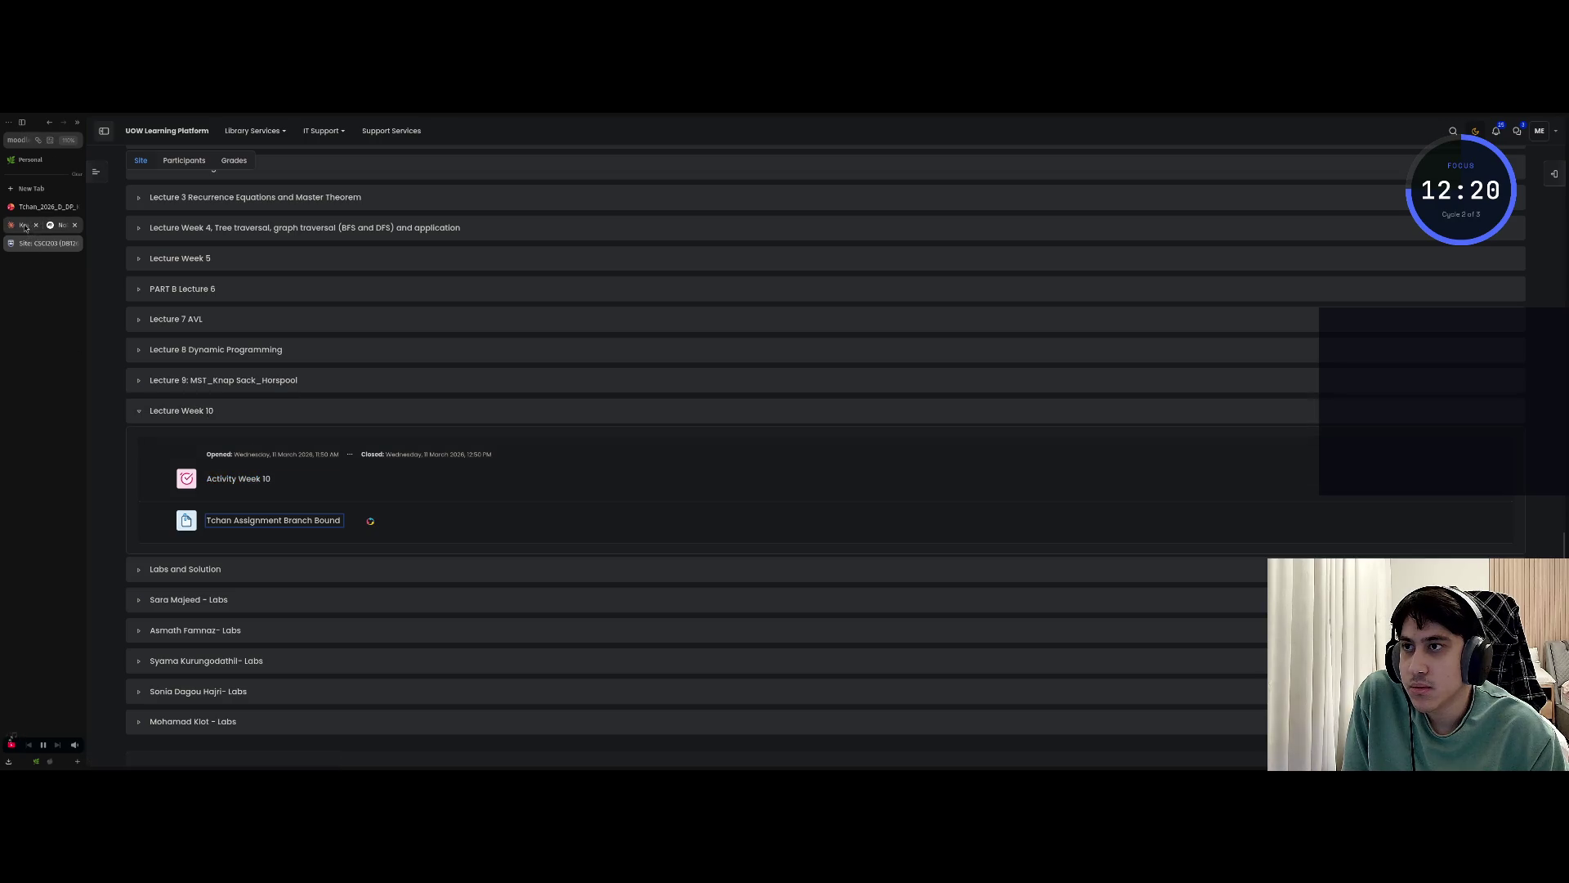
{"action": "left_click", "coordinate": [23, 226]}
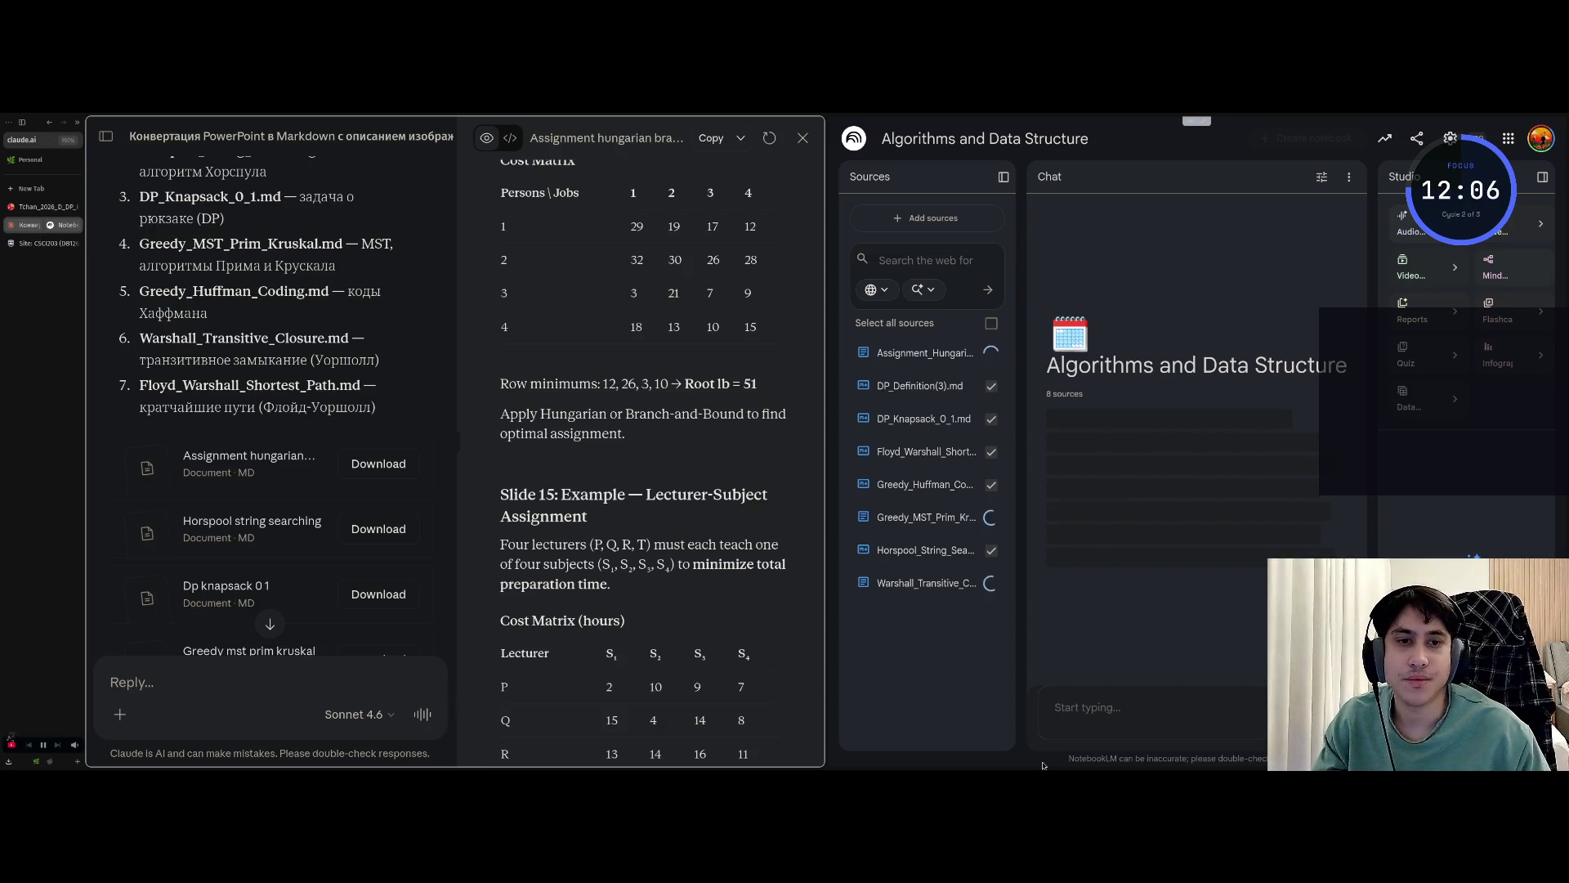
{"action": "left_click_drag", "start_coordinate": [846, 138], "coordinate": [825, 151]}
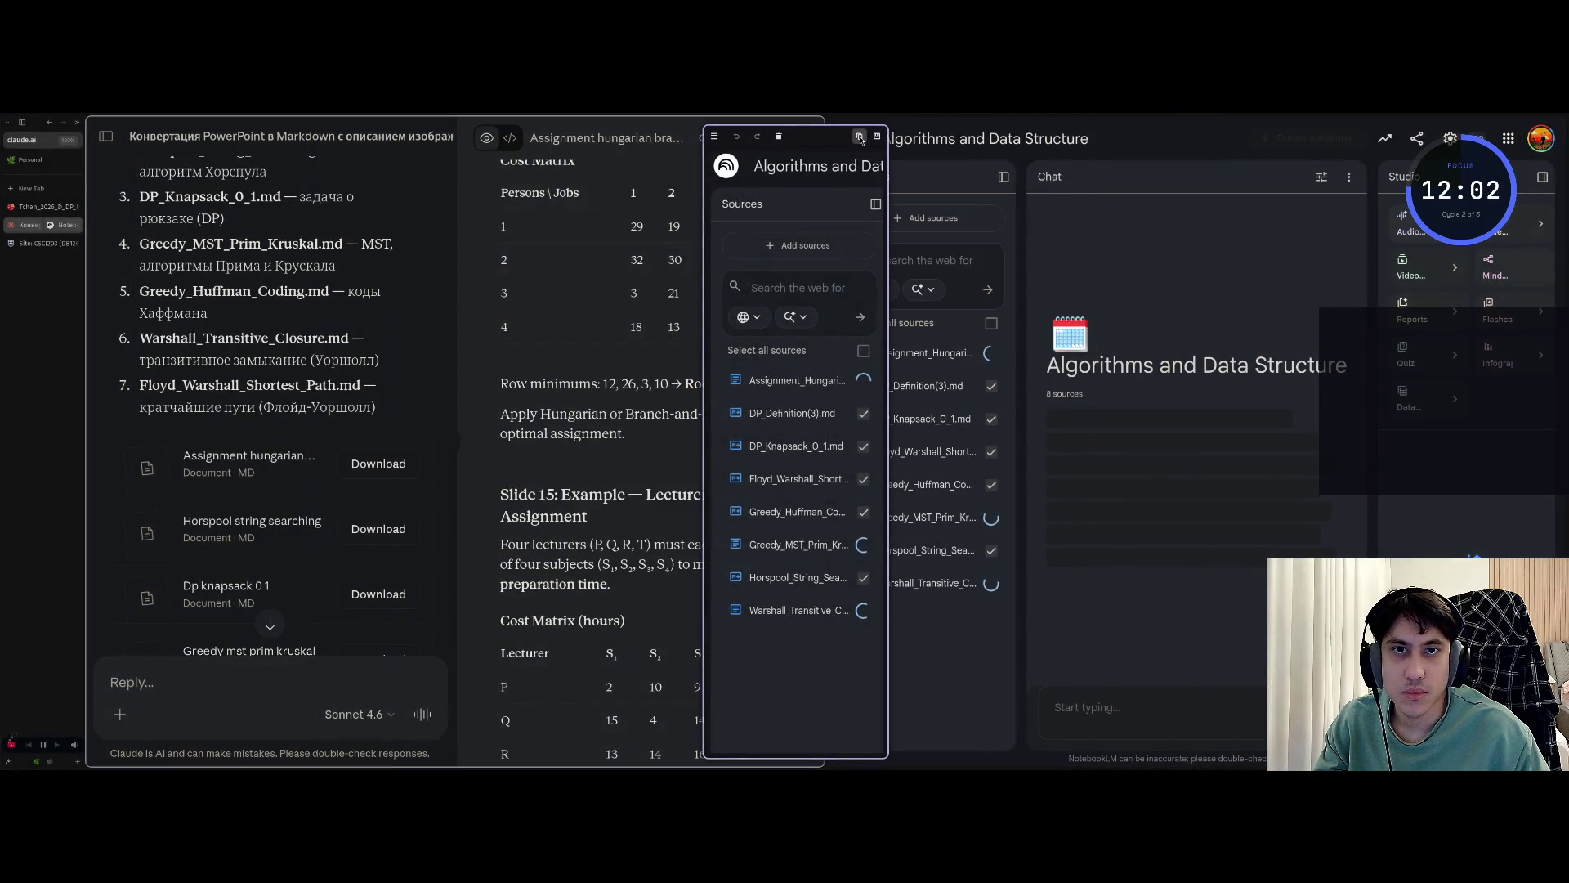
Paste a screenshot and ask Claude why sources have been loading for five minutes, then read the reply.
{"action": "left_click", "coordinate": [834, 140]}
{"action": "key", "text": "ctrl+v"}
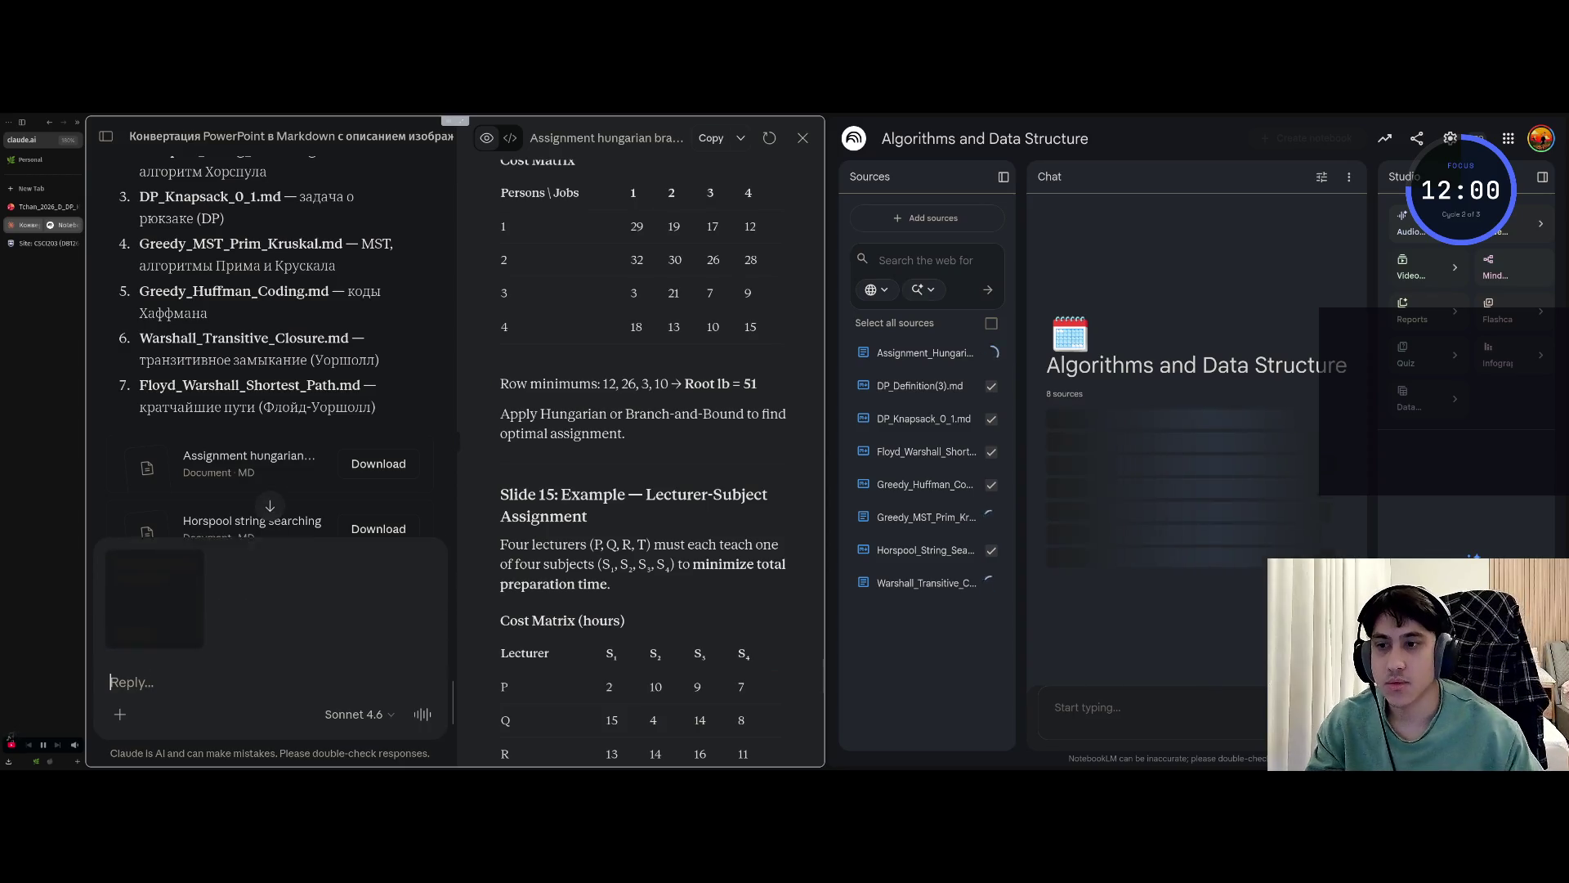
{"action": "type", "text": "у м"}
{"action": "type", "text": "еня они"}
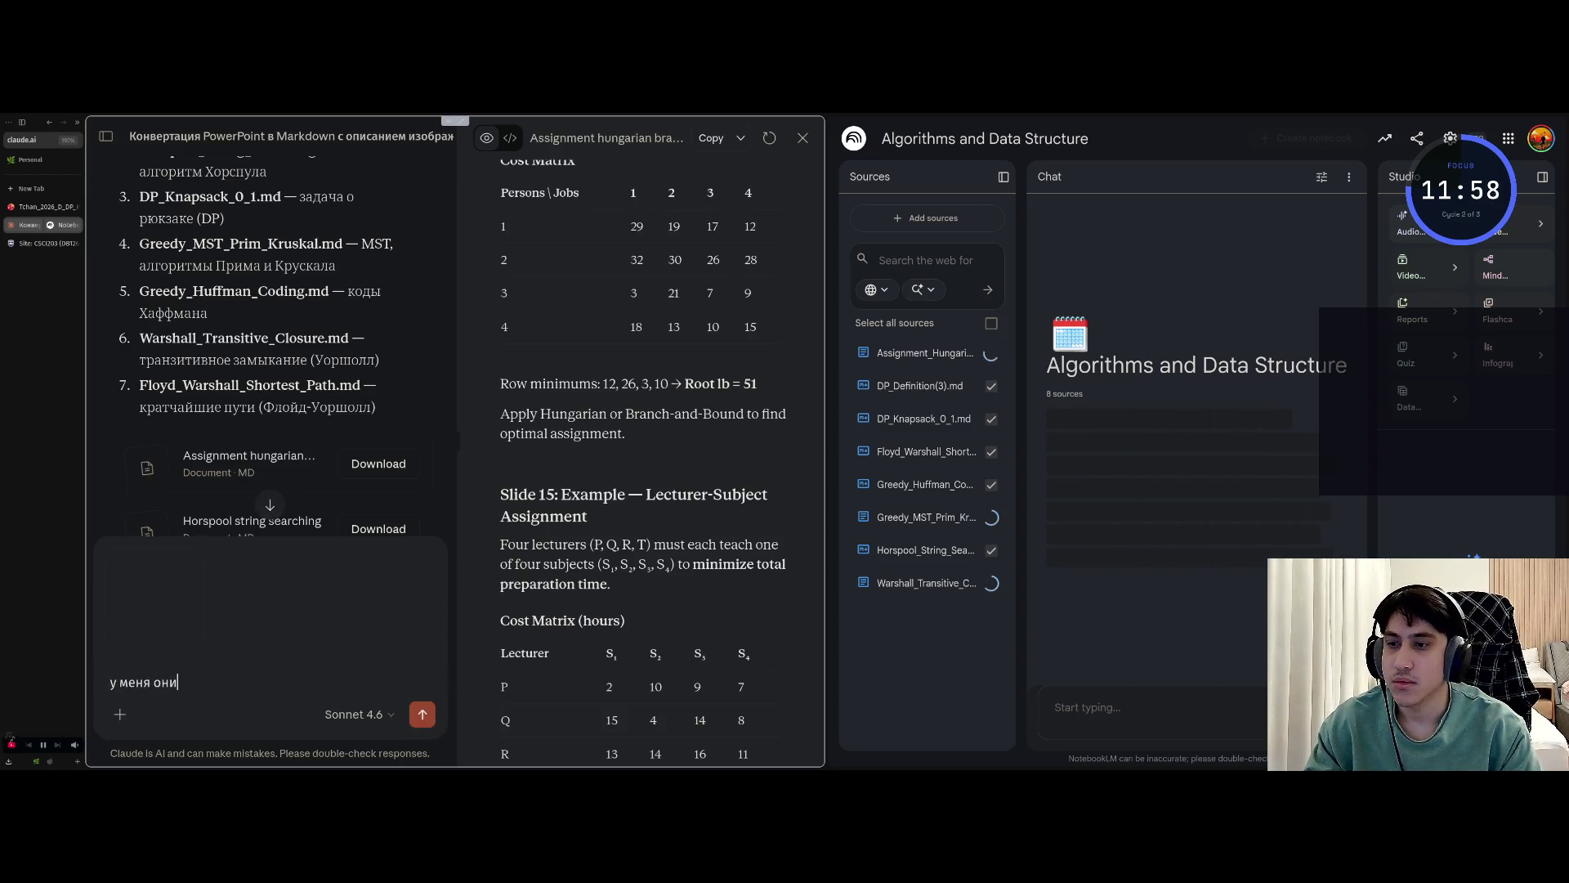
{"action": "key", "text": "BackSpace"}
{"action": "key", "text": "BackSpace"}
{"action": "key", "text": "BackSpace"}
{"action": "type", "text": "некоторые по 5 минут гр"}
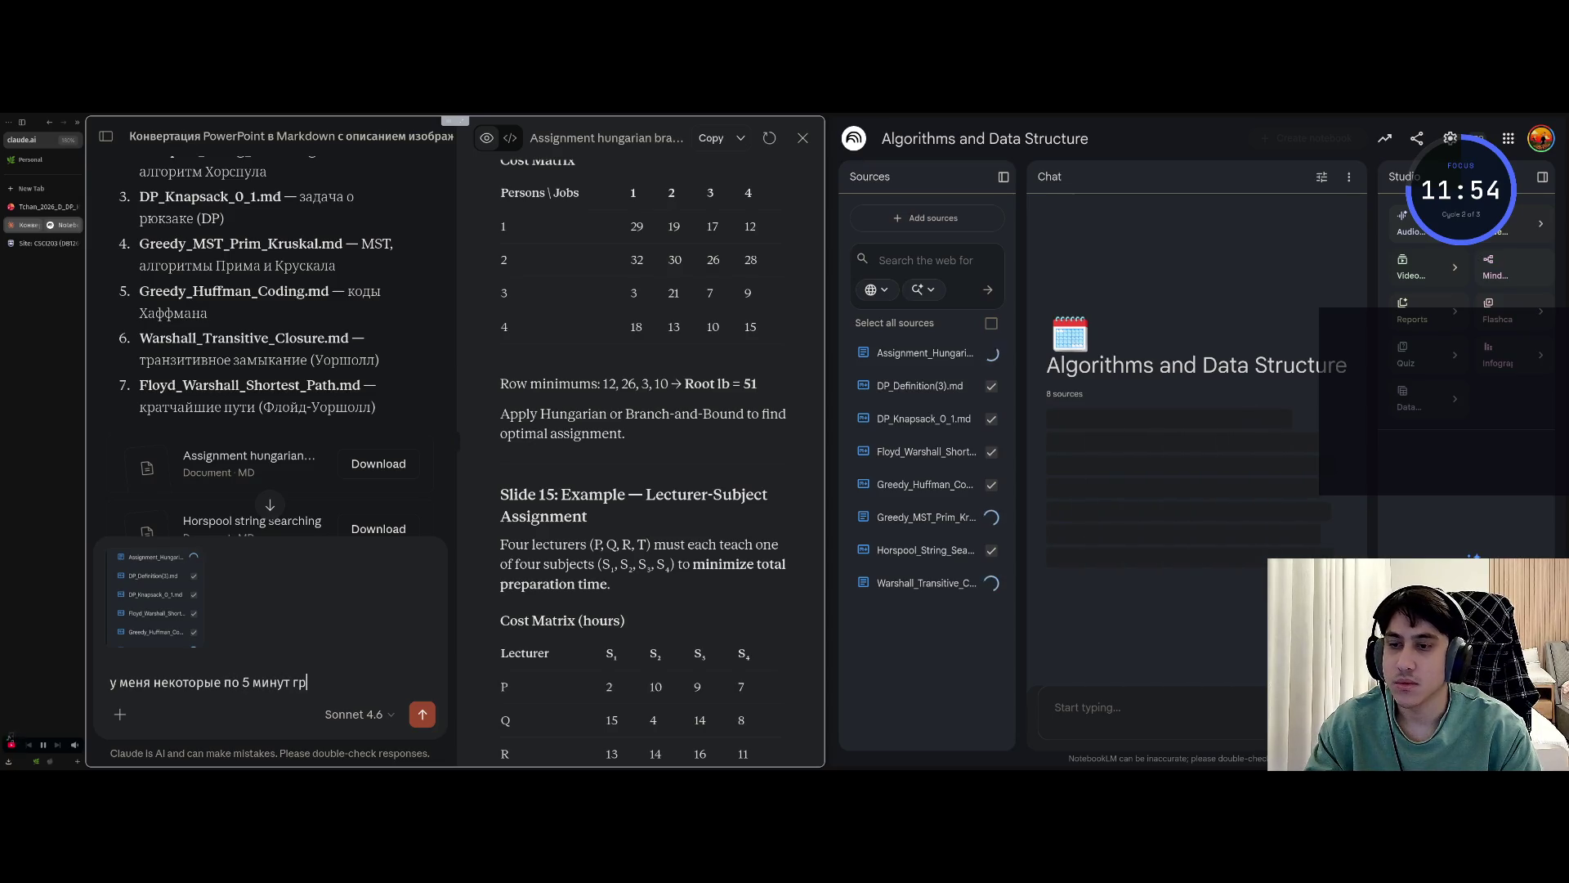
{"action": "type", "text": "узятся"}
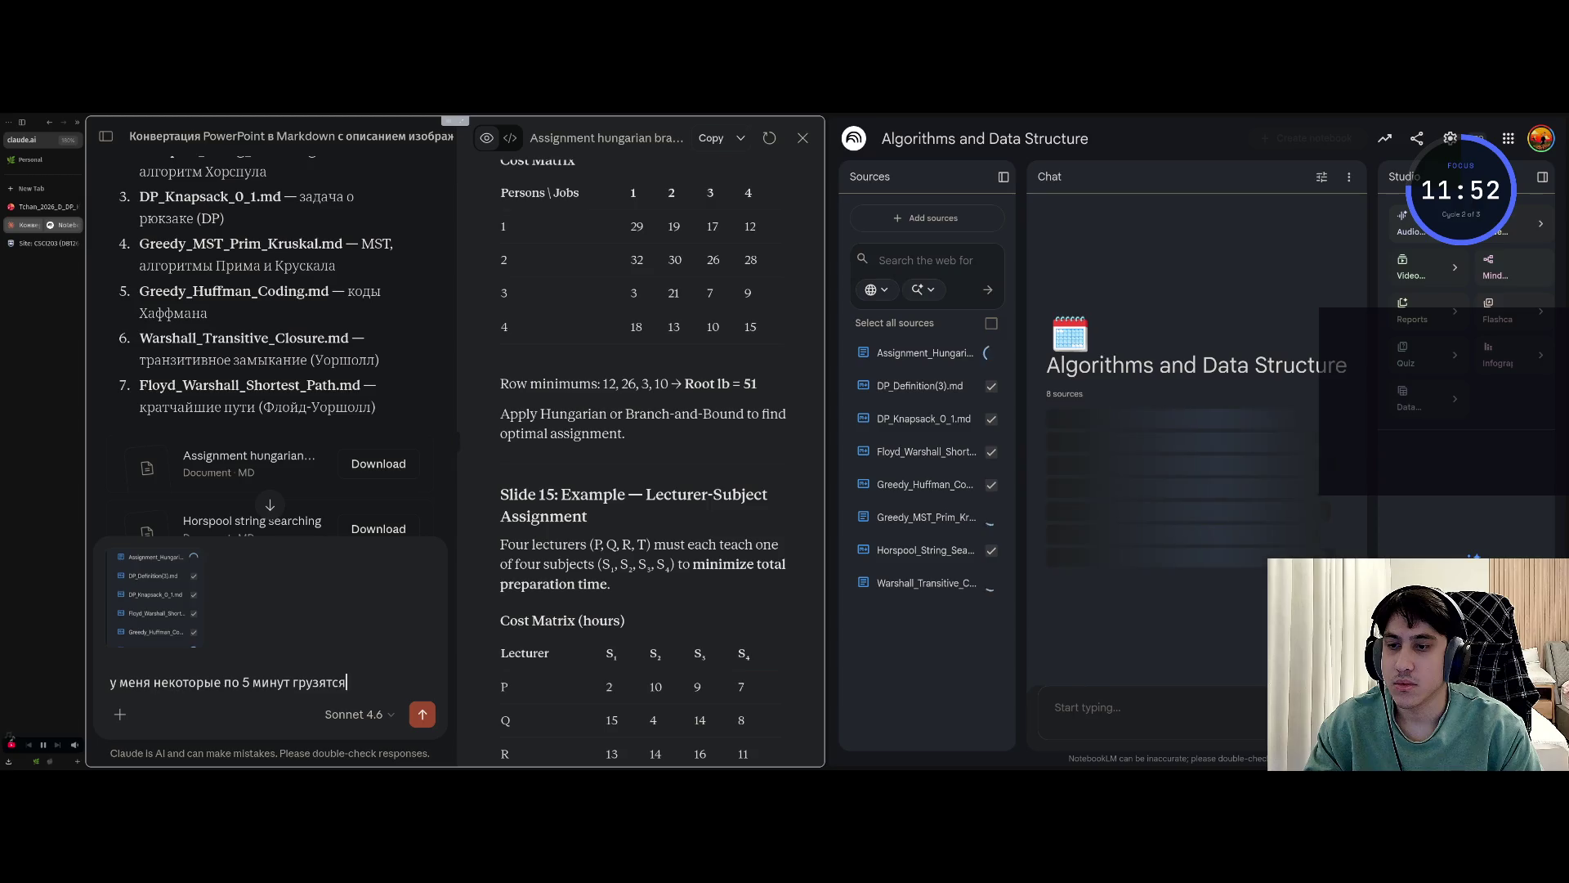
{"action": "type", "text": " ужелать"}
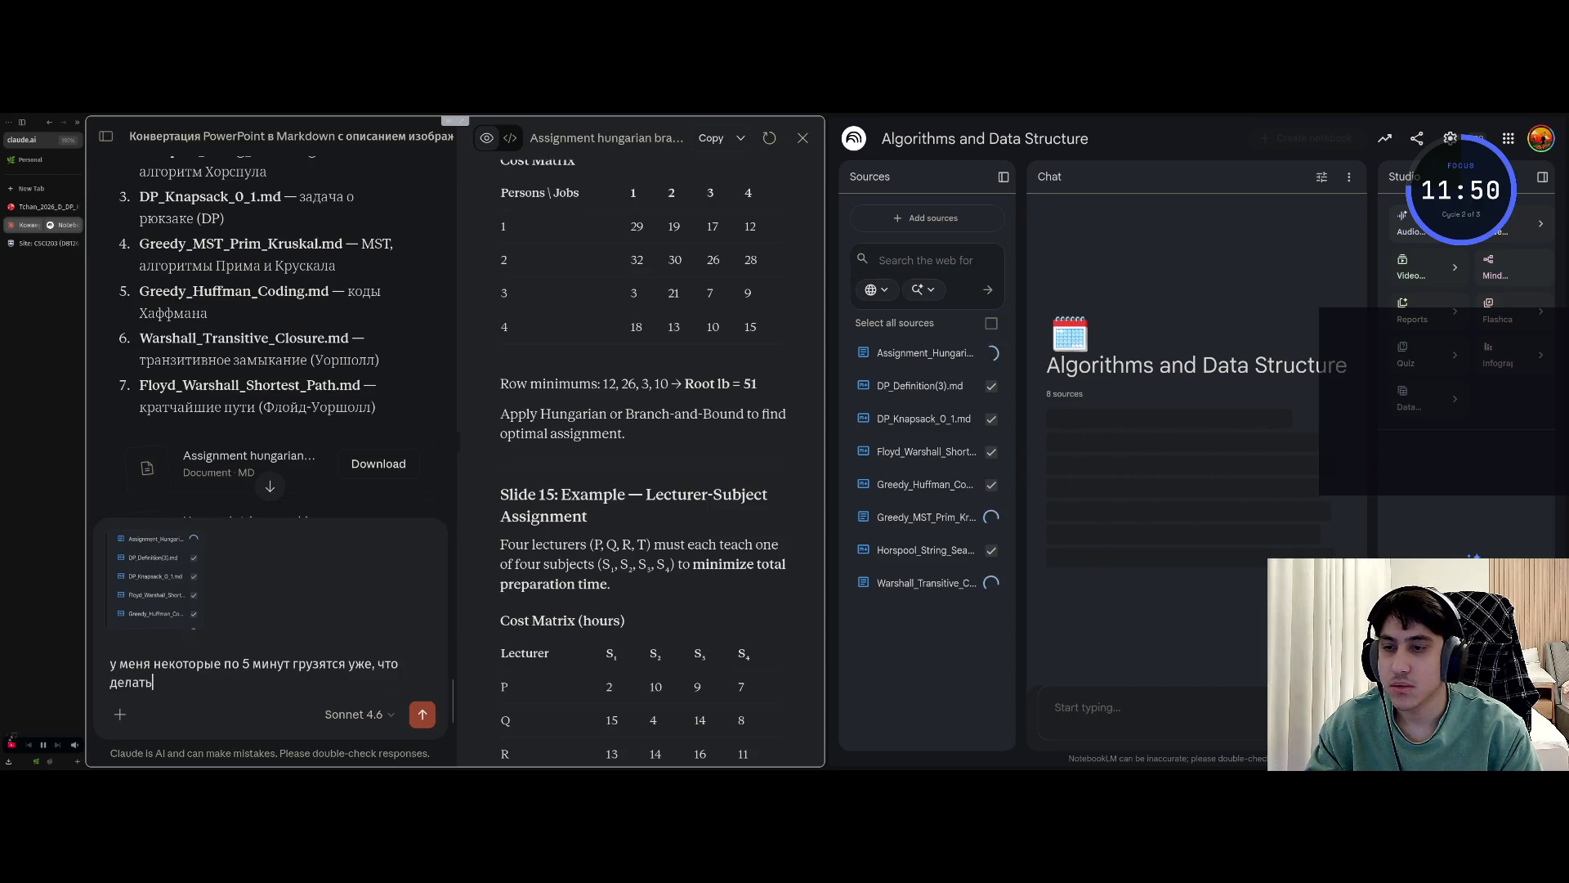
{"action": "key", "text": "Return"}
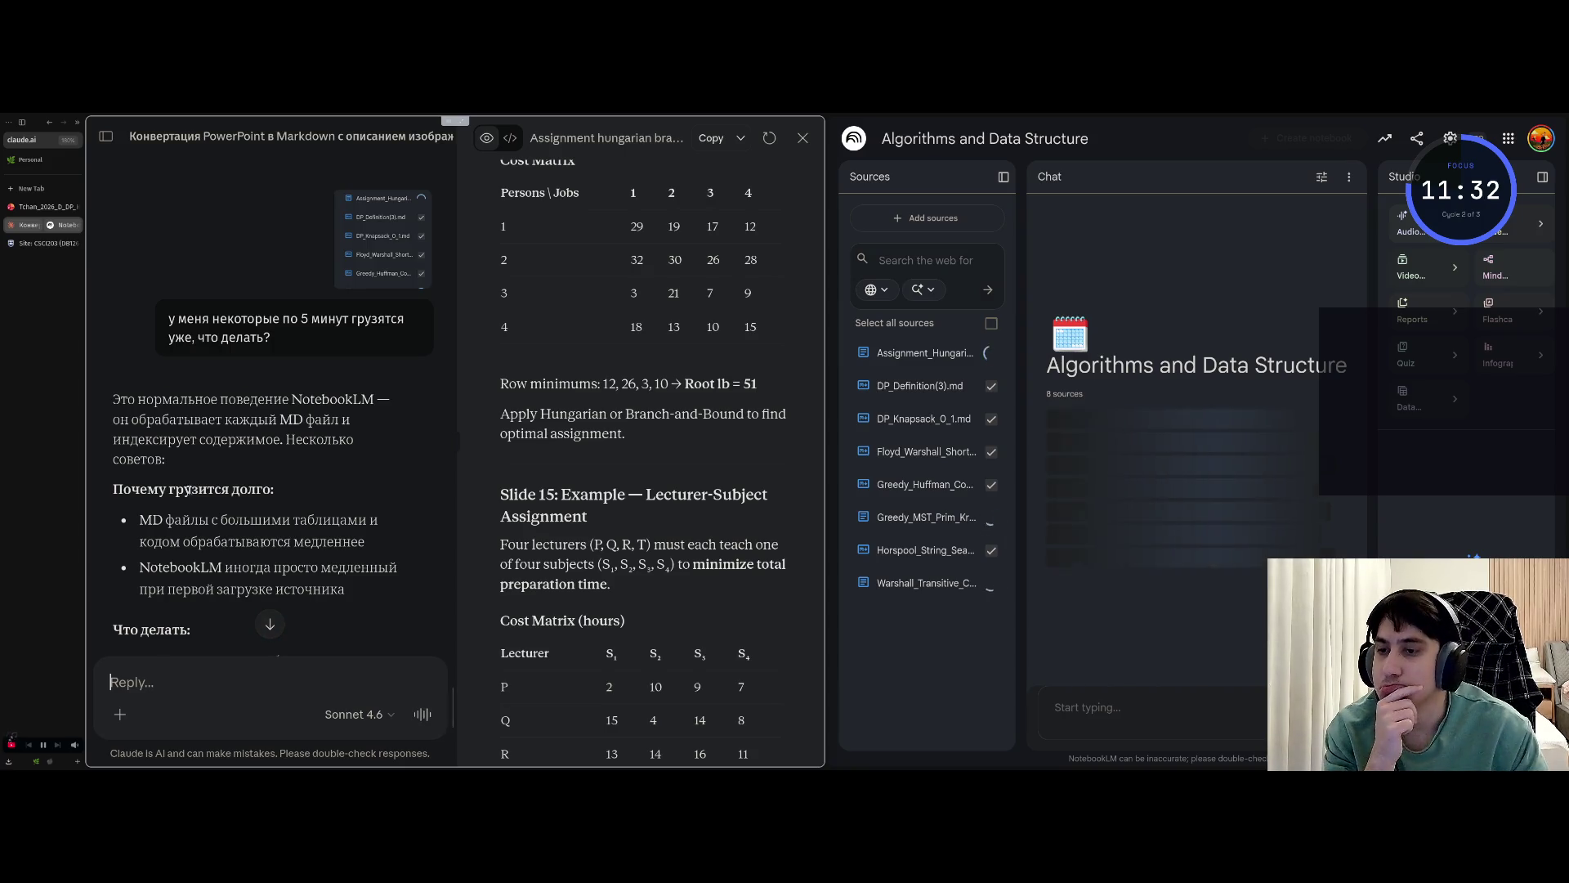
{"action": "scroll", "coordinate": [189, 489], "scroll_direction": "down", "scroll_amount": 3}
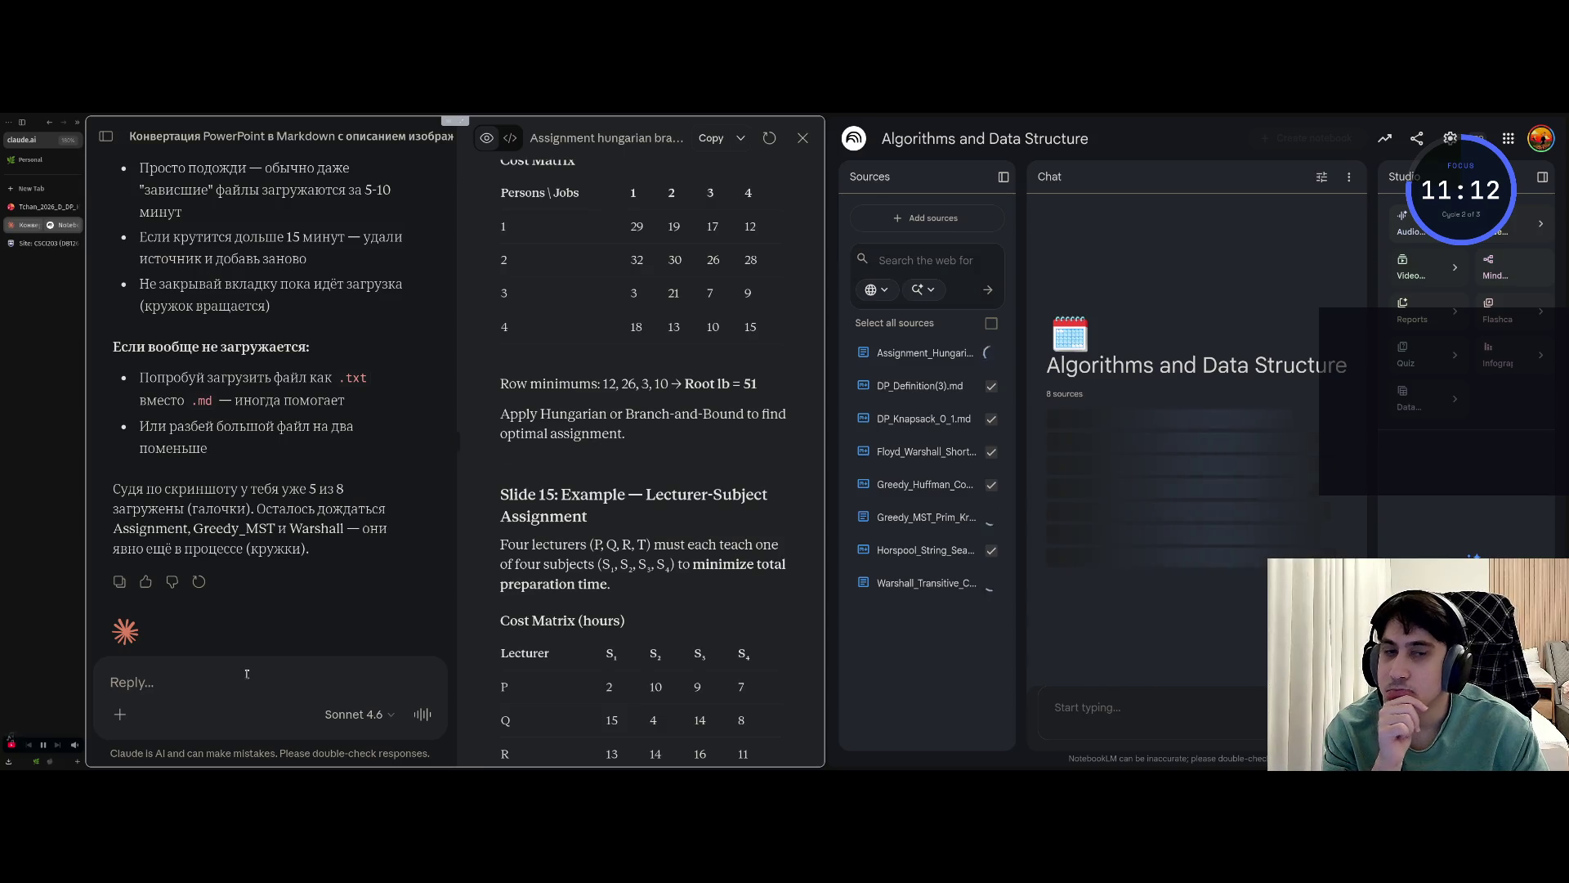
Tell Claude 'я не могу удалить' — the stuck sources can't be deleted.
{"action": "type", "text": "я не могу ихз"}
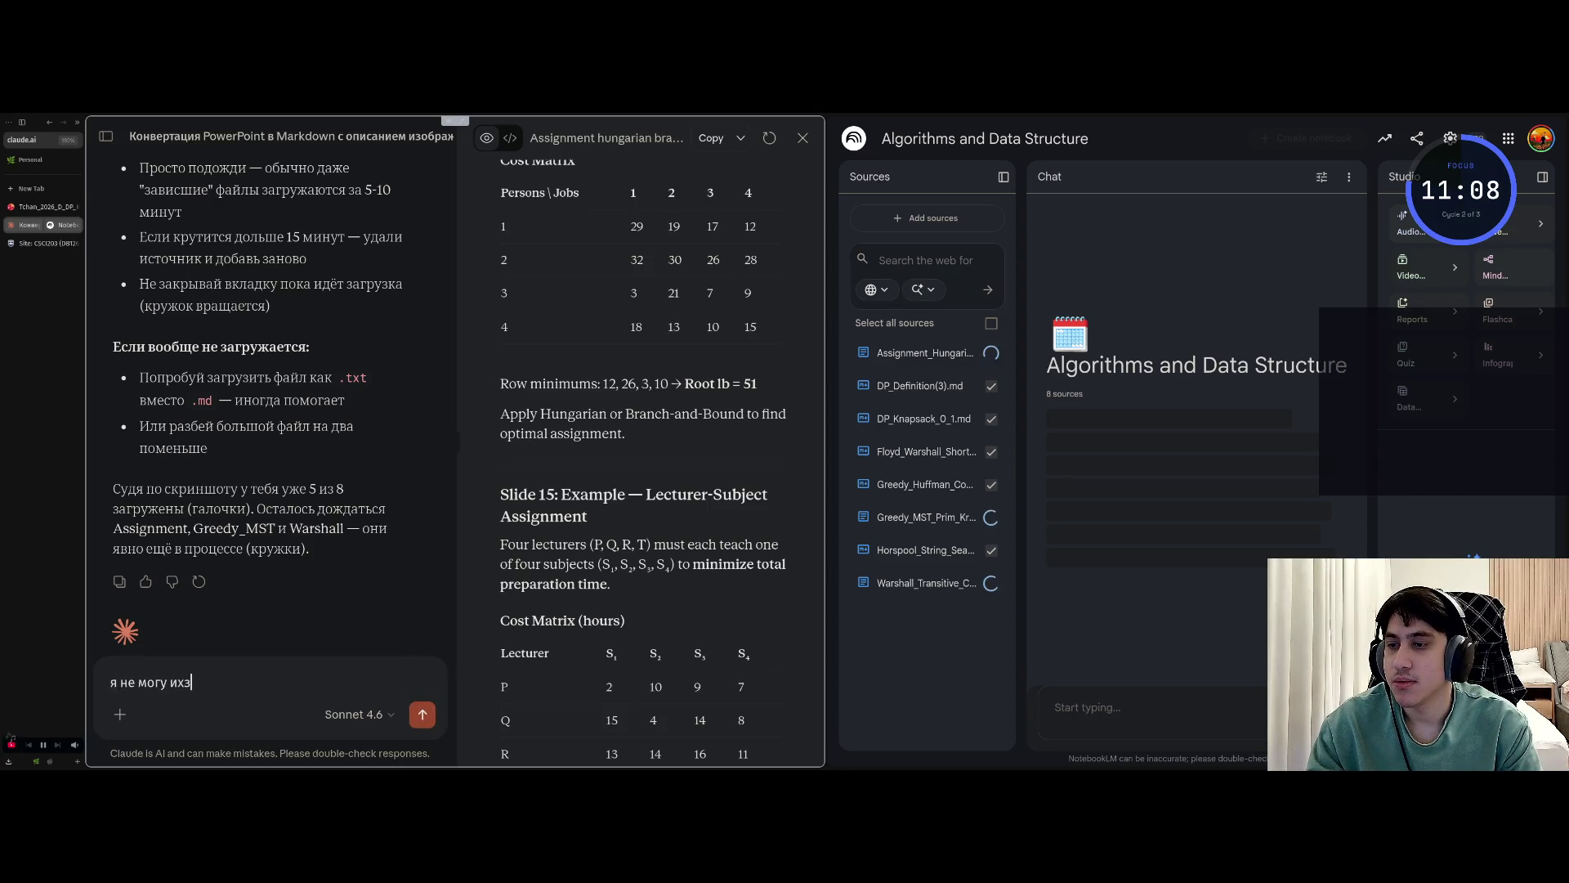
{"action": "key", "text": "BackSpace"}
{"action": "type", "text": "удалить"}
{"action": "key", "text": "Return"}
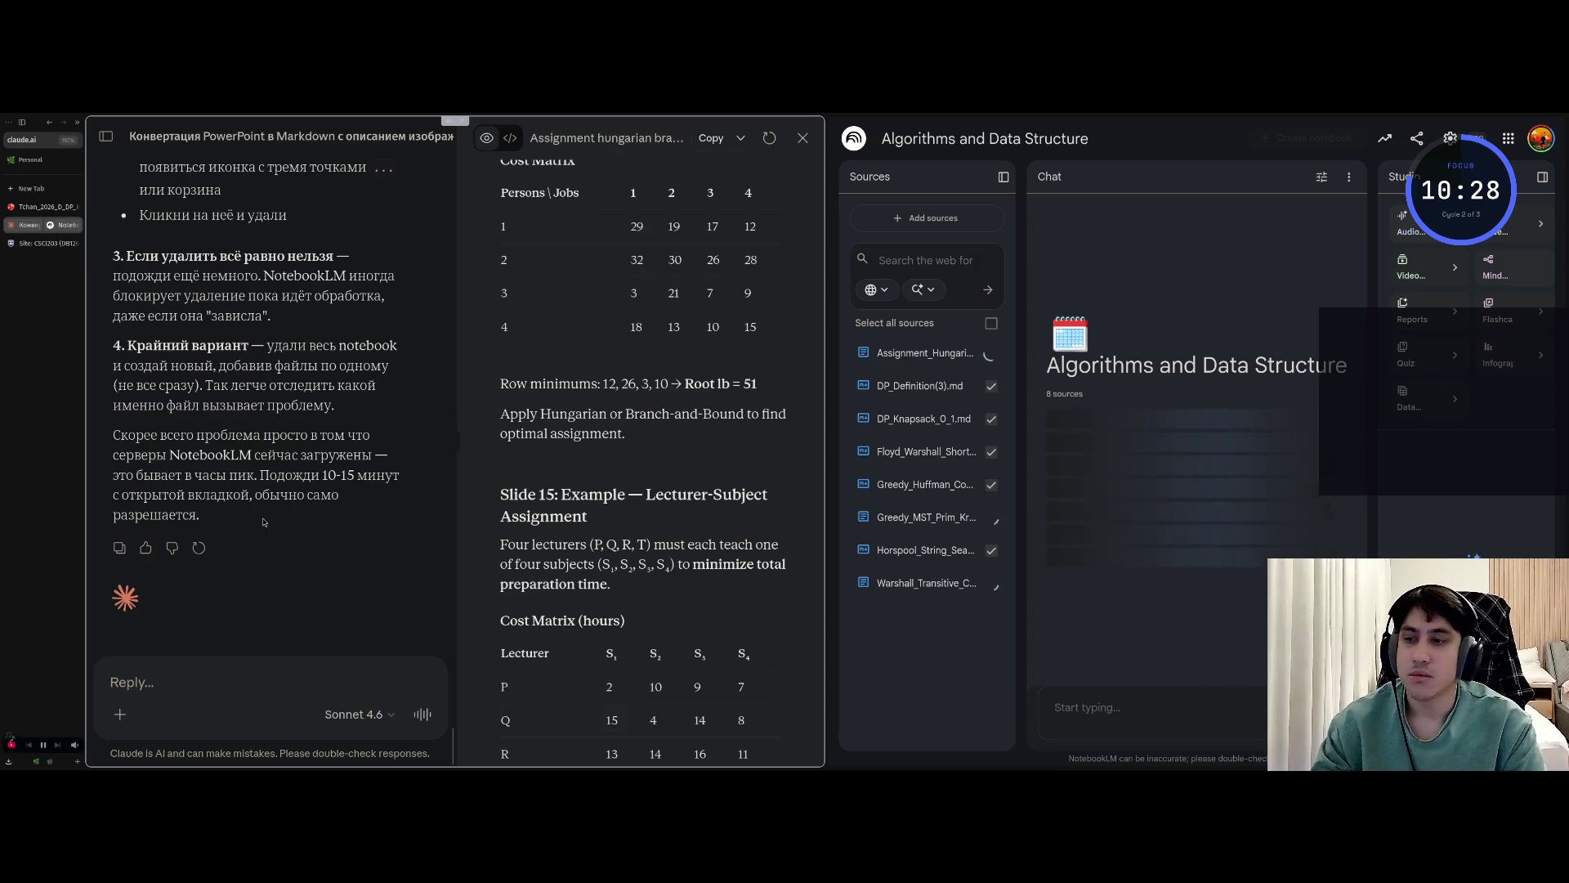
Reply 'ладно, просто жду' to say you'll just wait.
{"action": "type", "text": "ладно,Ю"}
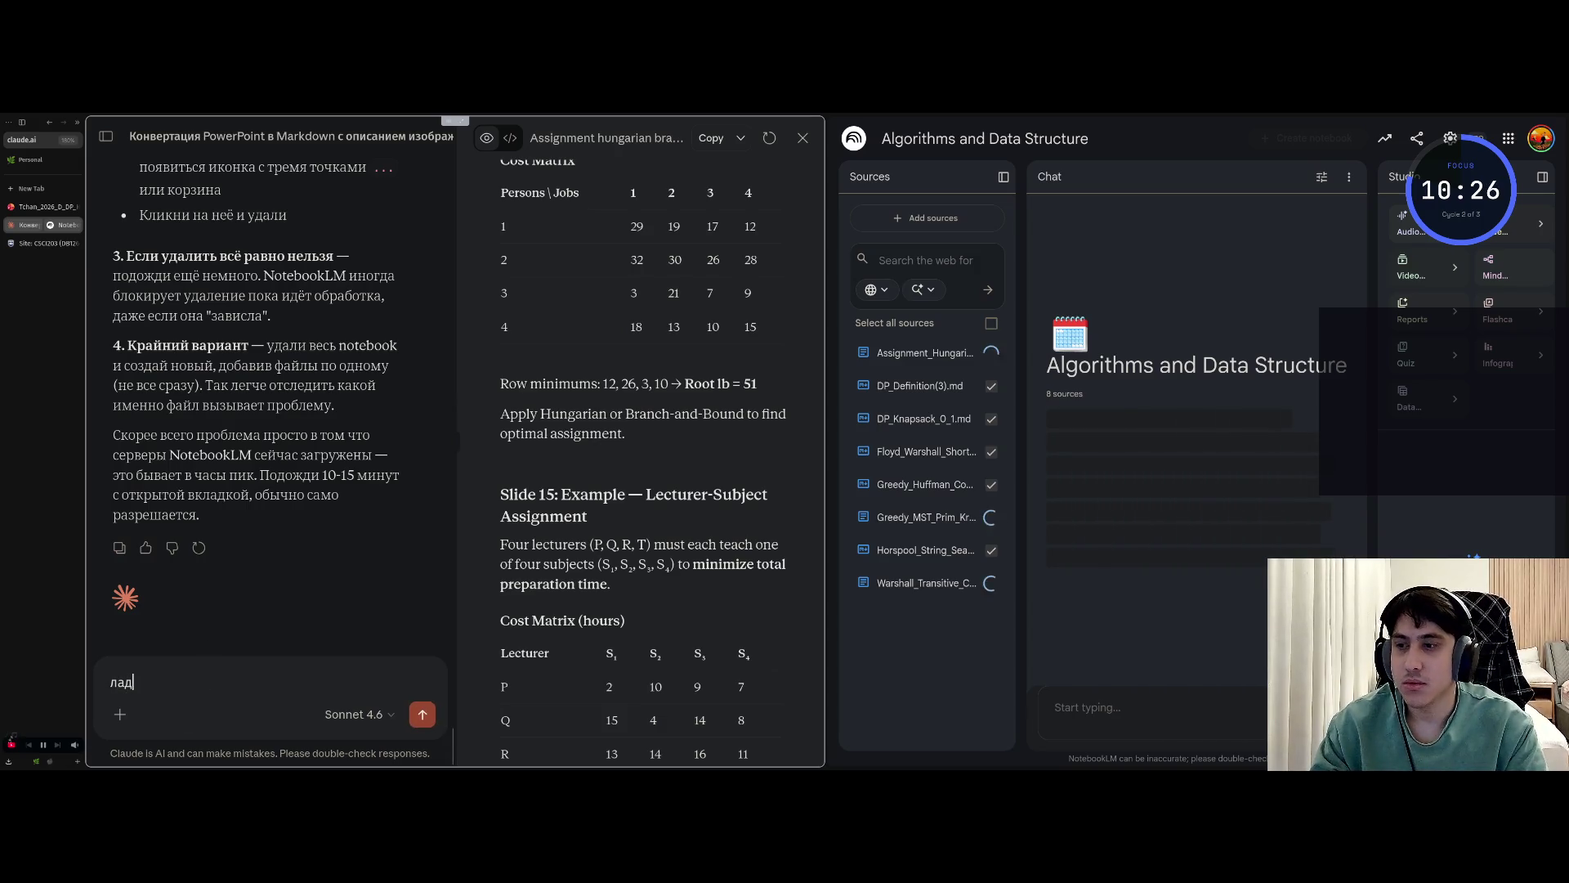
{"action": "key", "text": "BackSpace"}
{"action": "type", "text": "п"}
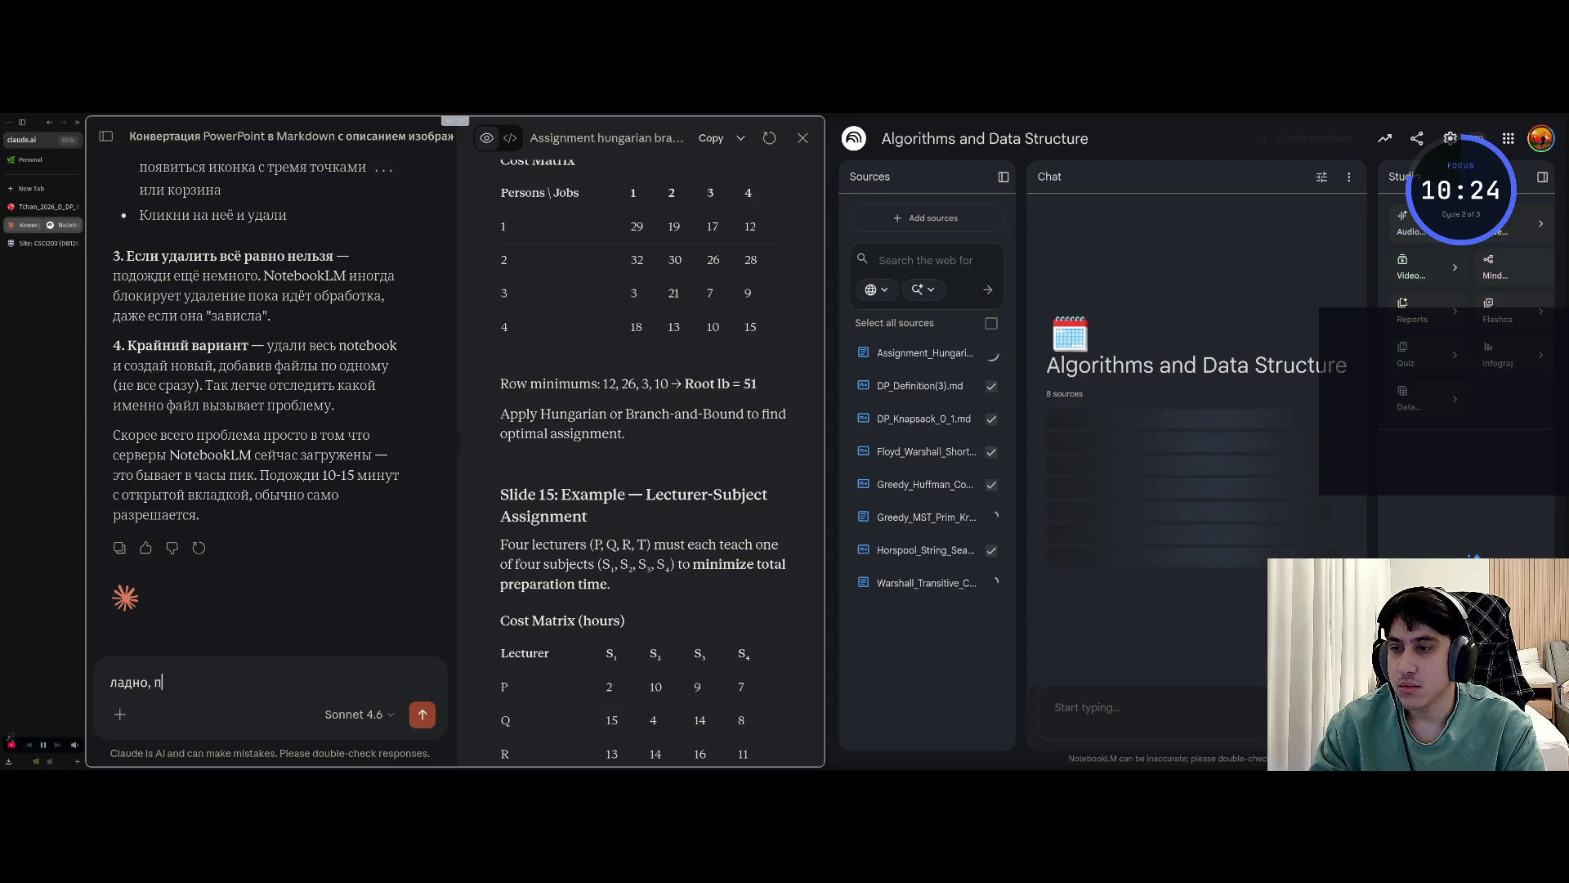
{"action": "type", "text": "росто жду"}
{"action": "key", "text": "Return"}
Tick Select all sources in the NotebookLM notebook.
{"action": "left_click", "coordinate": [934, 360]}
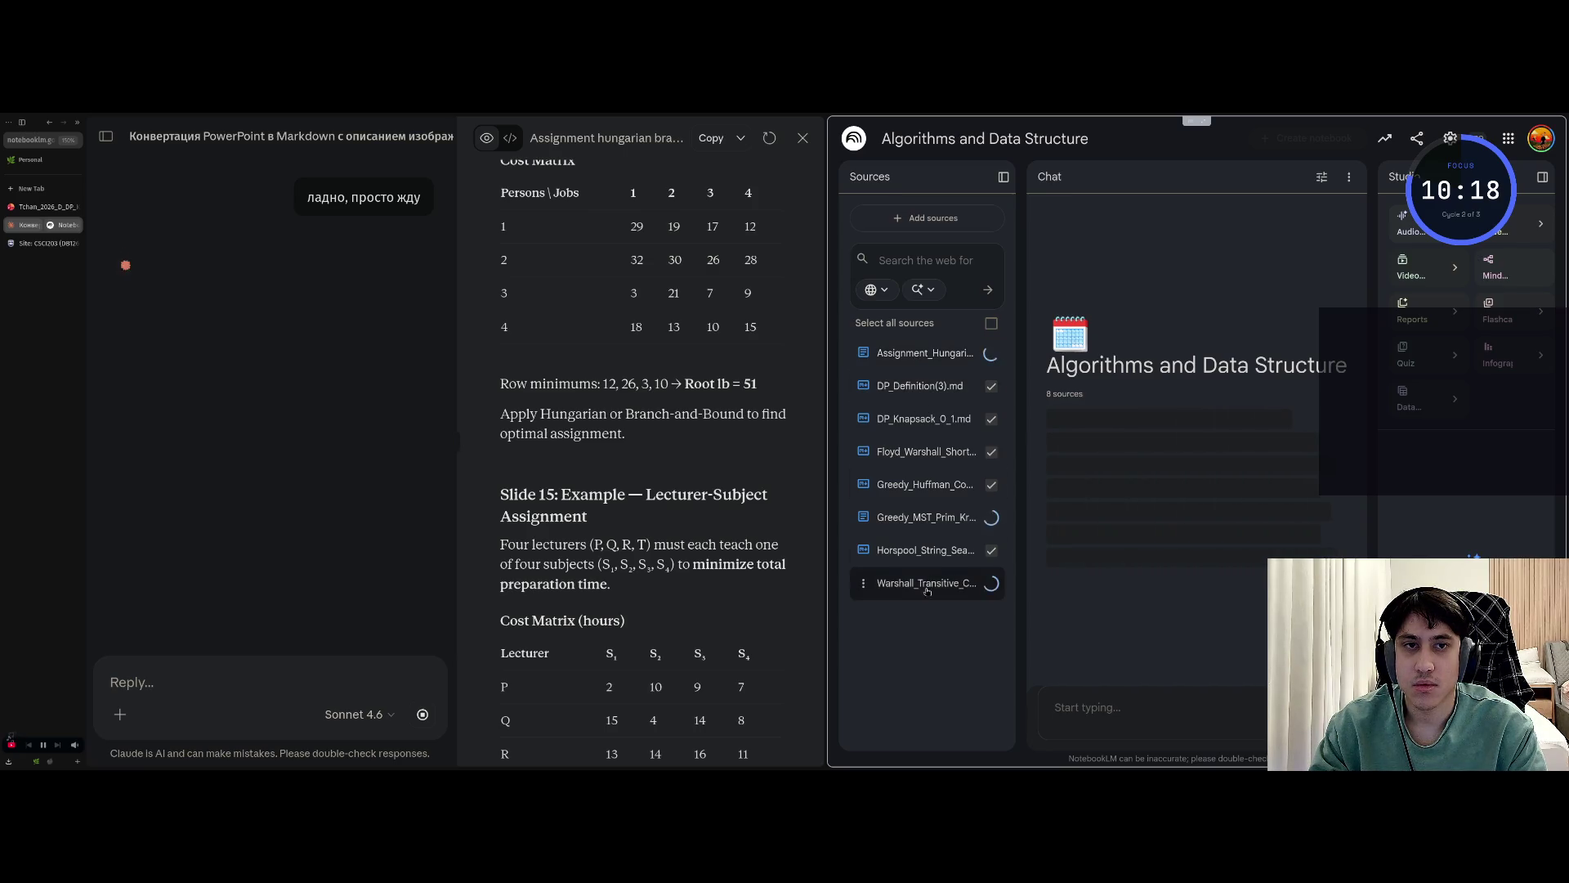
{"action": "left_click", "coordinate": [992, 322]}
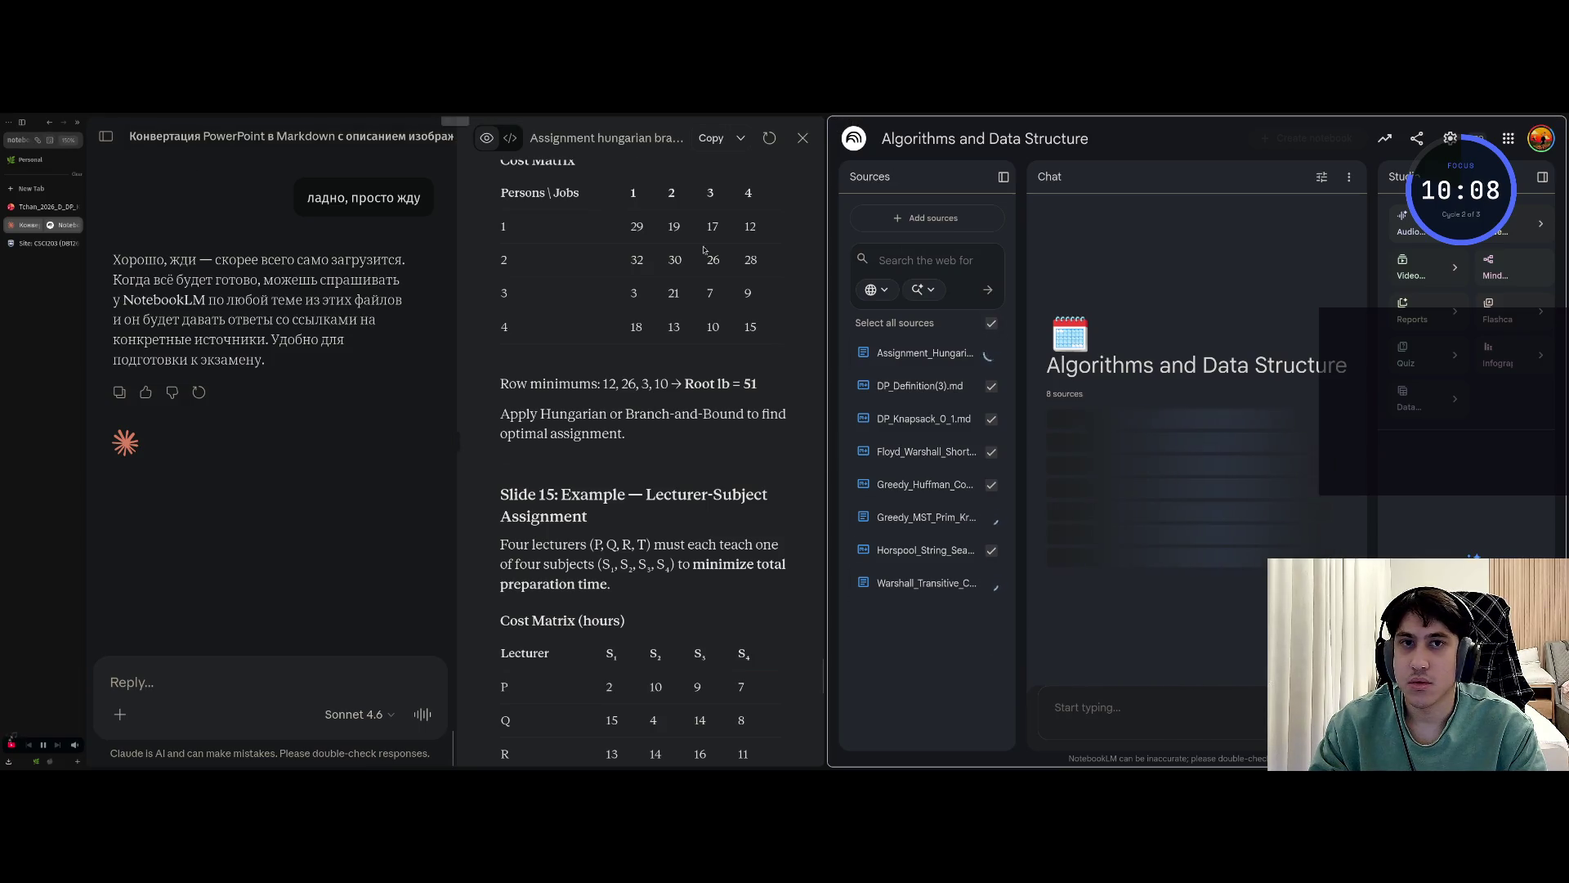
{"action": "left_click", "coordinate": [36, 242]}
{"action": "left_click", "coordinate": [31, 208]}
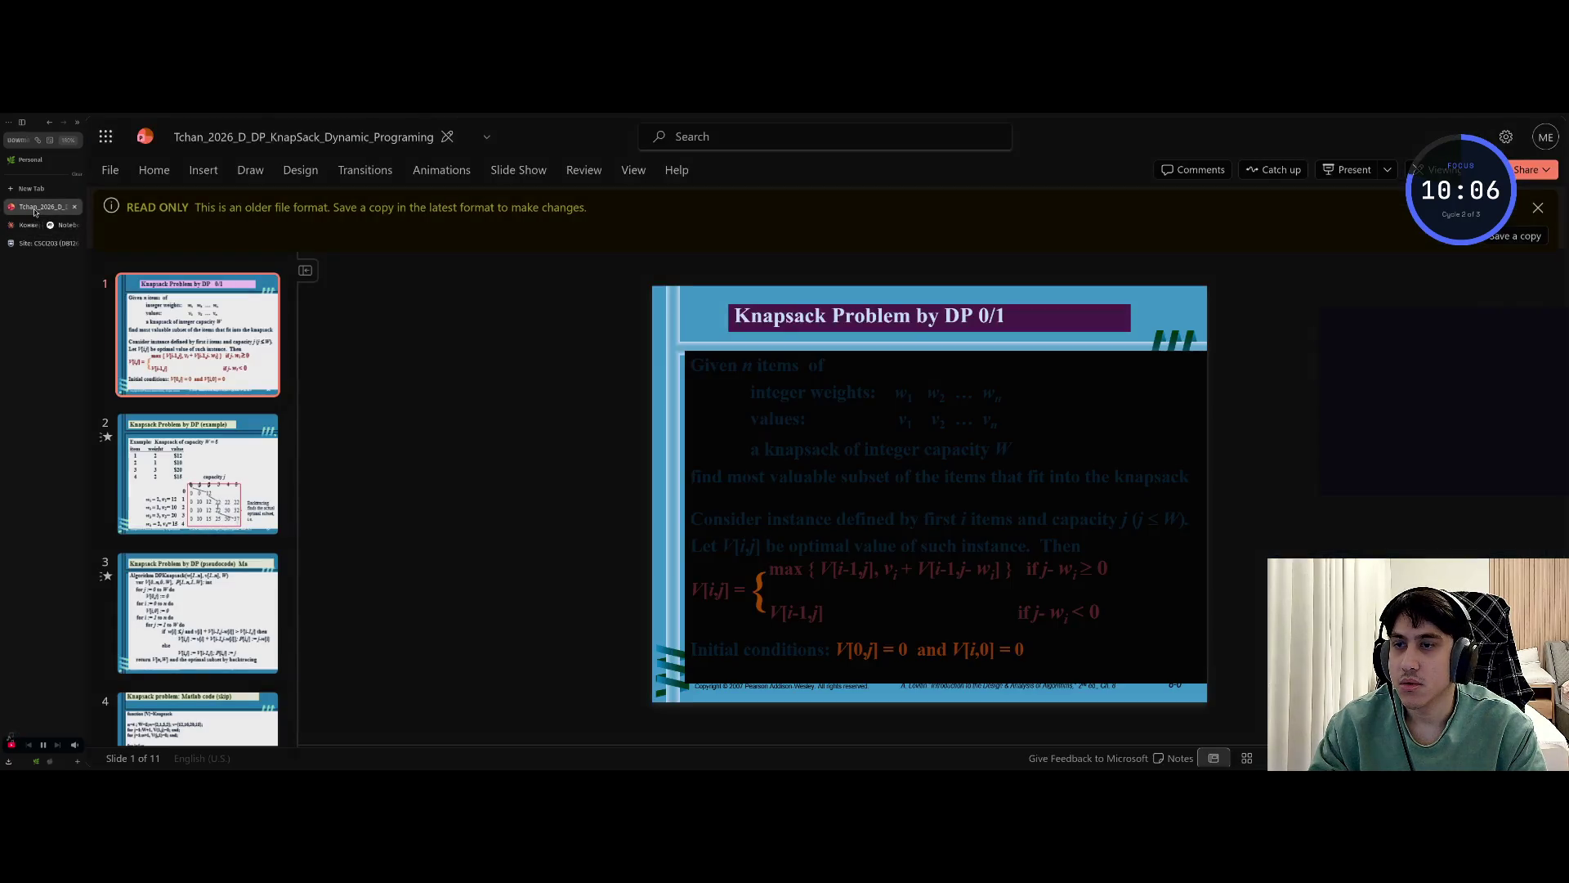
Expand Lecture_Week_1 on Moodle and download the Tchan 2025 Week 1 A GCD Peak file.
{"action": "left_click", "coordinate": [36, 243]}
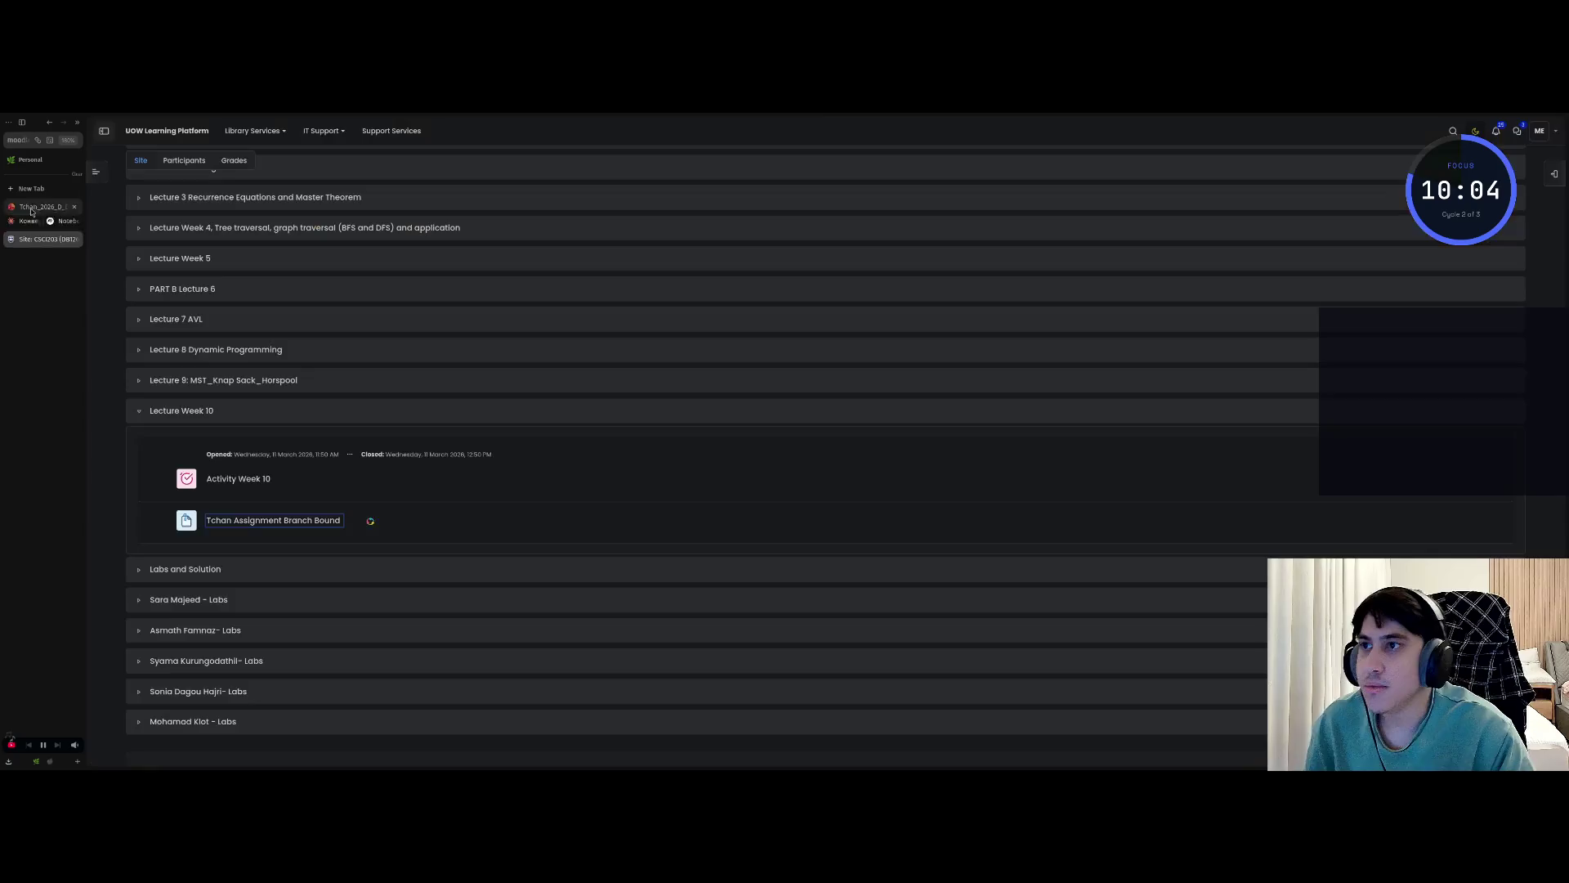
{"action": "left_click", "coordinate": [63, 208]}
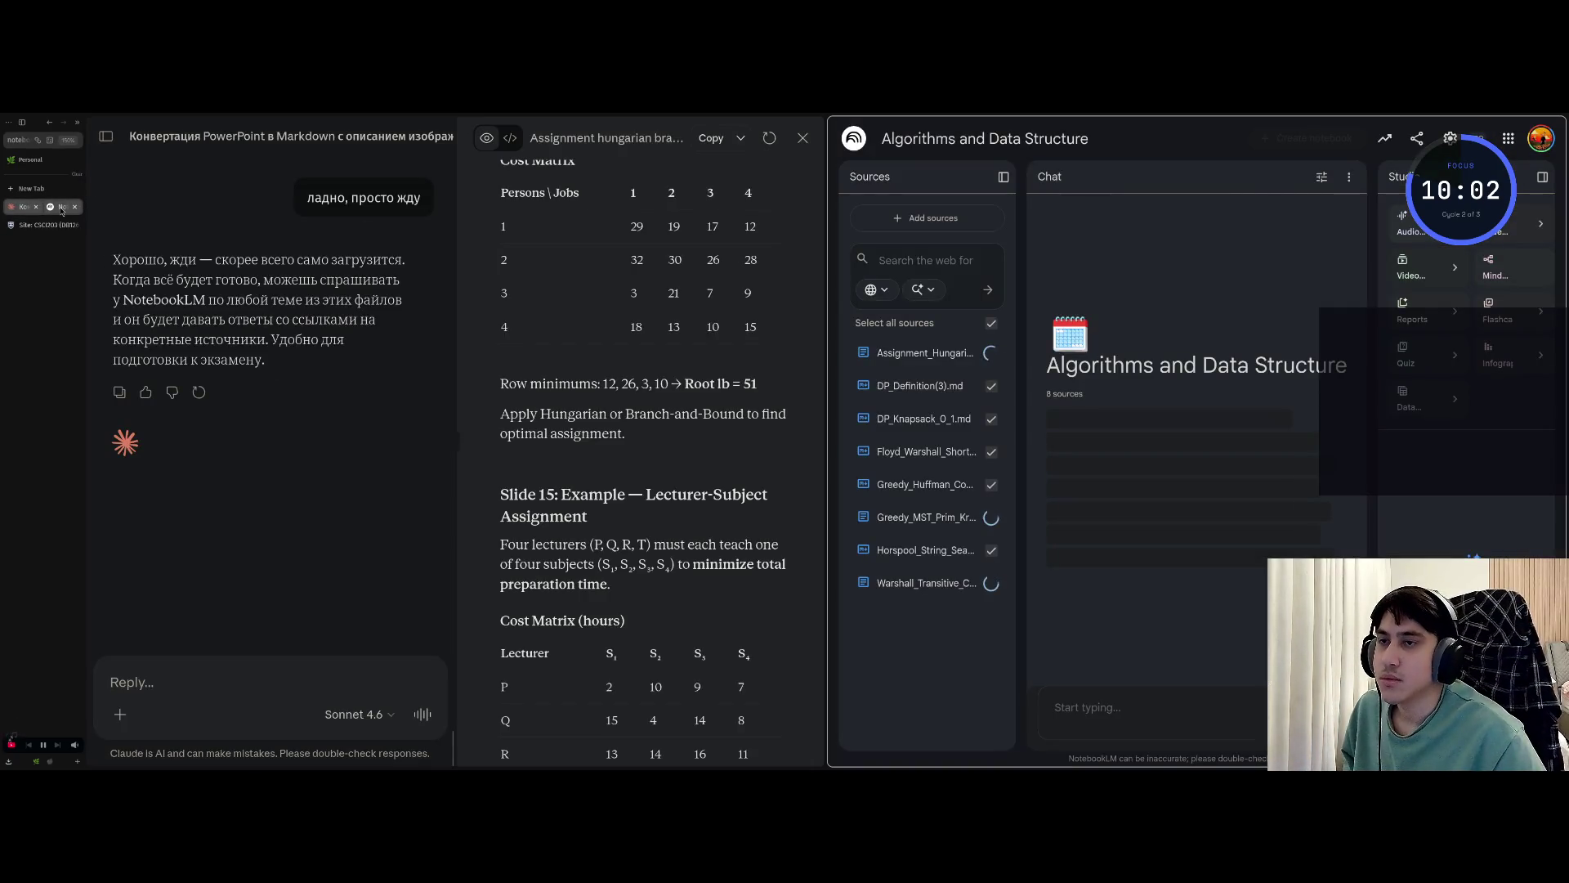
{"action": "left_click", "coordinate": [44, 223]}
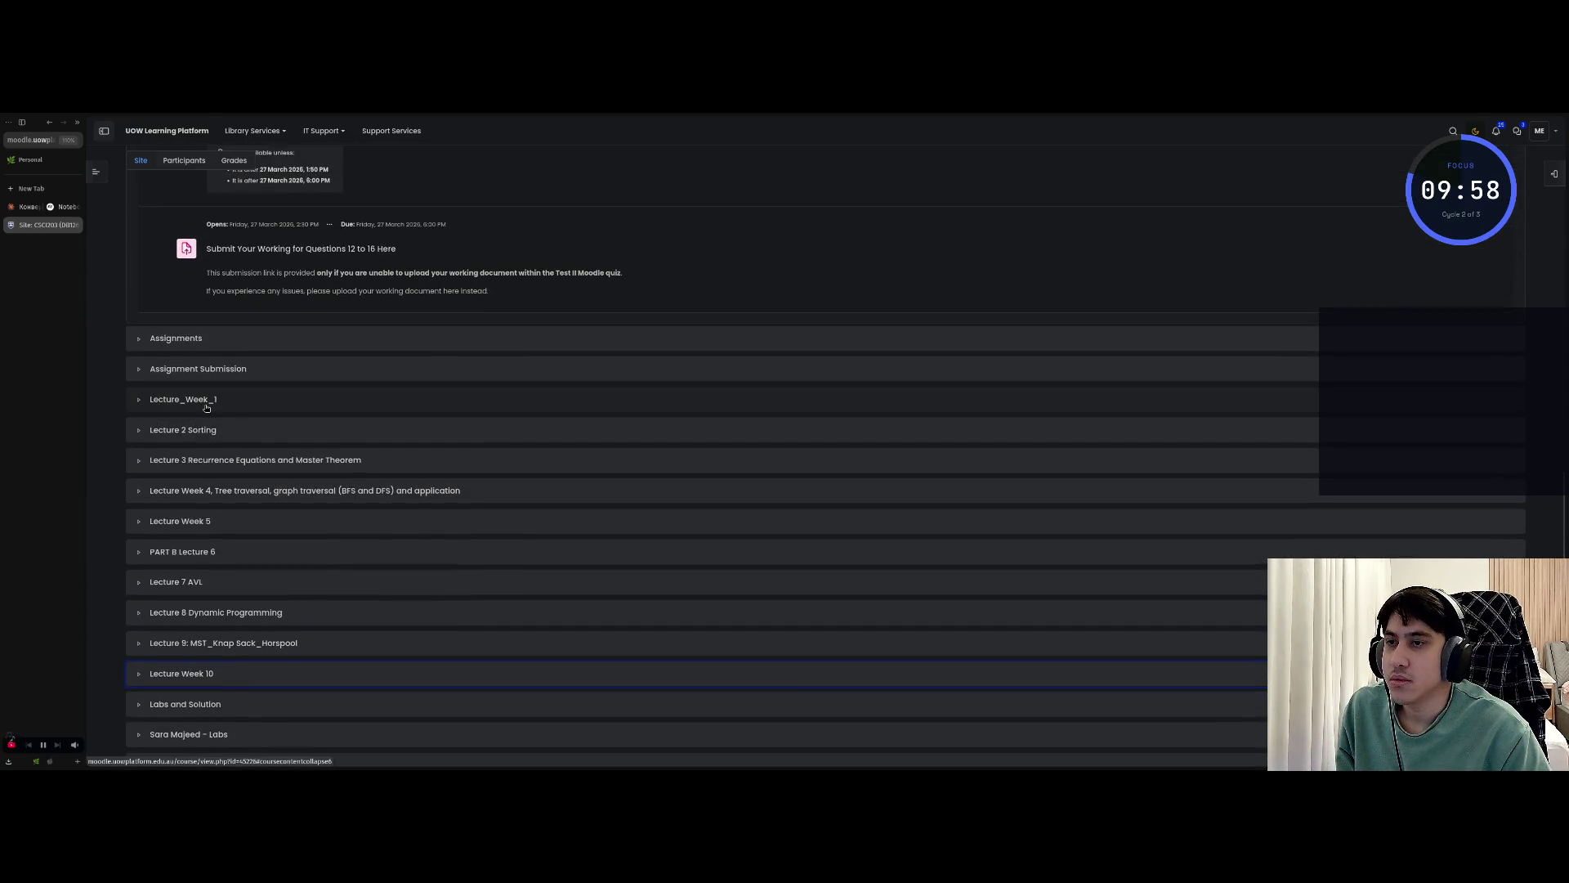
{"action": "left_click", "coordinate": [207, 406]}
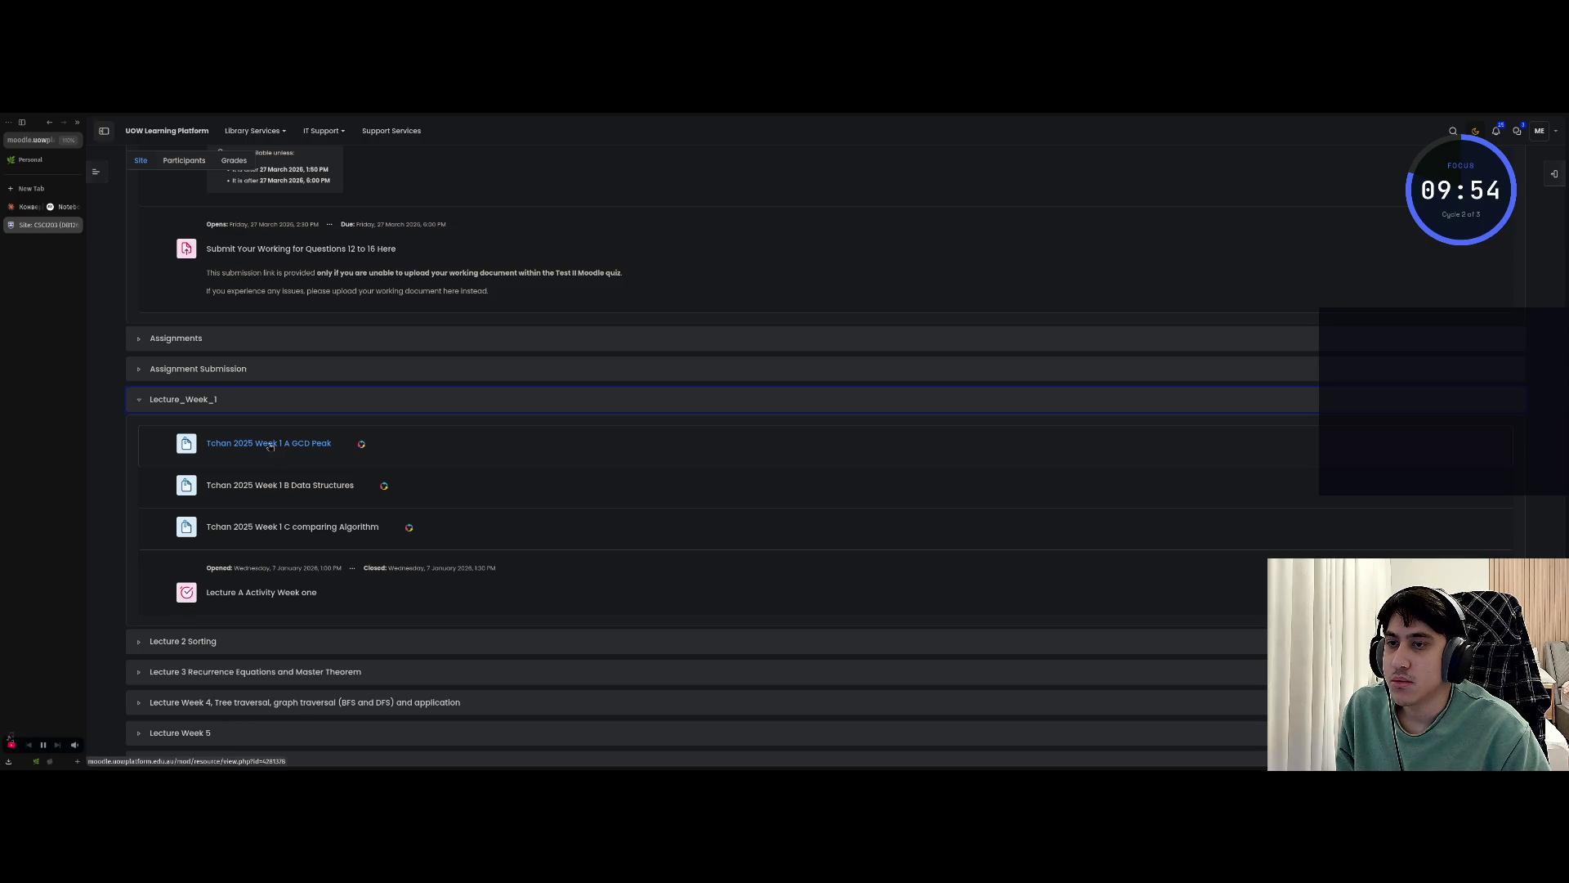
{"action": "left_click", "coordinate": [269, 445]}
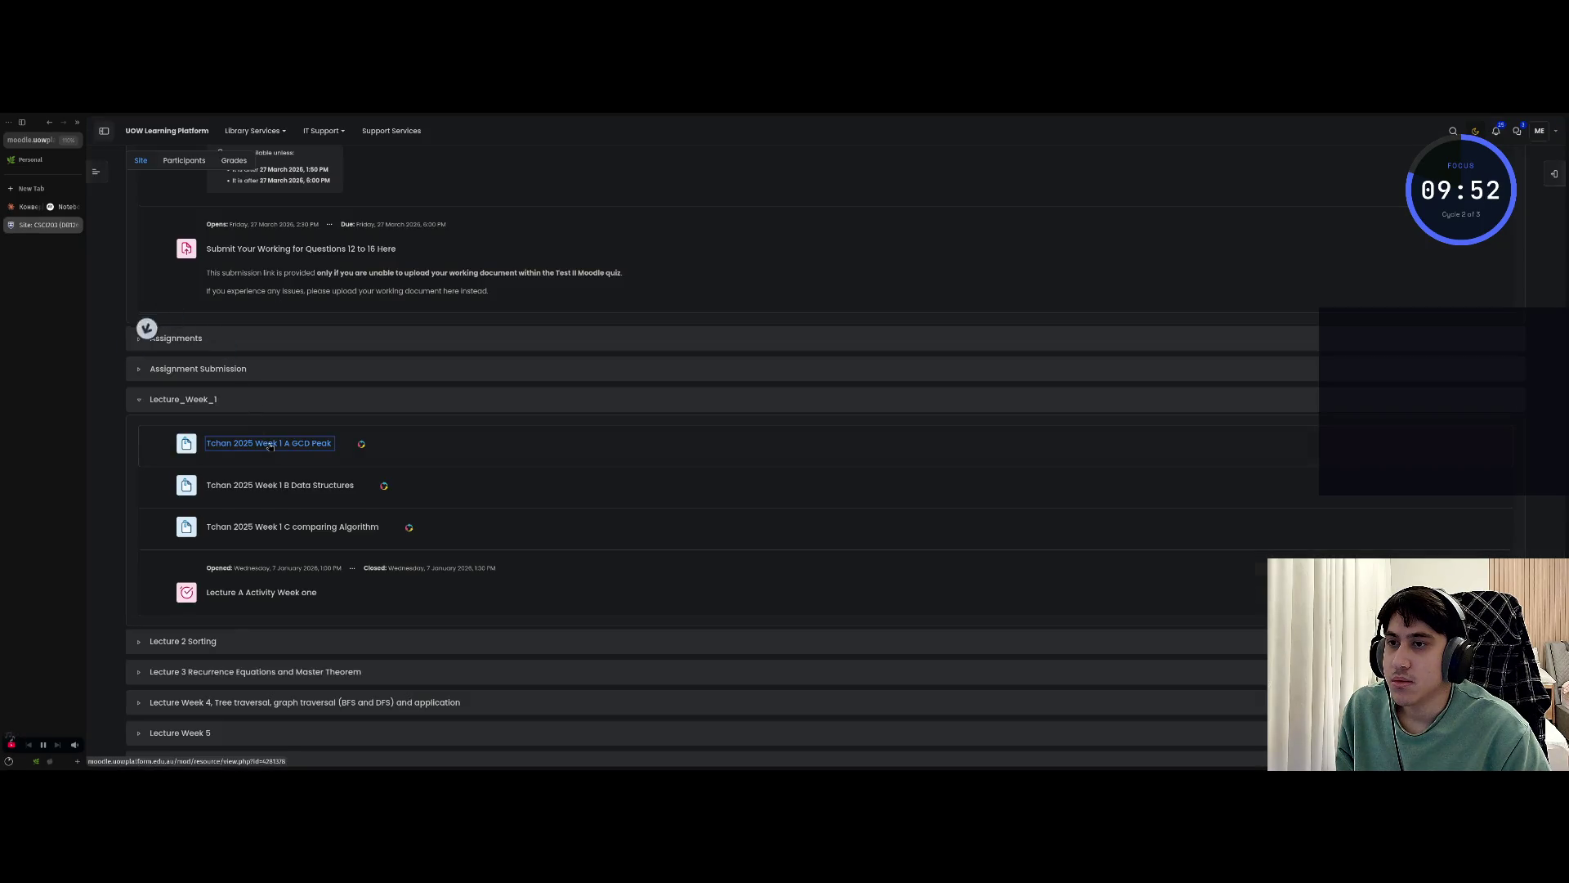
{"action": "left_click", "coordinate": [22, 211]}
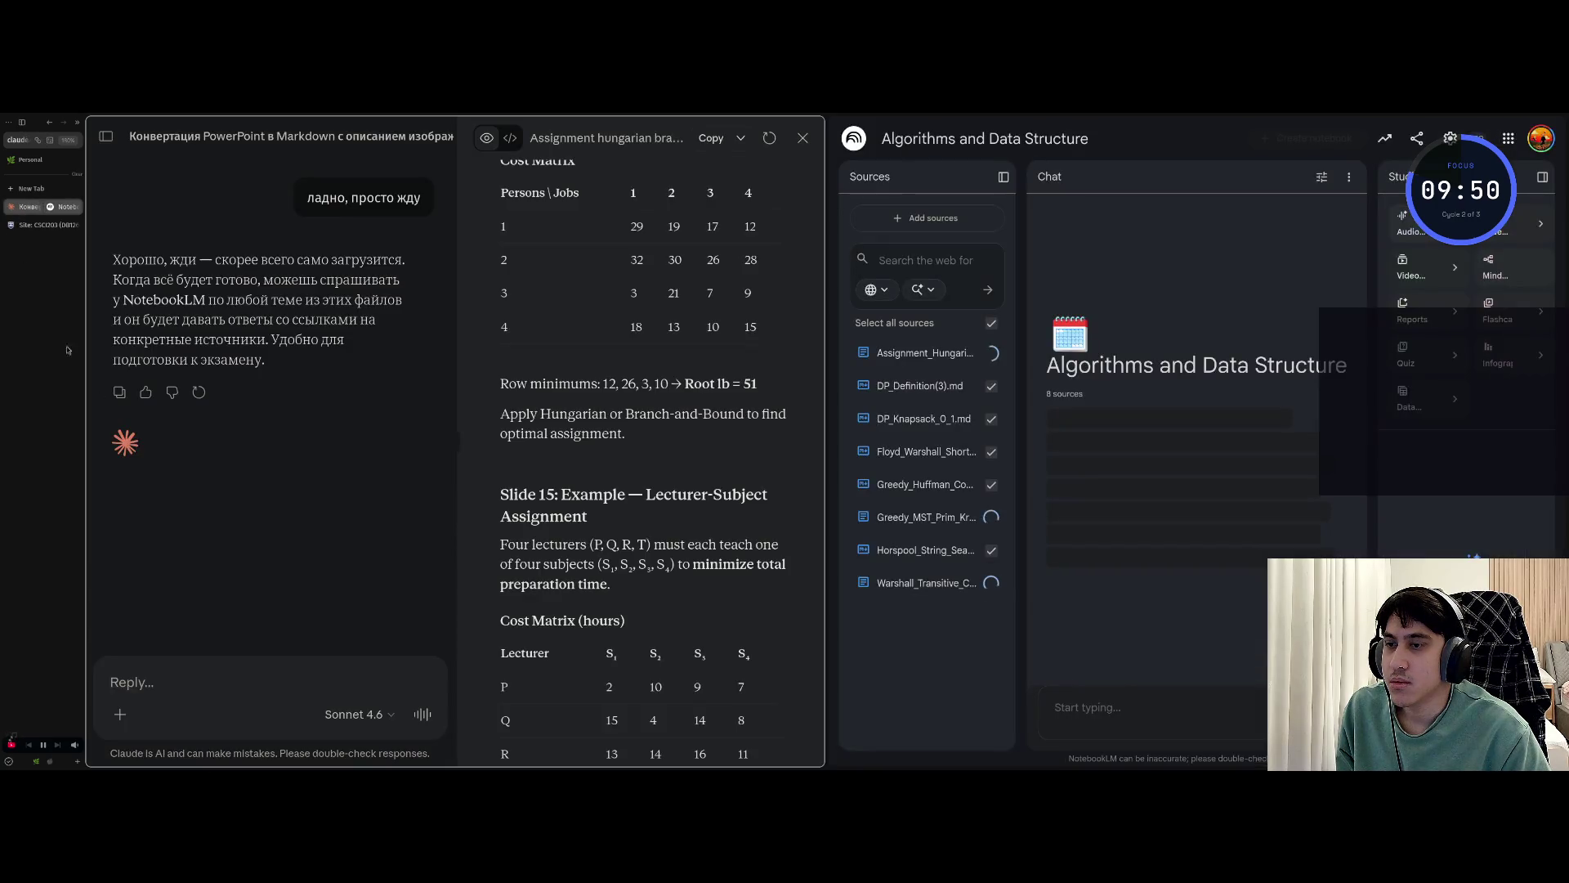
Attach Tchan_2025_Week_1_A_GCD_Peak.ppt to Claude and send it for conversion.
{"action": "left_click", "coordinate": [119, 714]}
{"action": "left_click", "coordinate": [206, 445]}
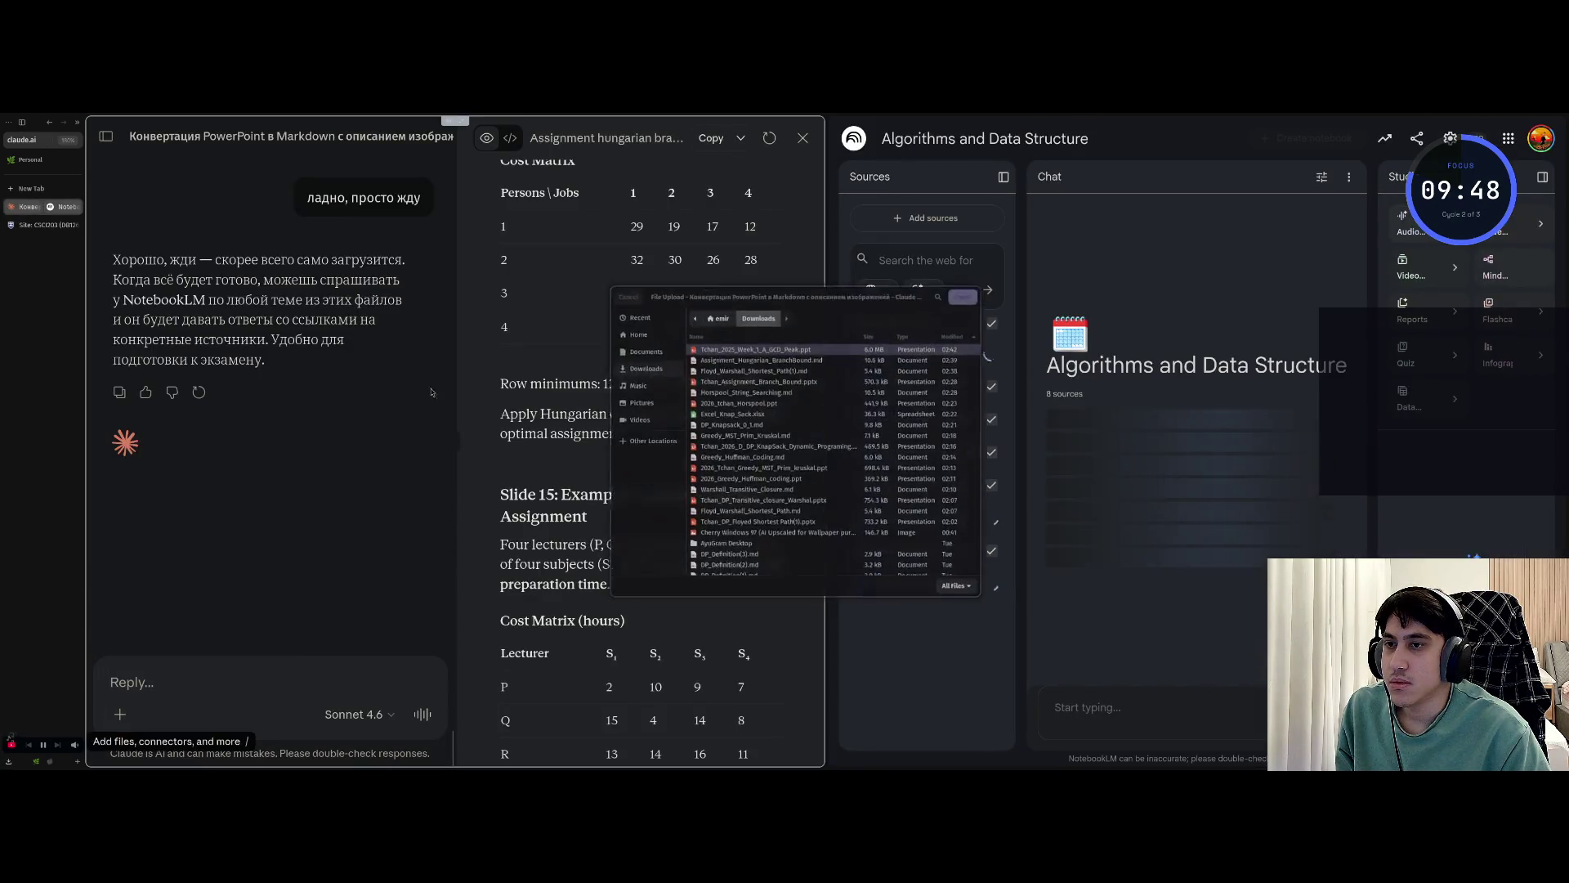
{"action": "left_click", "coordinate": [969, 295]}
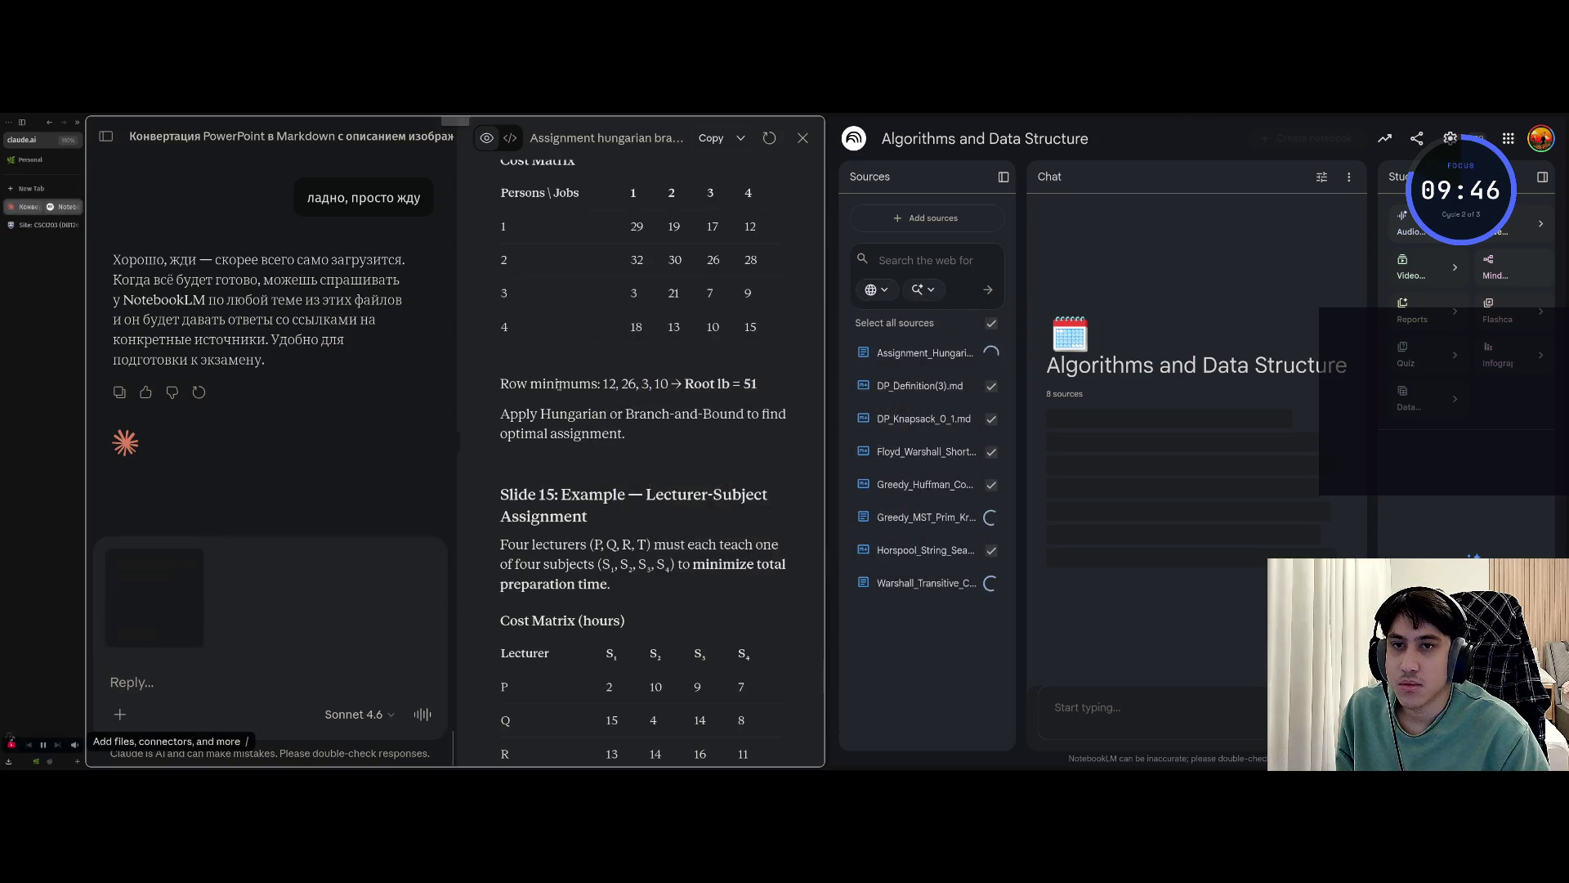
{"action": "left_click", "coordinate": [802, 138]}
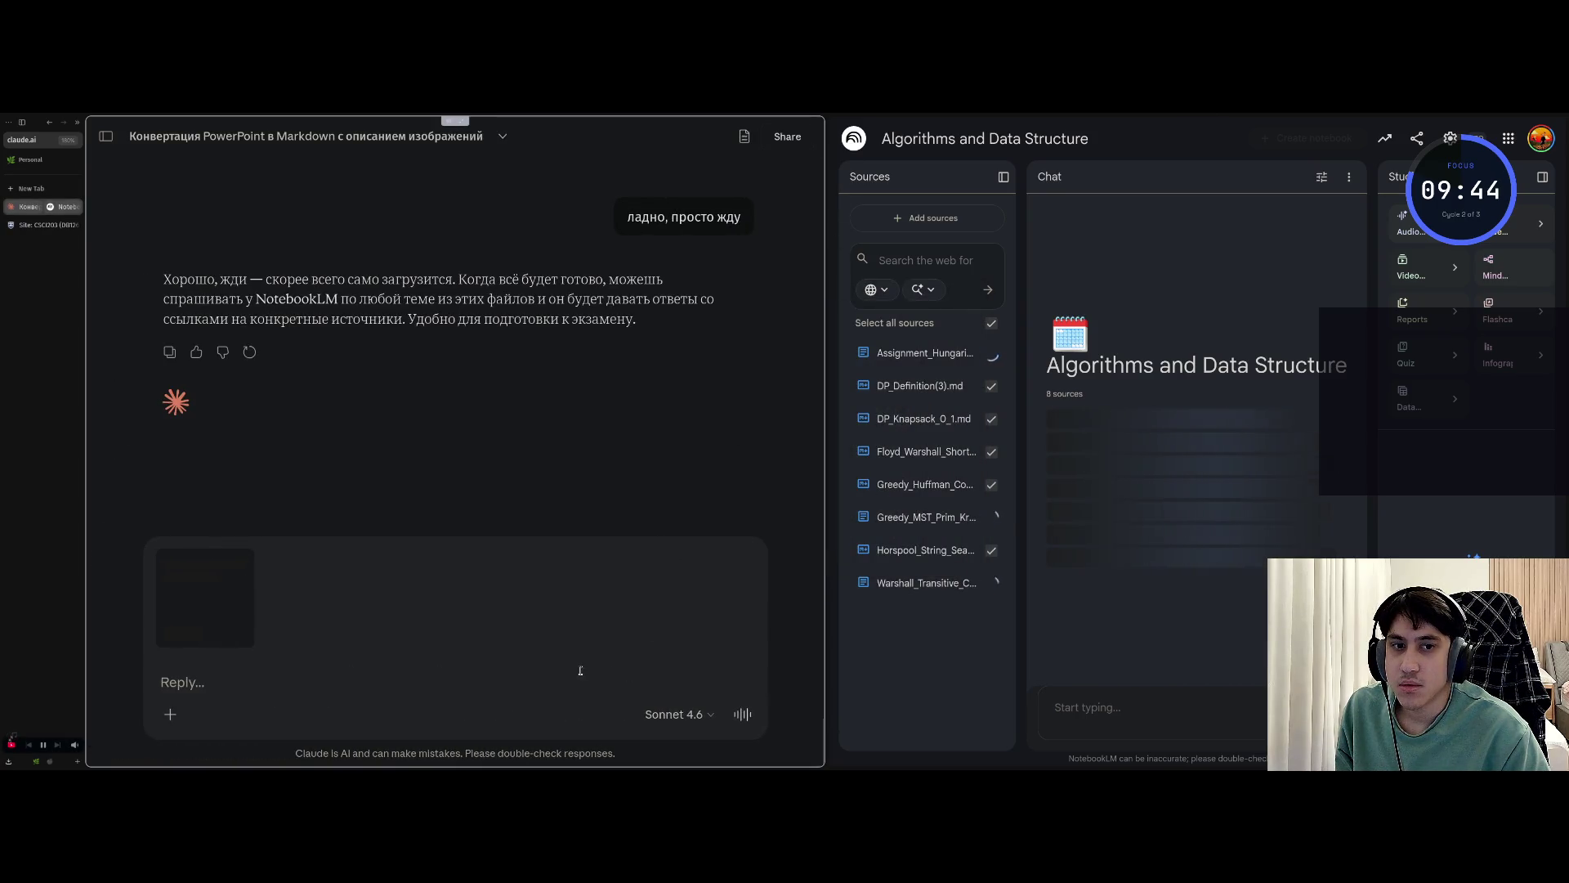
{"action": "left_click", "coordinate": [744, 716]}
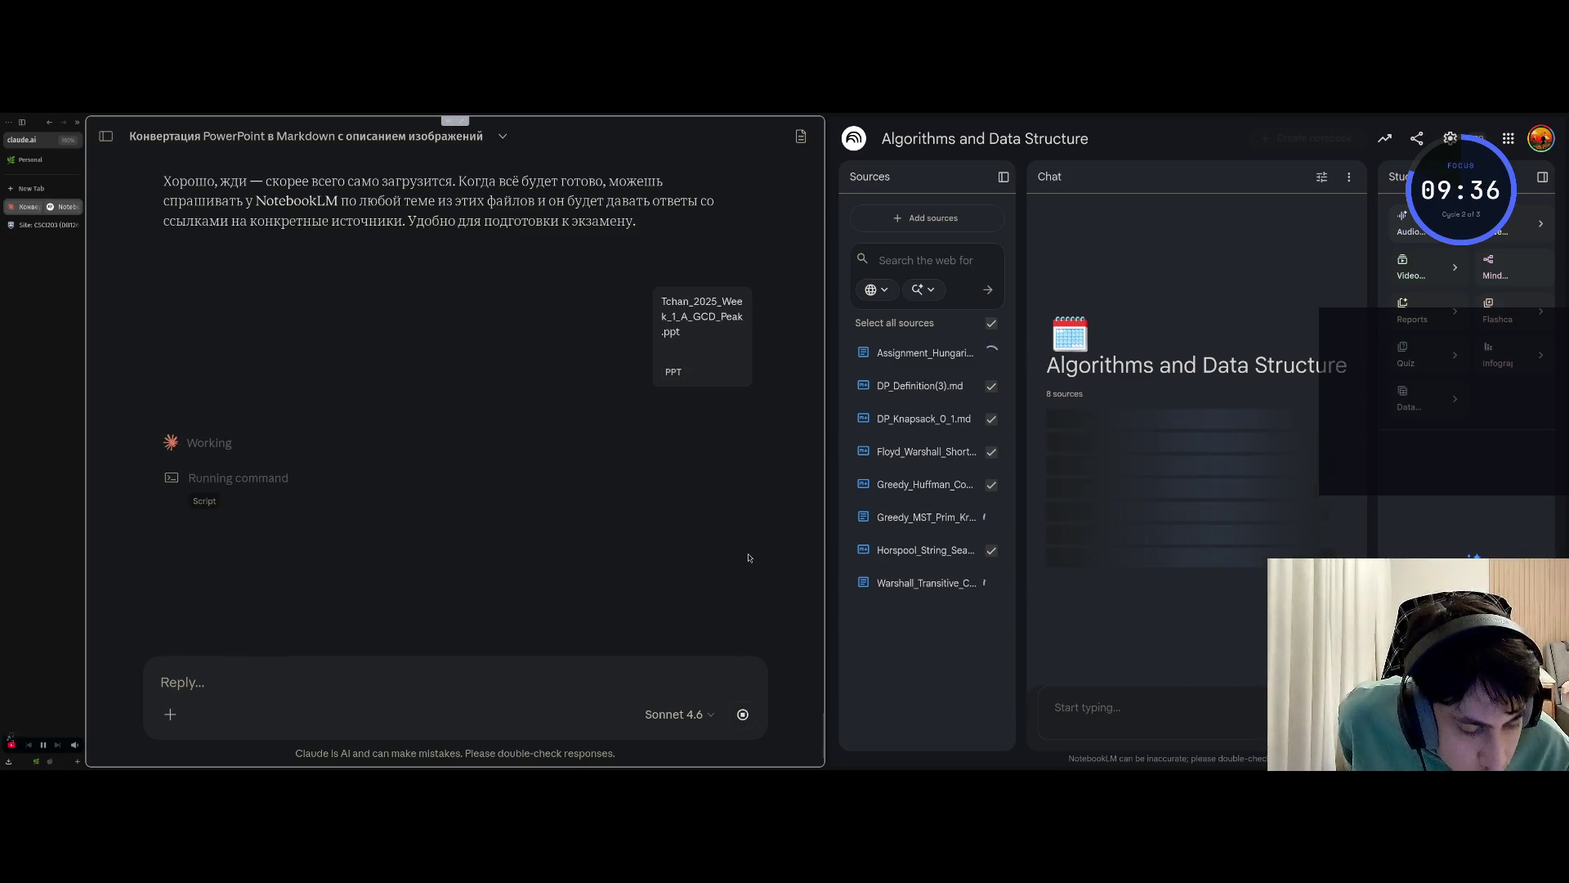
{"action": "left_click", "coordinate": [41, 232]}
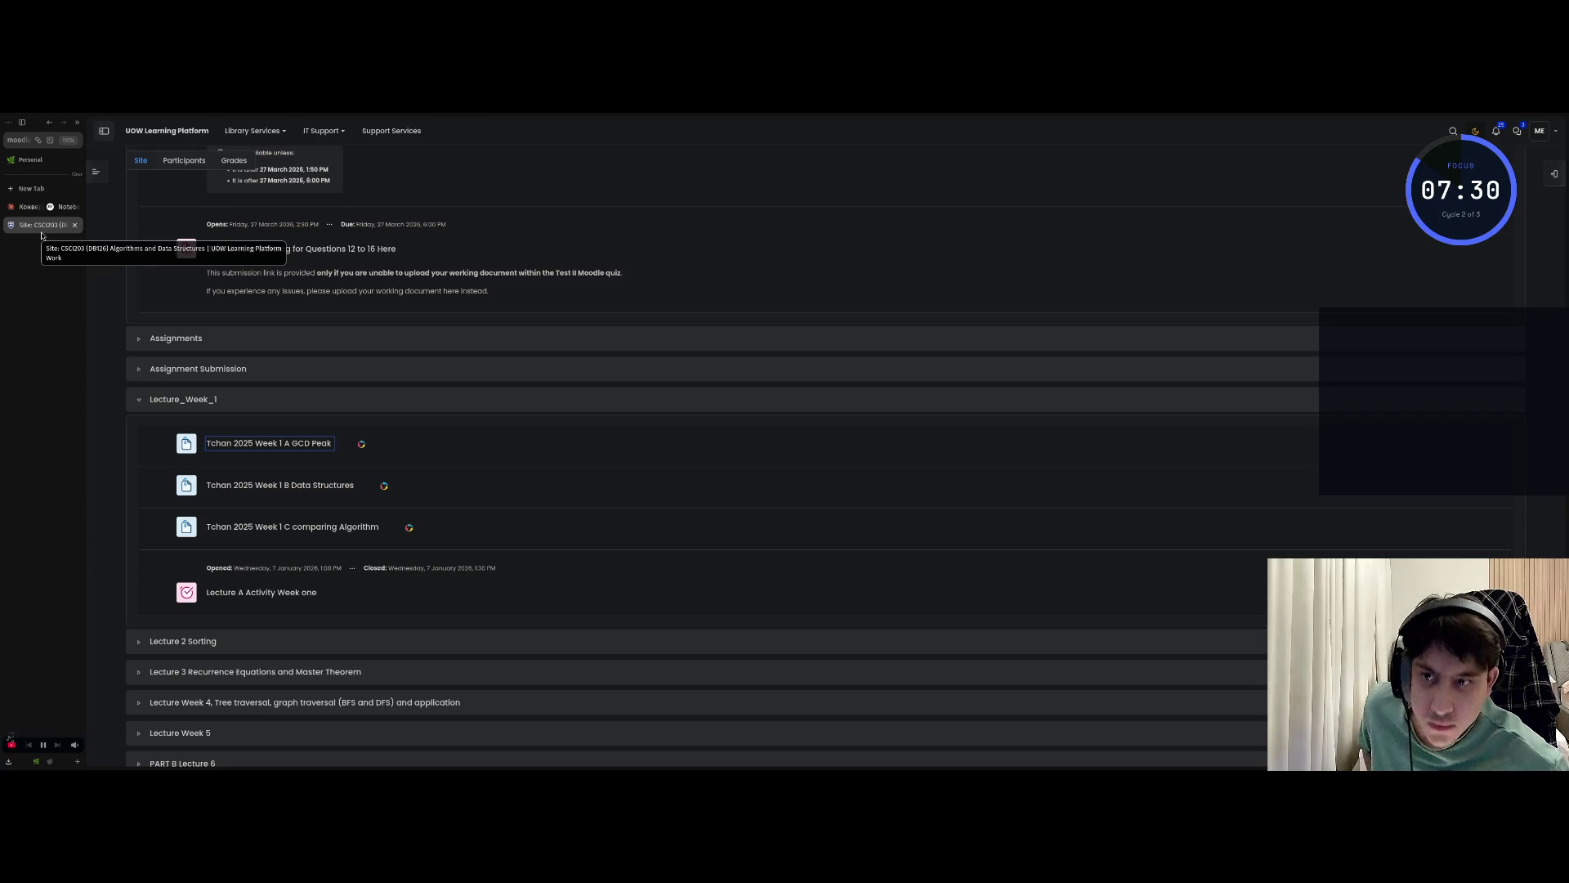
Check Moodle and Claude's progress through the 35 GCD Peak slides, then focus NotebookLM.
{"action": "left_click", "coordinate": [24, 208]}
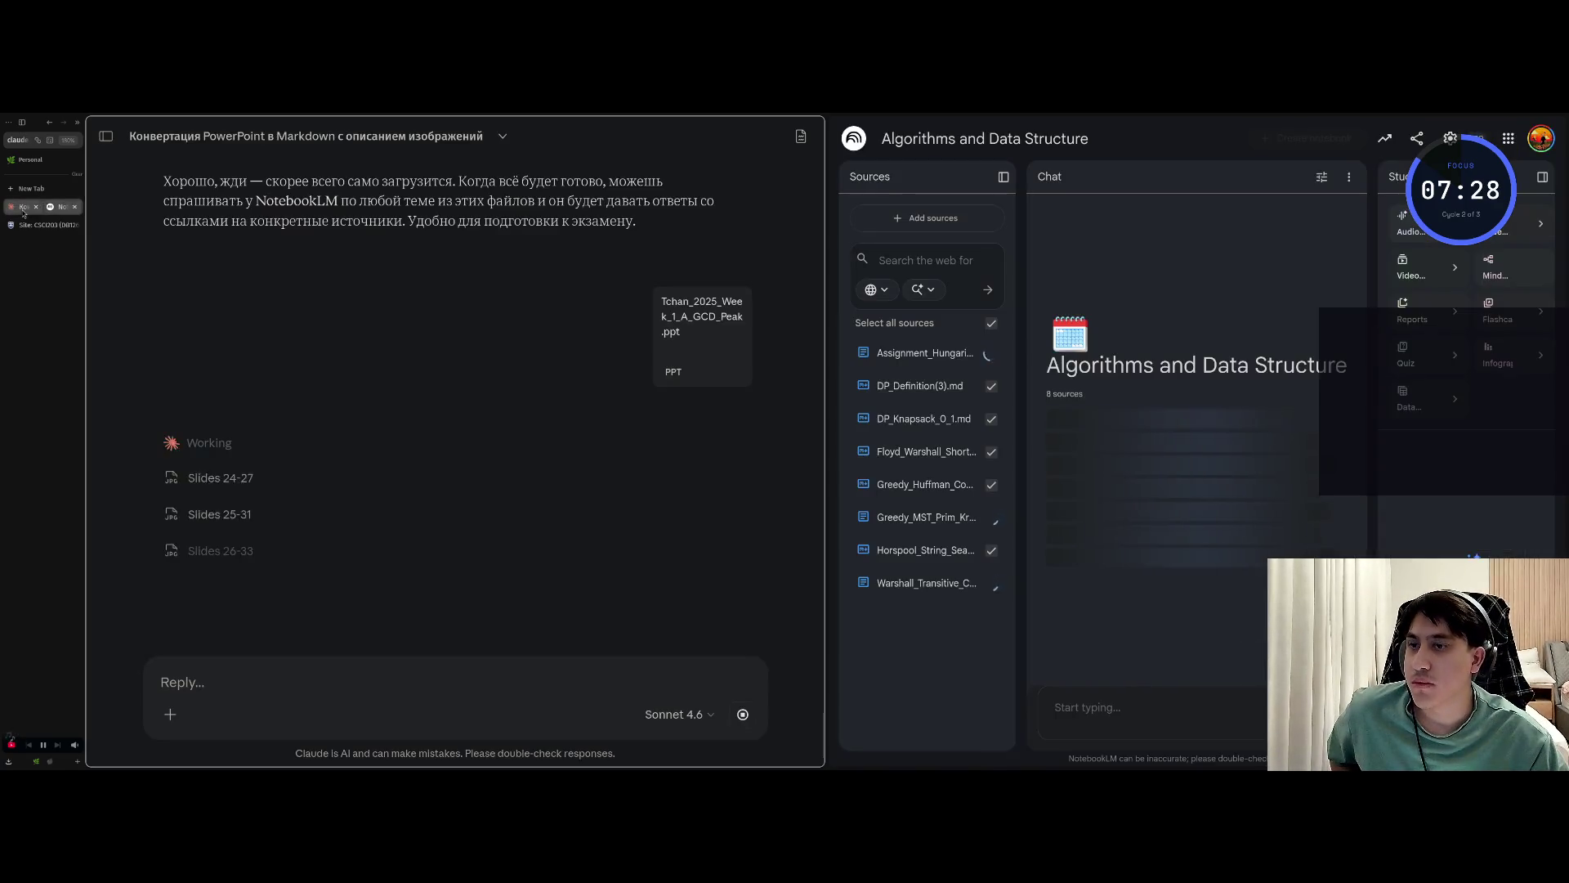
{"action": "scroll", "coordinate": [368, 491], "scroll_direction": "down", "scroll_amount": 1}
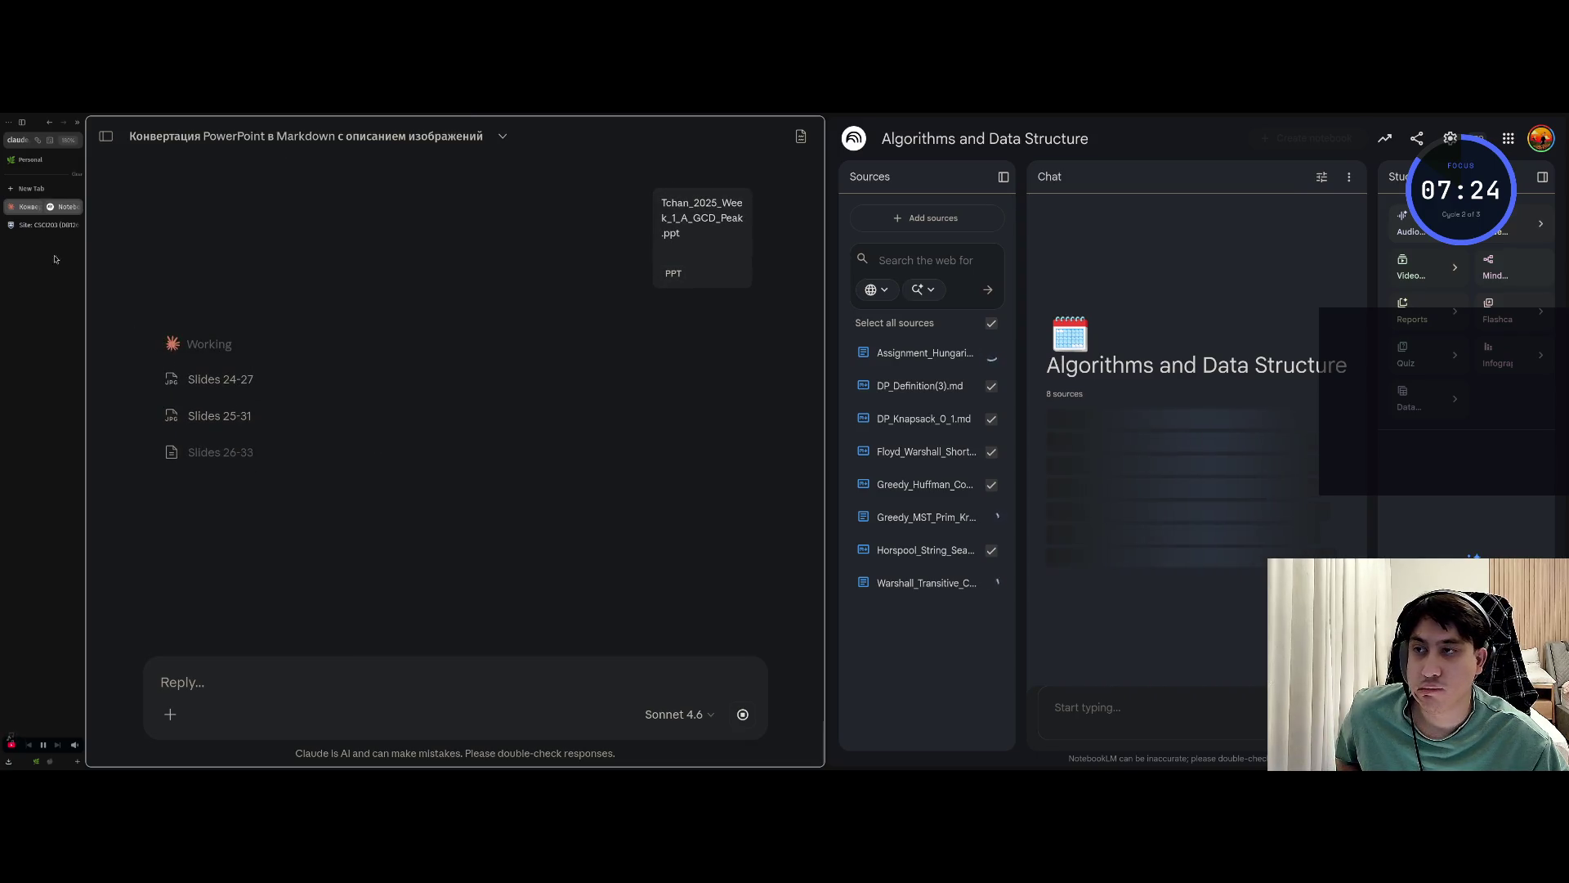
{"action": "left_click", "coordinate": [45, 225]}
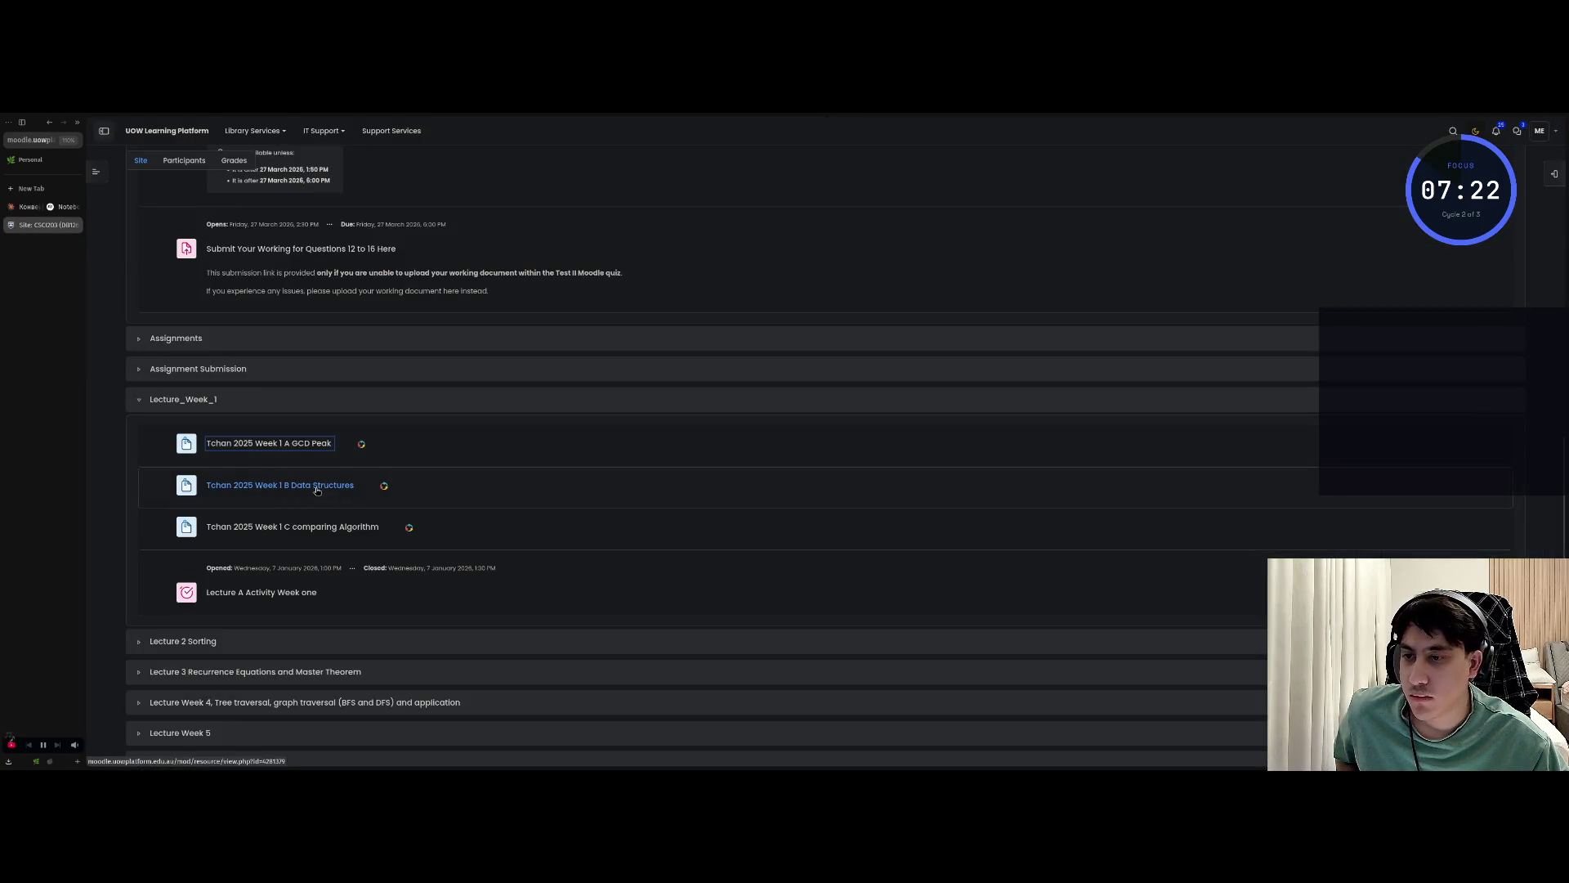
{"action": "scroll", "coordinate": [317, 489], "scroll_direction": "down", "scroll_amount": 2}
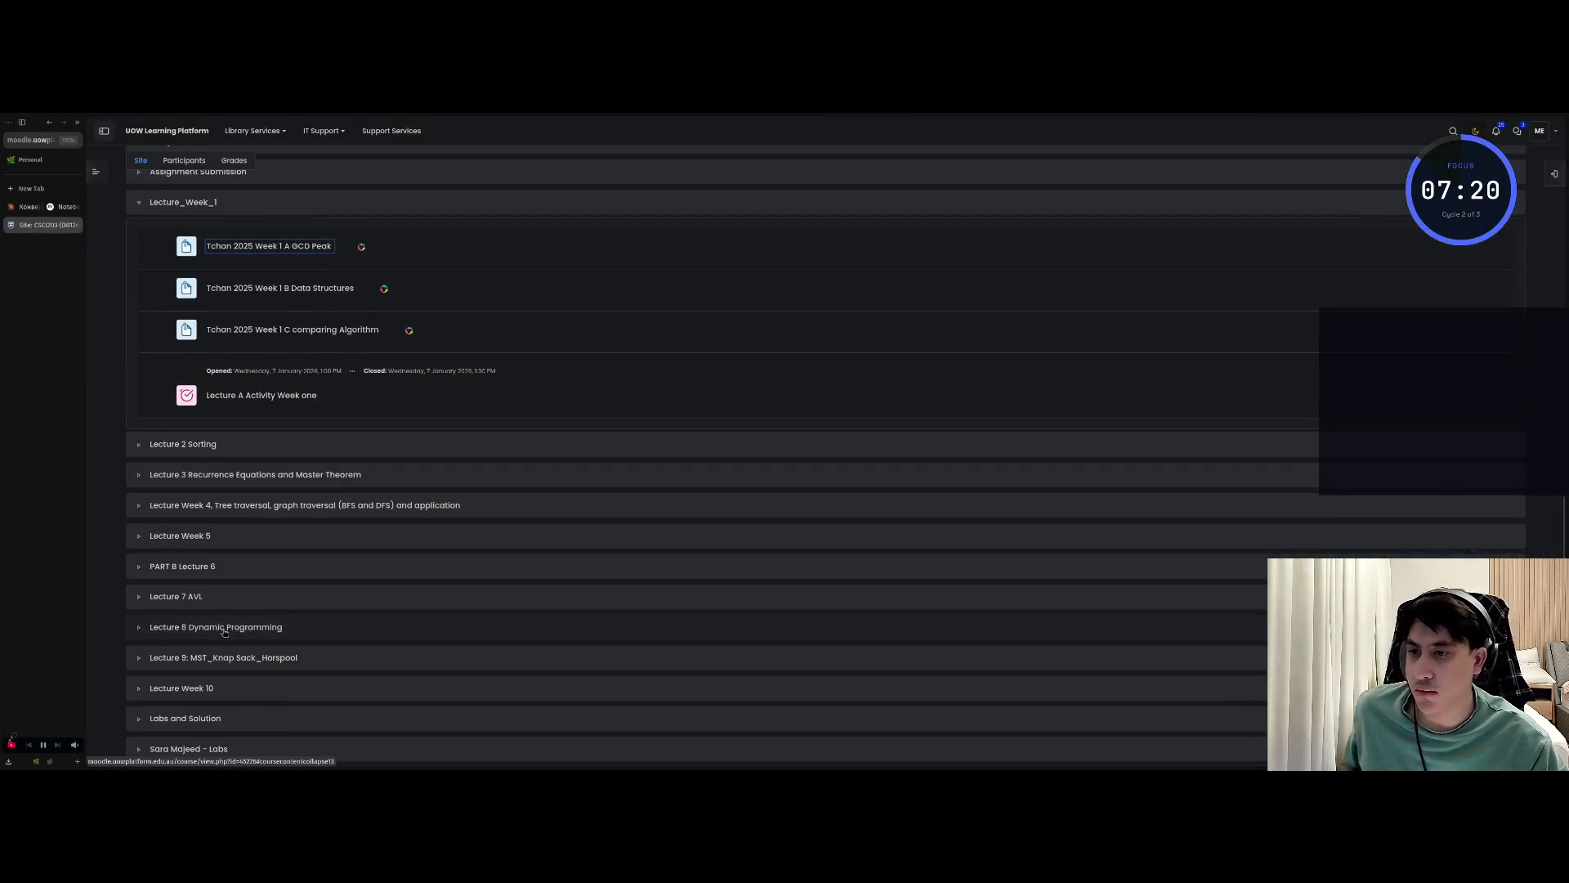
{"action": "left_click", "coordinate": [22, 209]}
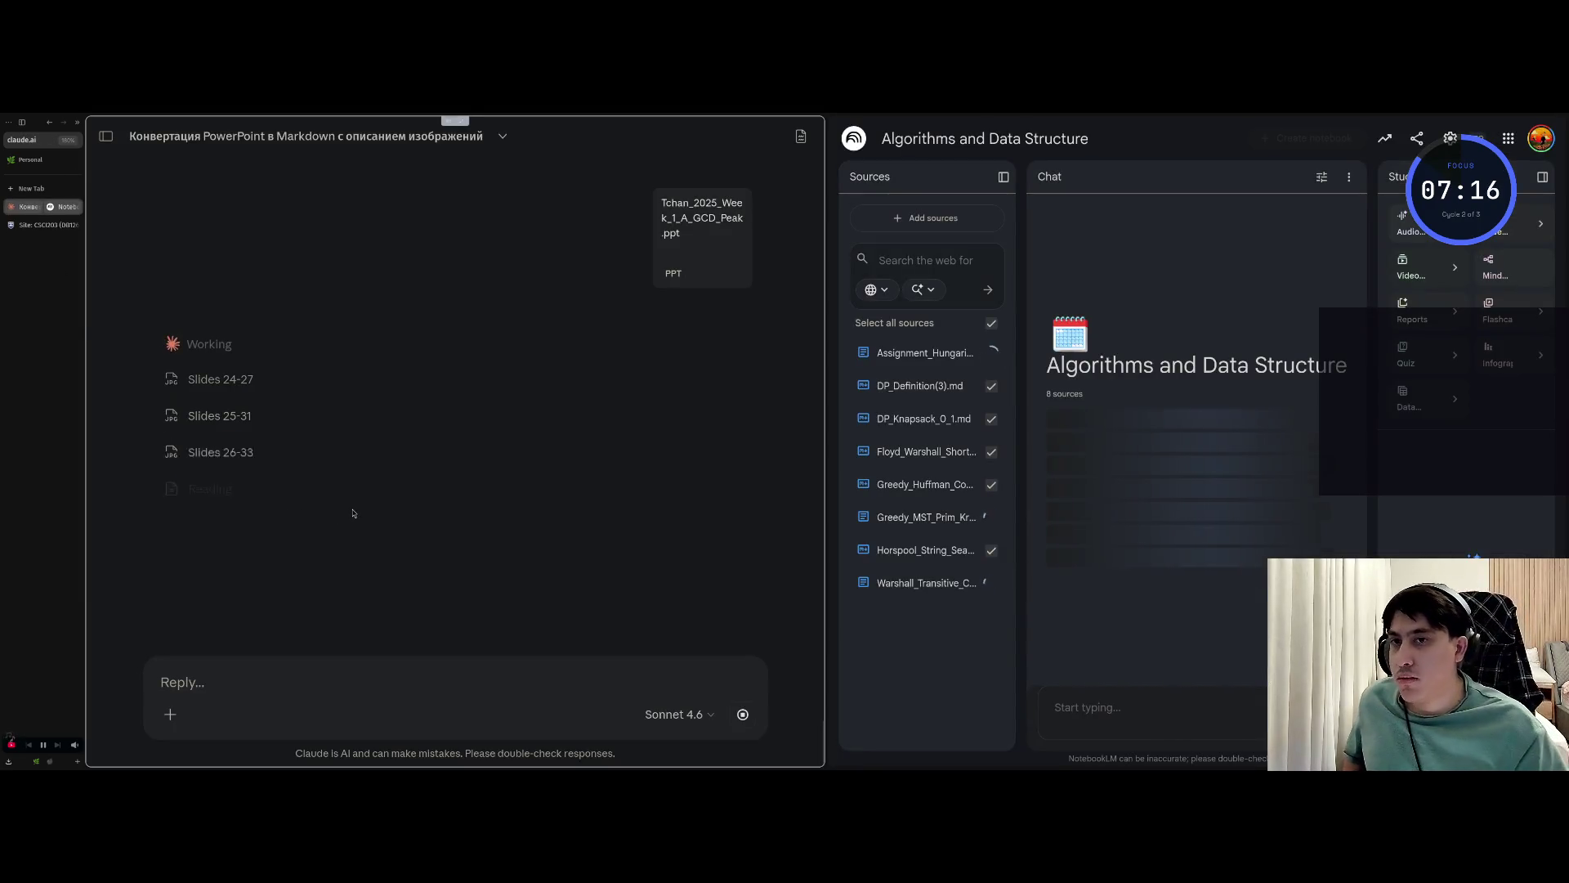
{"action": "left_click", "coordinate": [956, 651]}
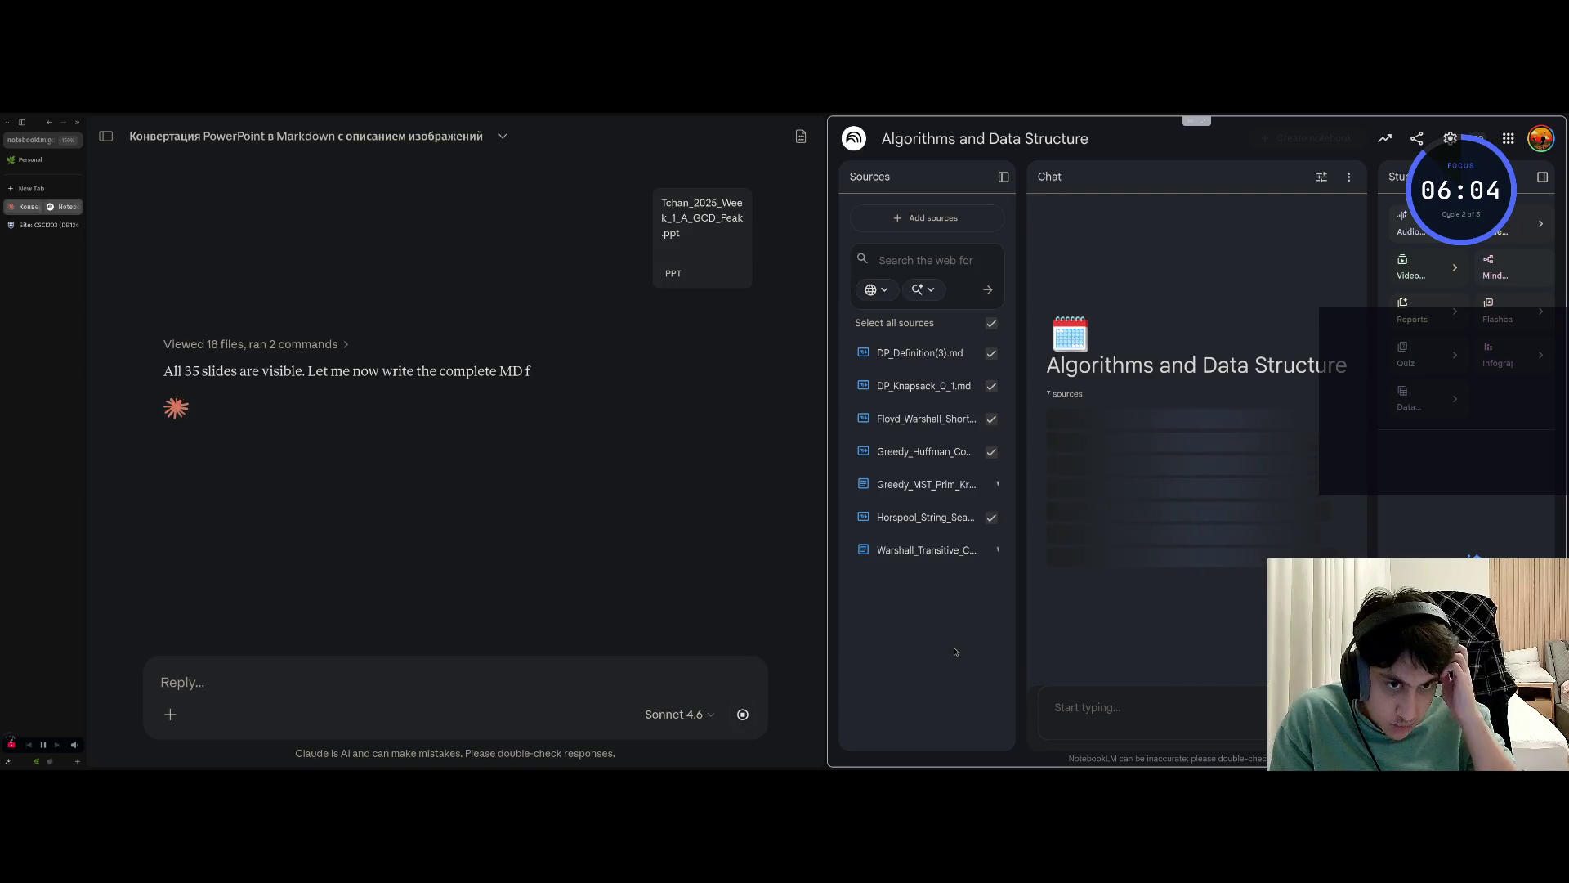
Upload Markdown files from Downloads twice via Add sources, letting Claude continue past its tool limit.
{"action": "left_click", "coordinate": [920, 227]}
{"action": "left_click", "coordinate": [701, 418]}
{"action": "left_click", "coordinate": [1057, 547]}
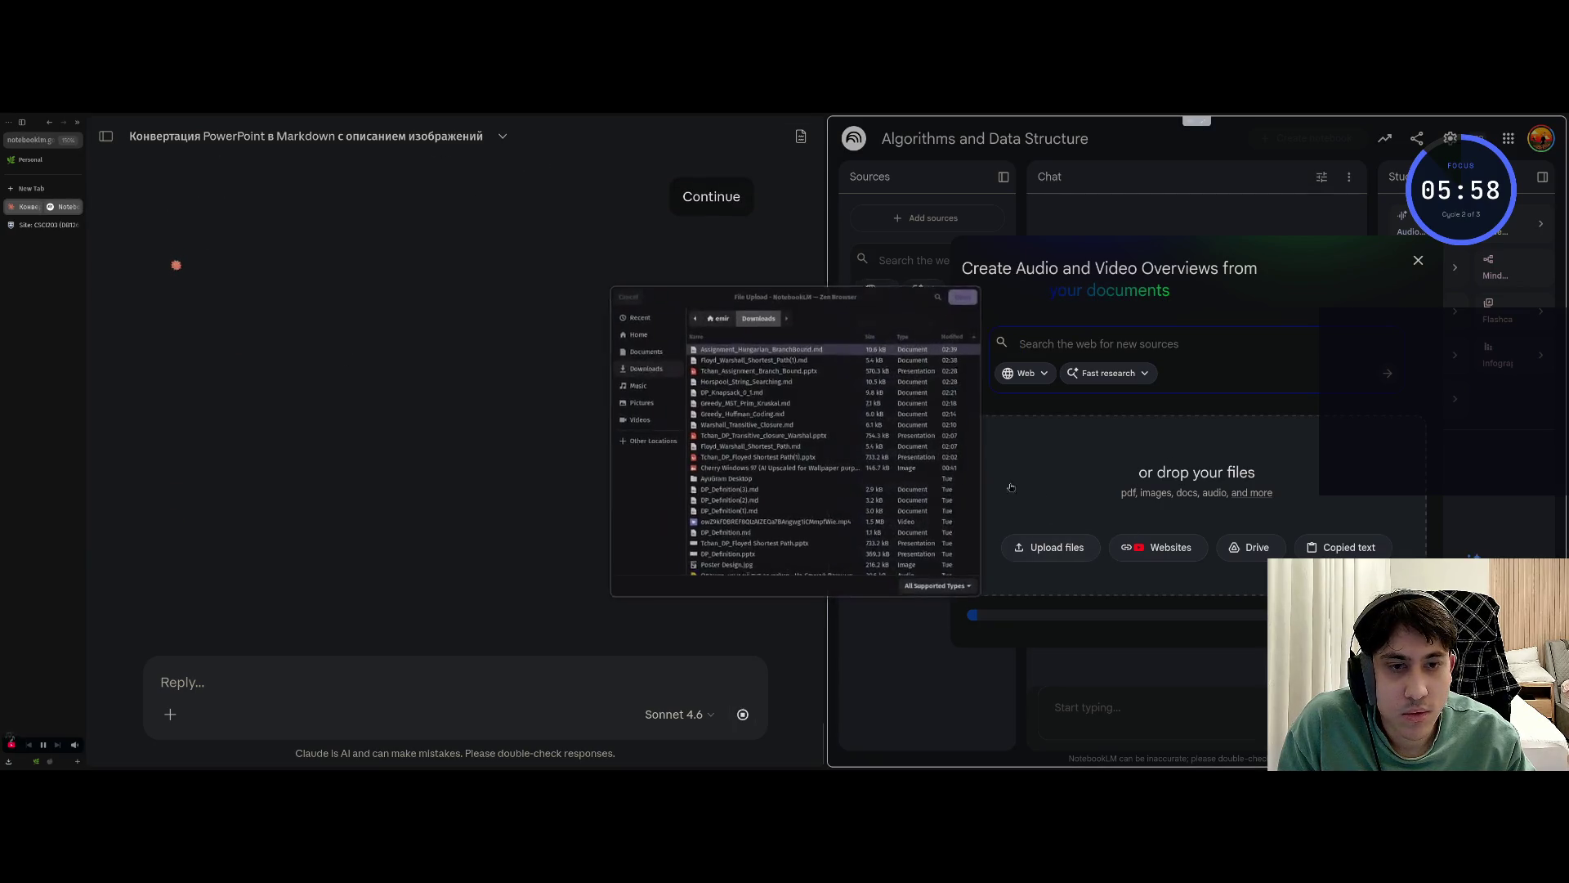
{"action": "left_click", "coordinate": [964, 295]}
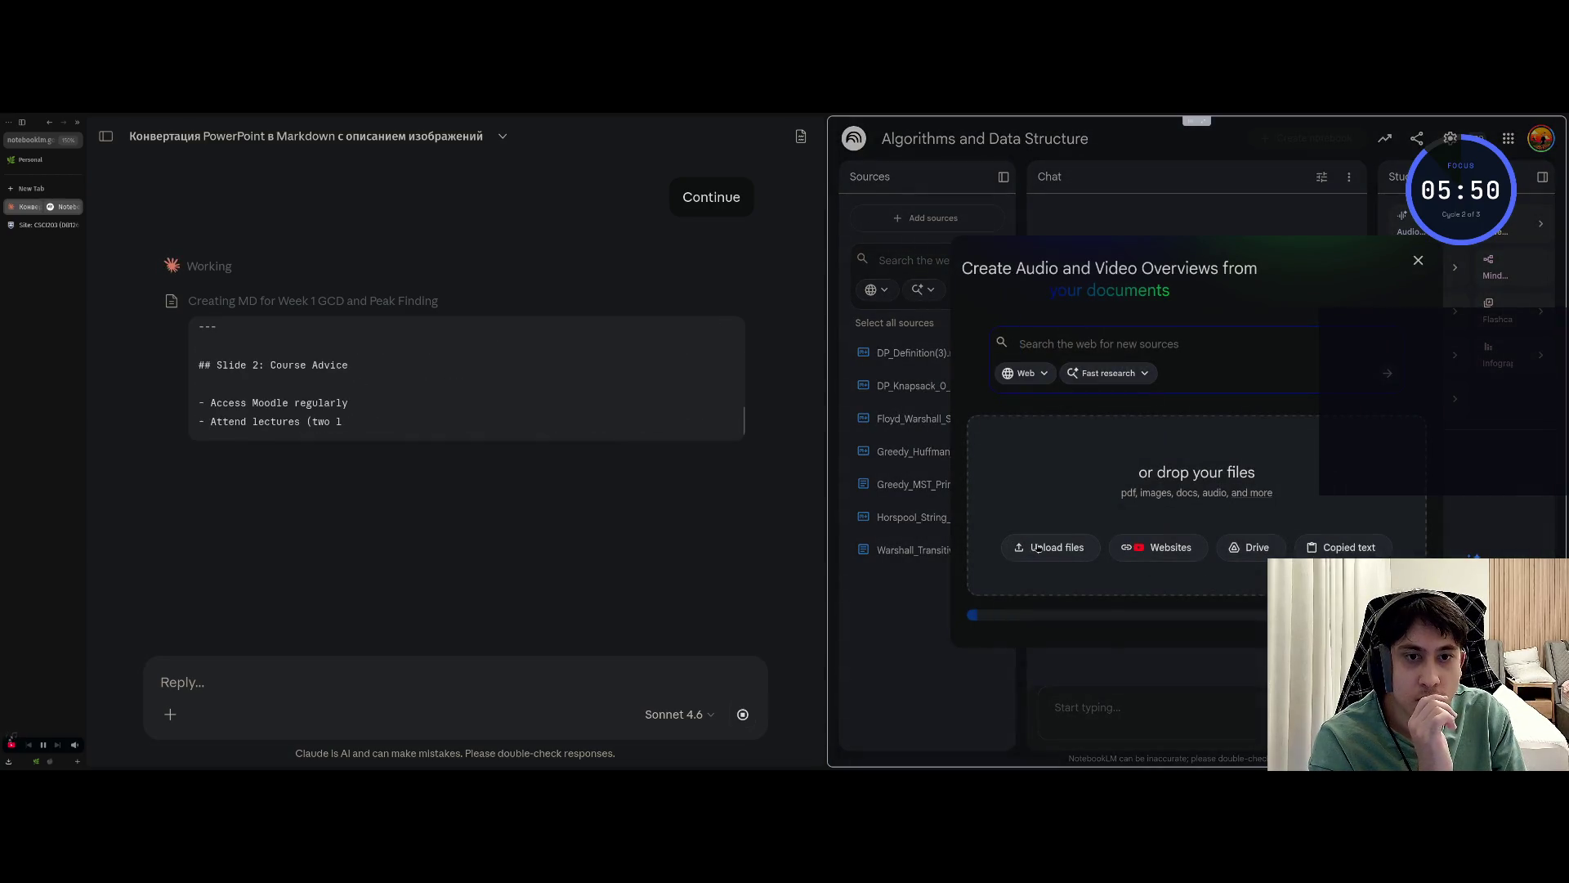
{"action": "left_click", "coordinate": [1043, 547]}
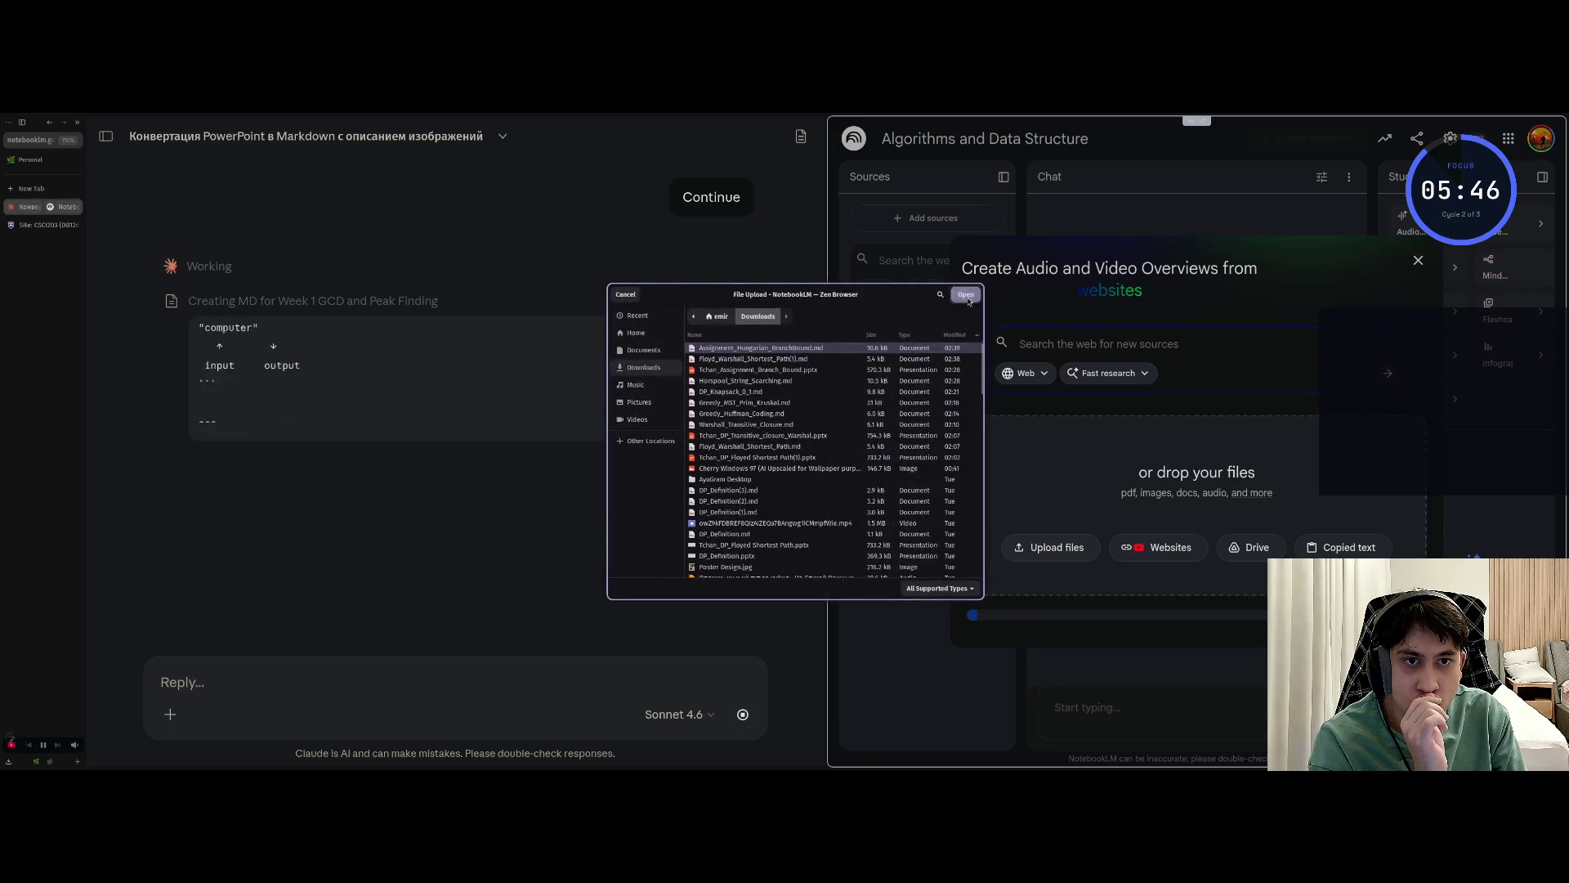
{"action": "left_click", "coordinate": [966, 295]}
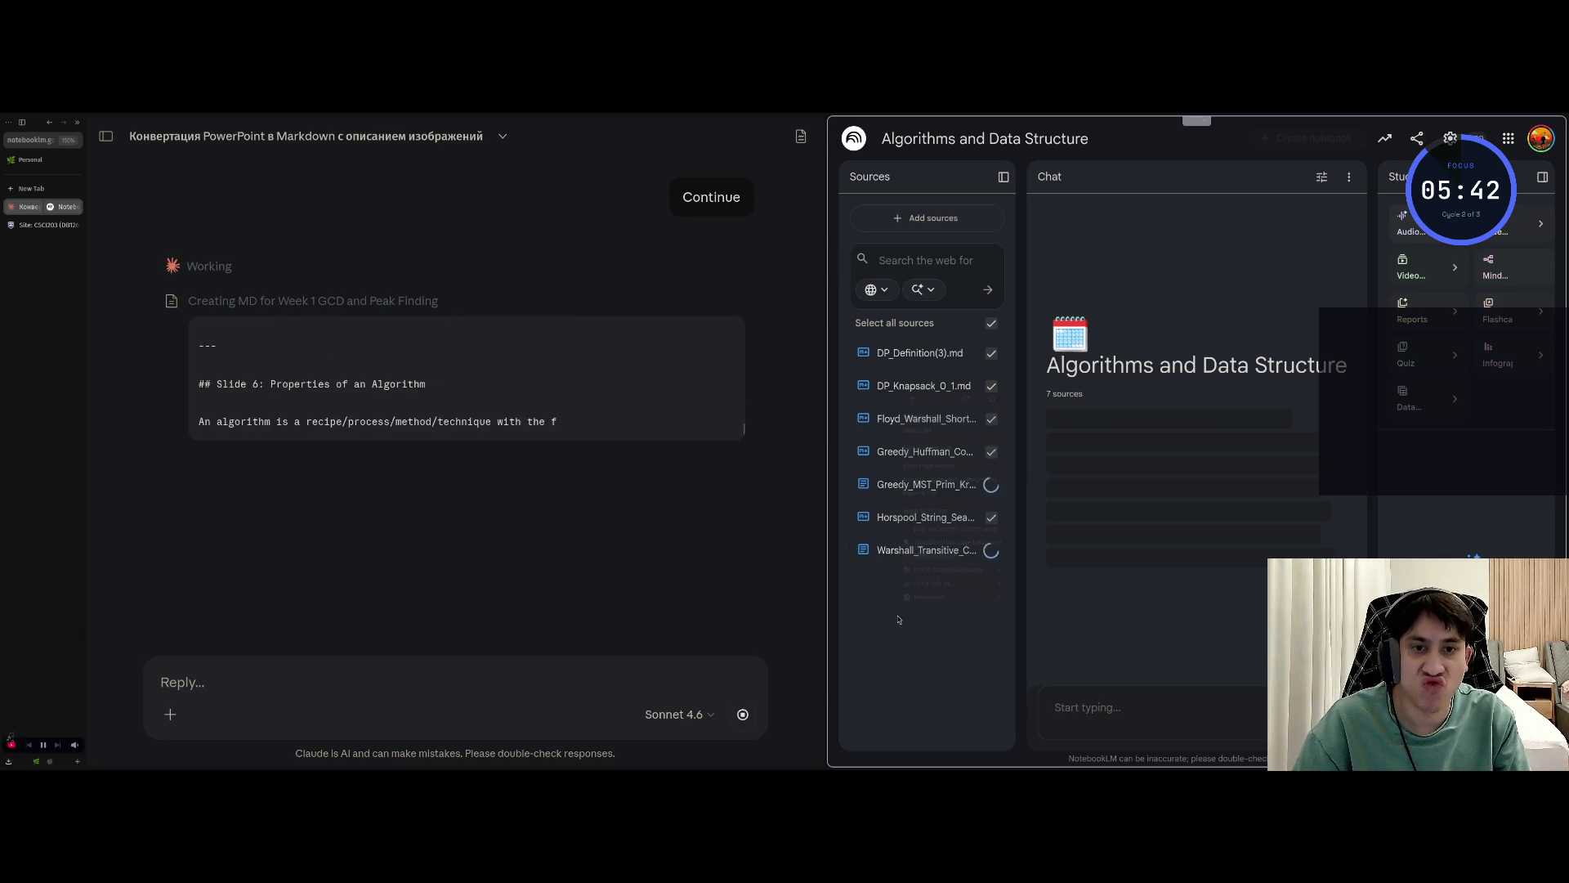
Reload NotebookLM and upload the Assignment_Hungarian Markdown file once more.
{"action": "key", "text": "ctrl+r"}
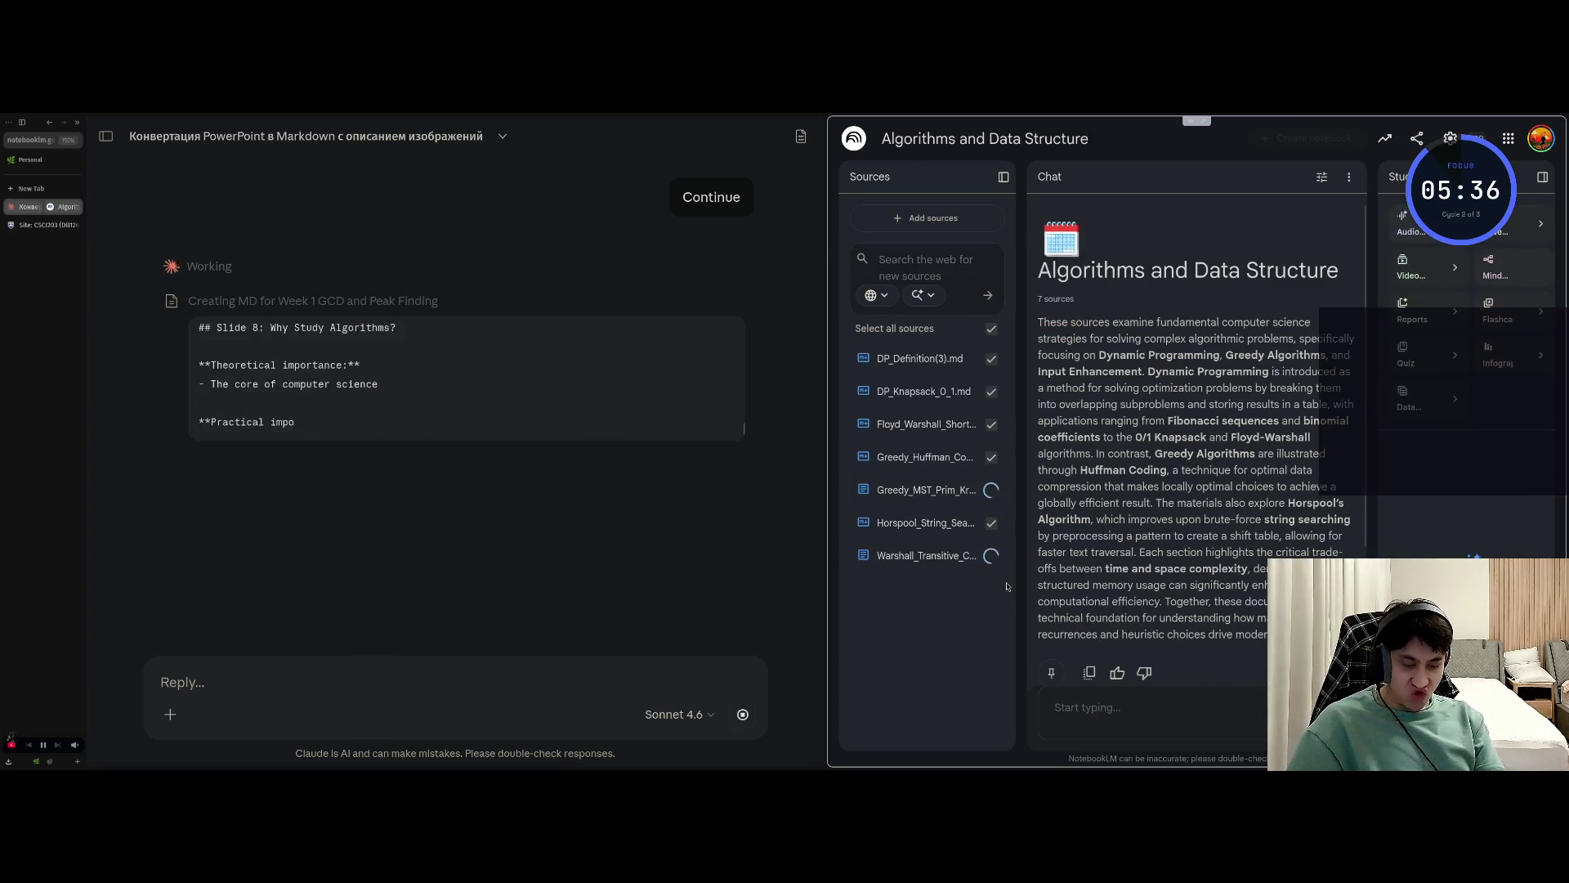
{"action": "left_click", "coordinate": [919, 245]}
{"action": "left_click", "coordinate": [1052, 547]}
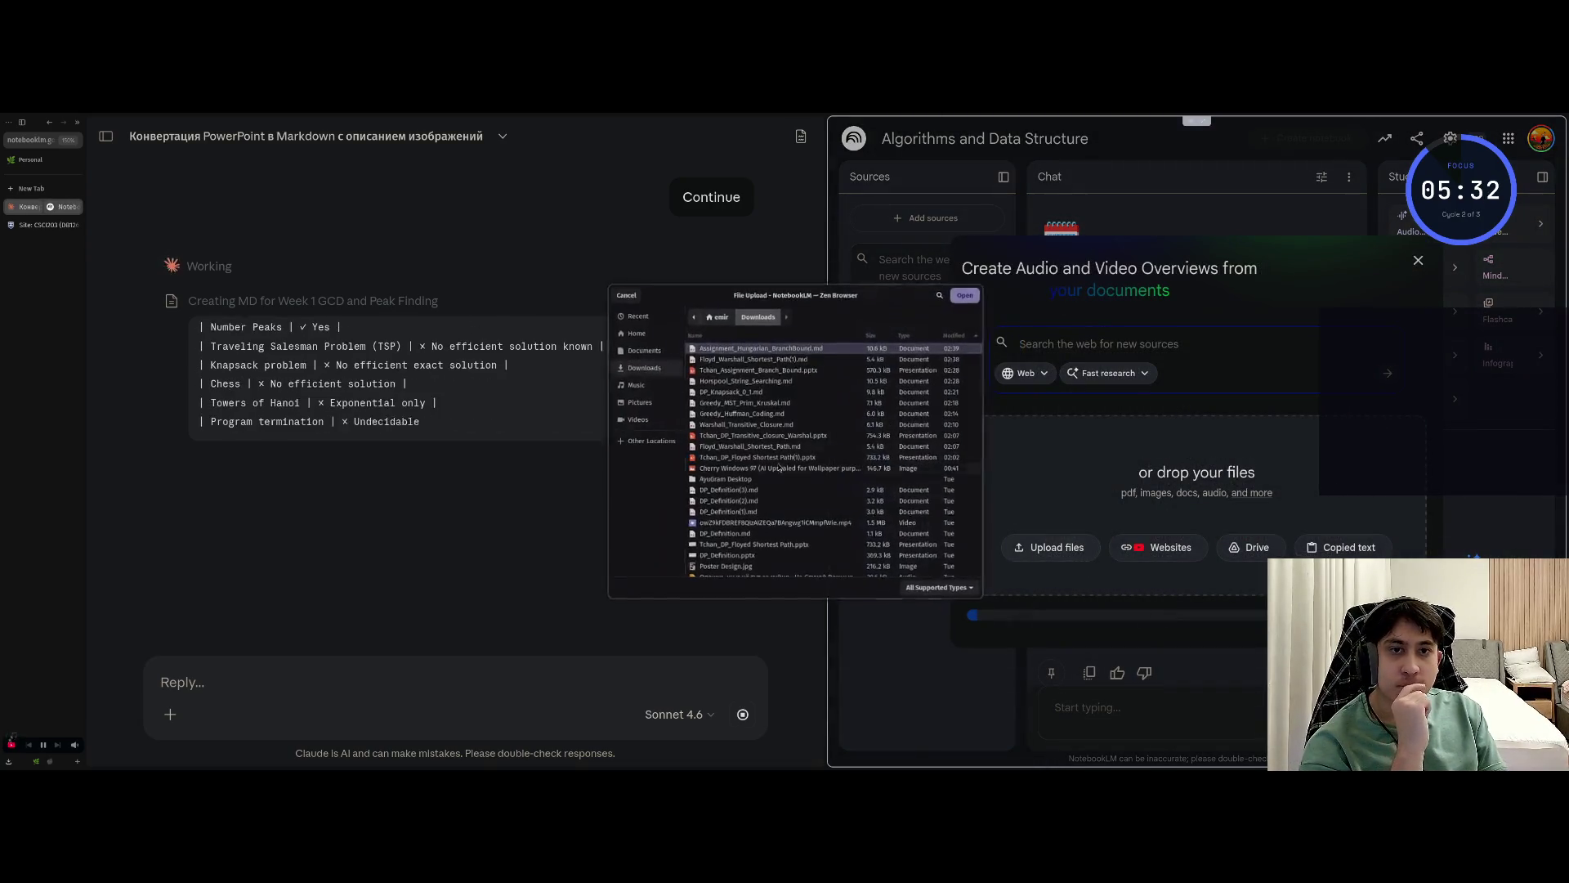
{"action": "left_click", "coordinate": [977, 295]}
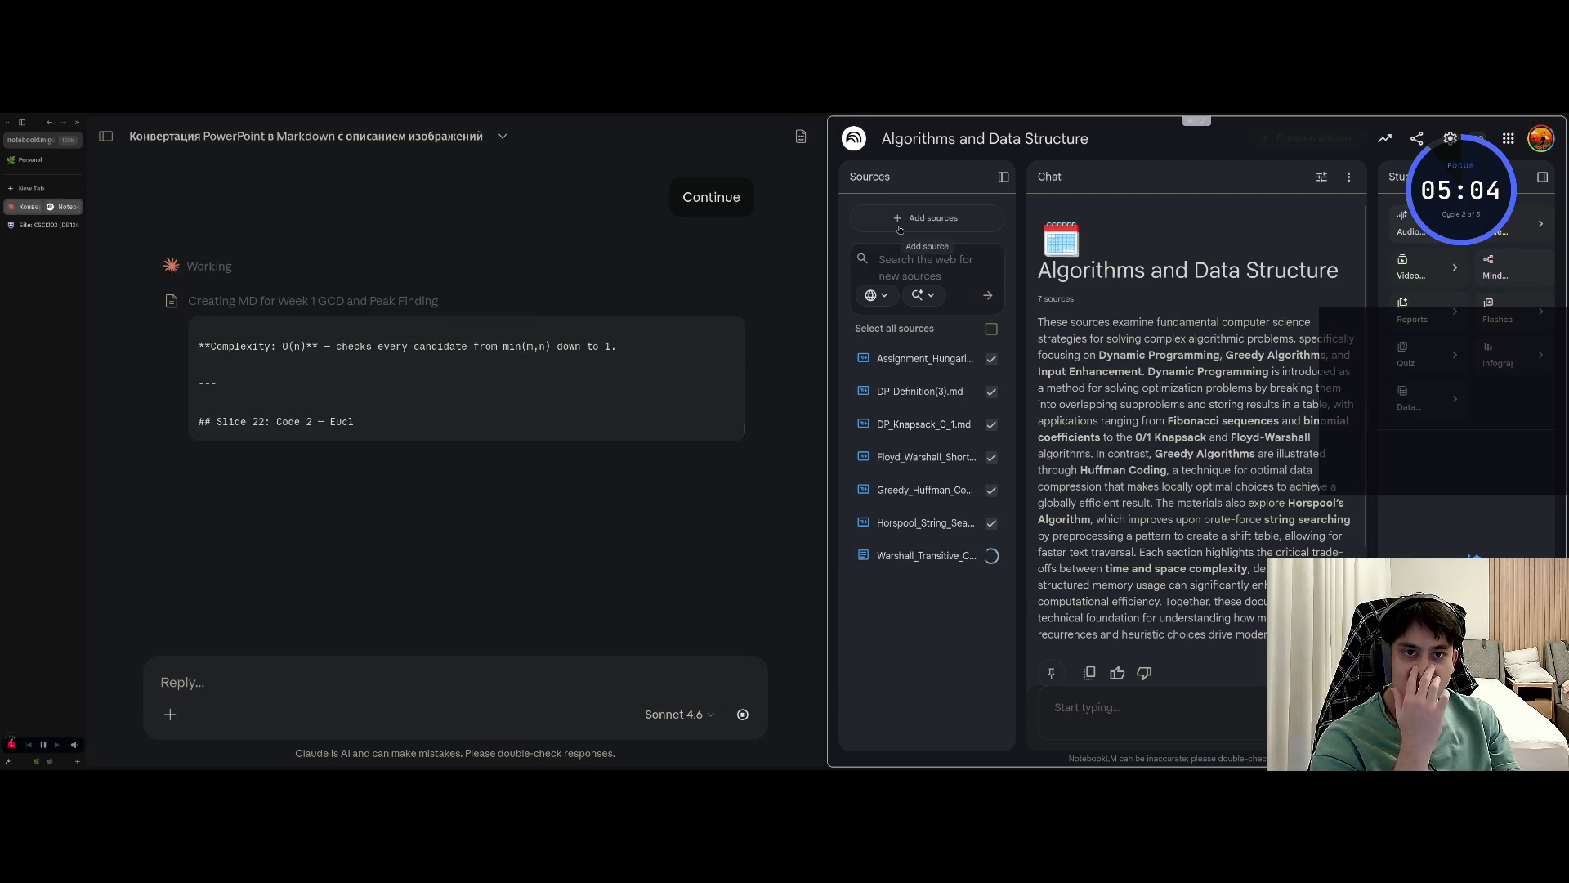
Upload a Markdown file from Downloads as a NotebookLM source.
{"action": "left_click", "coordinate": [932, 218]}
{"action": "left_click", "coordinate": [1028, 546]}
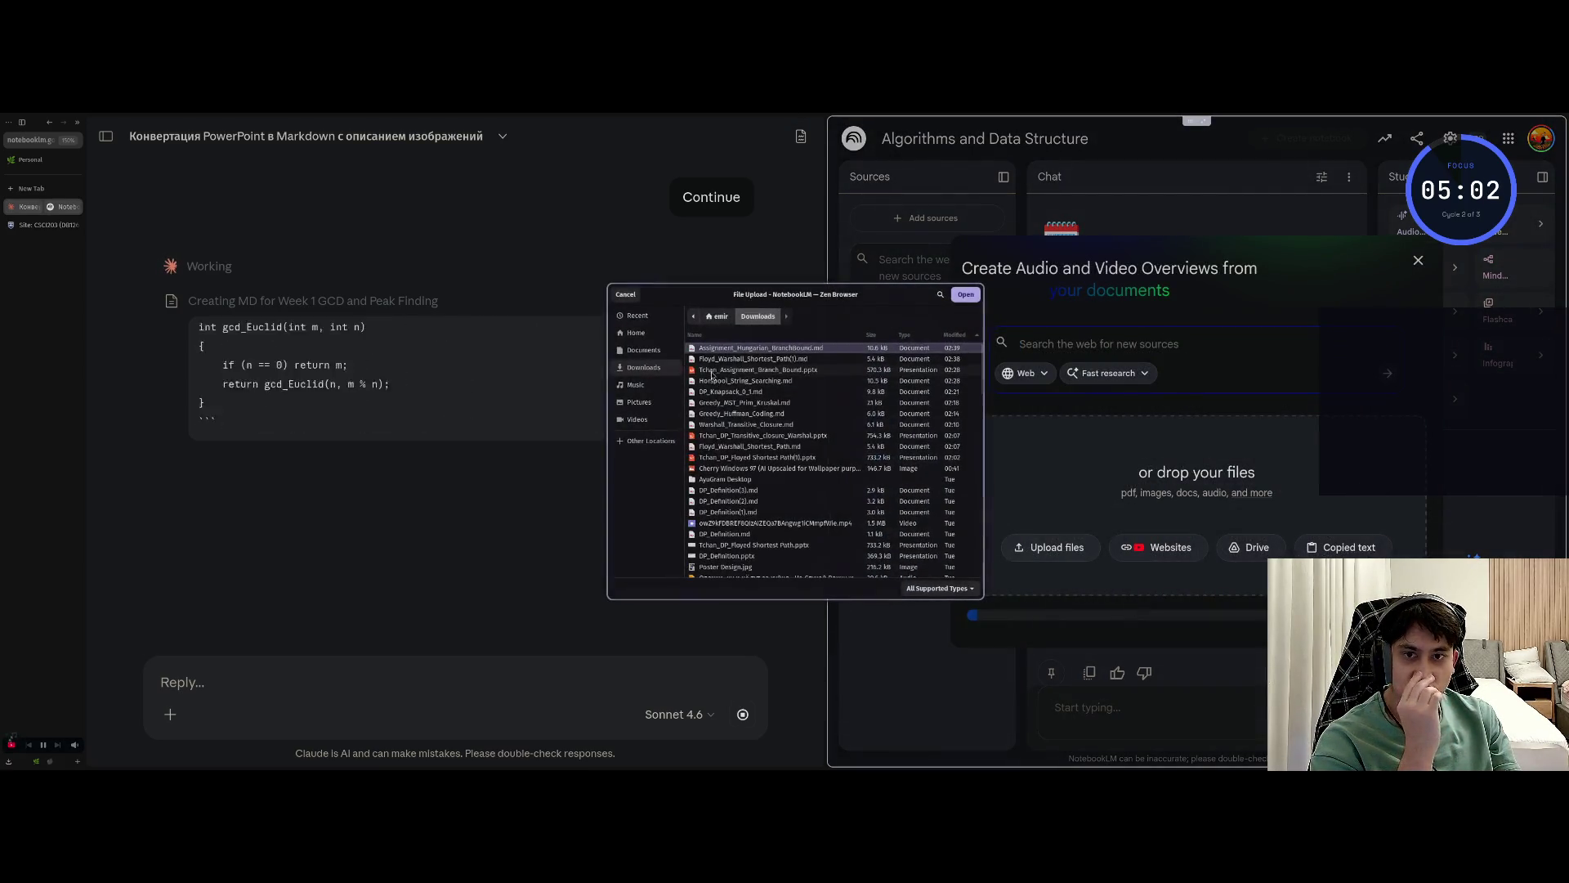
{"action": "left_click", "coordinate": [744, 424]}
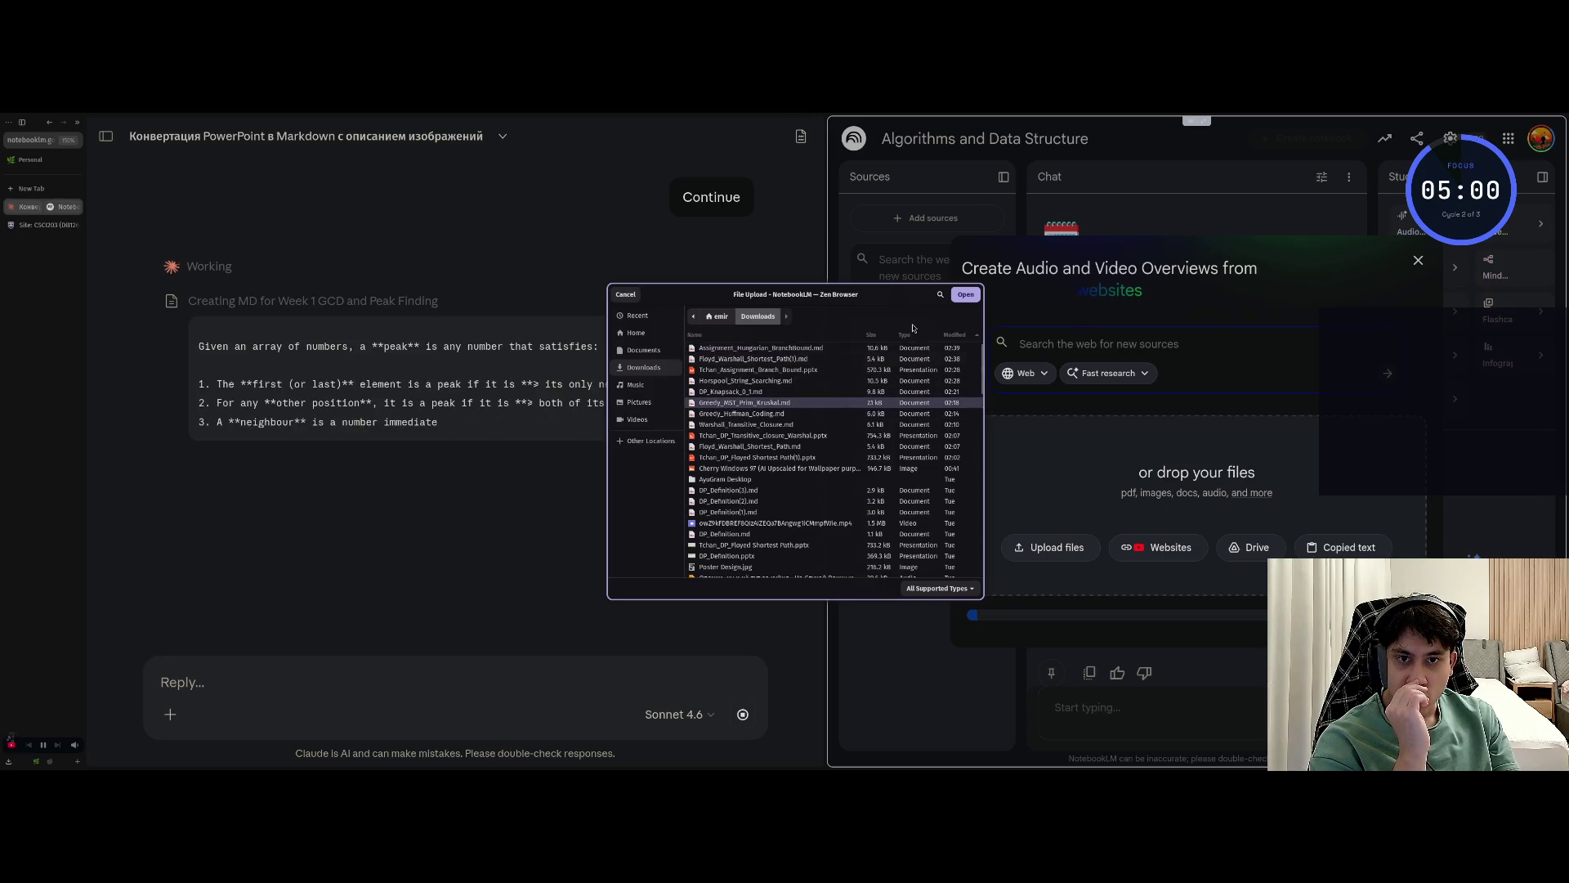
{"action": "left_click", "coordinate": [963, 296]}
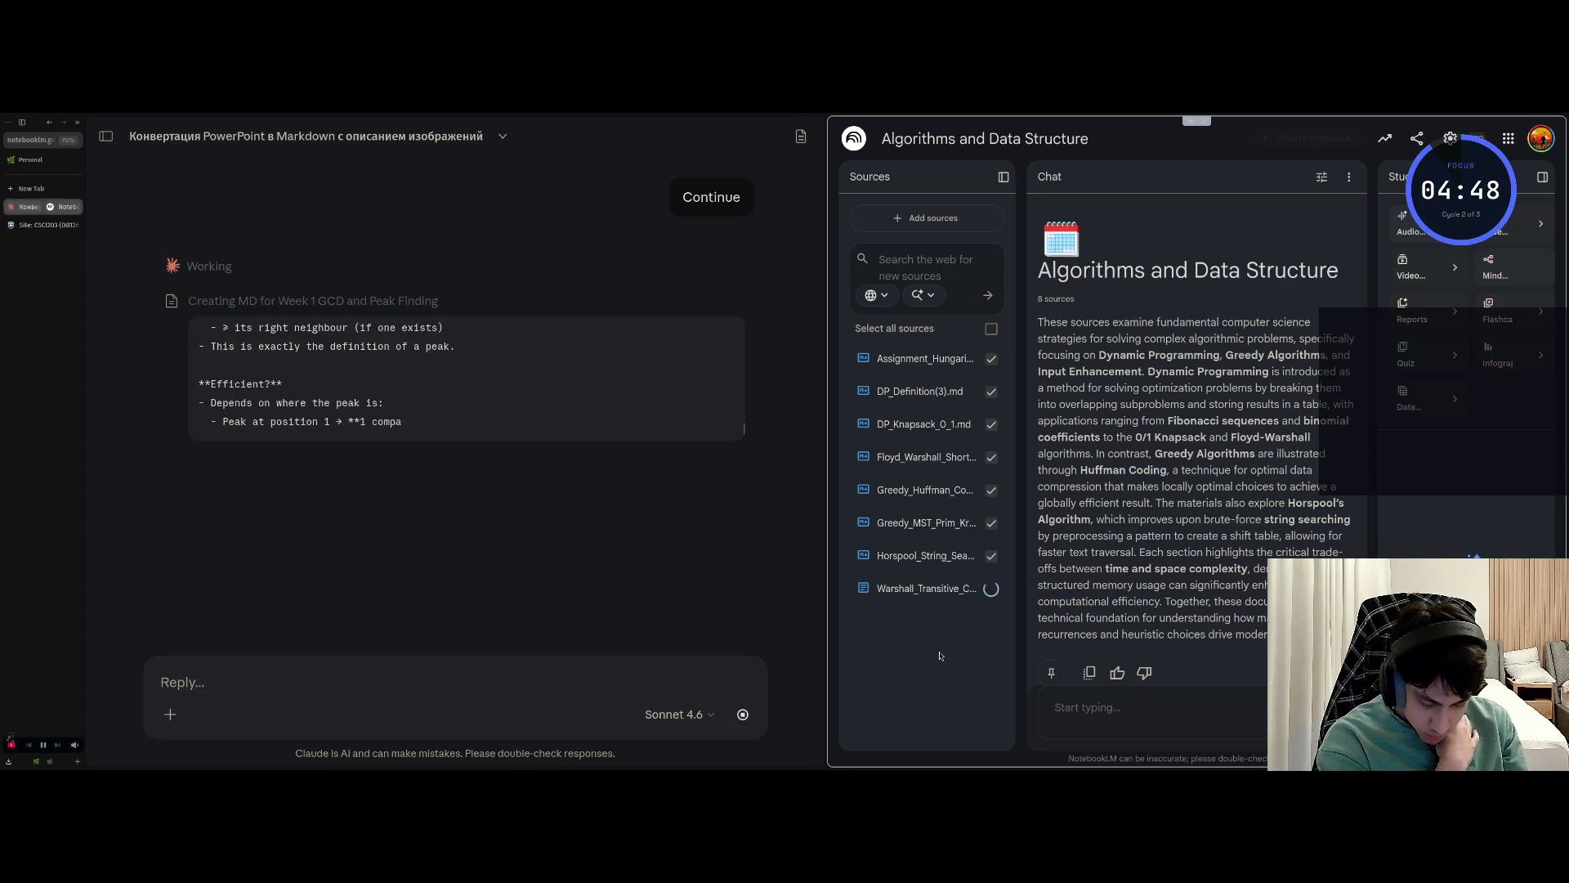
Re-upload Warshall_Transitive_Closure.md as a source in the notebook.
{"action": "left_click", "coordinate": [916, 221]}
{"action": "left_click", "coordinate": [1056, 548]}
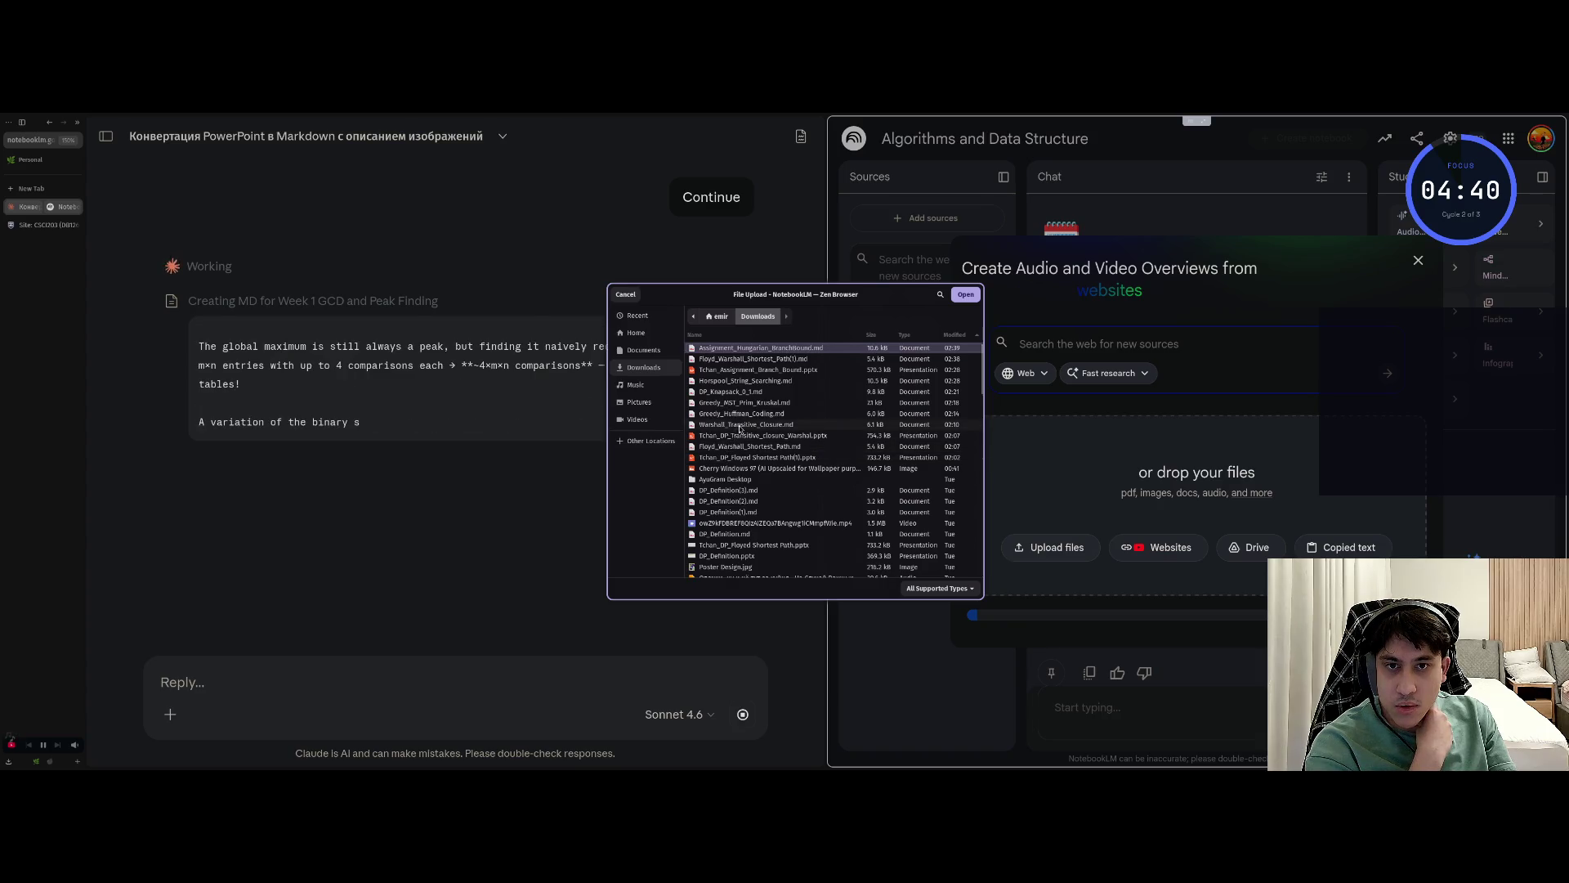
{"action": "left_click", "coordinate": [736, 424]}
{"action": "left_click", "coordinate": [966, 295]}
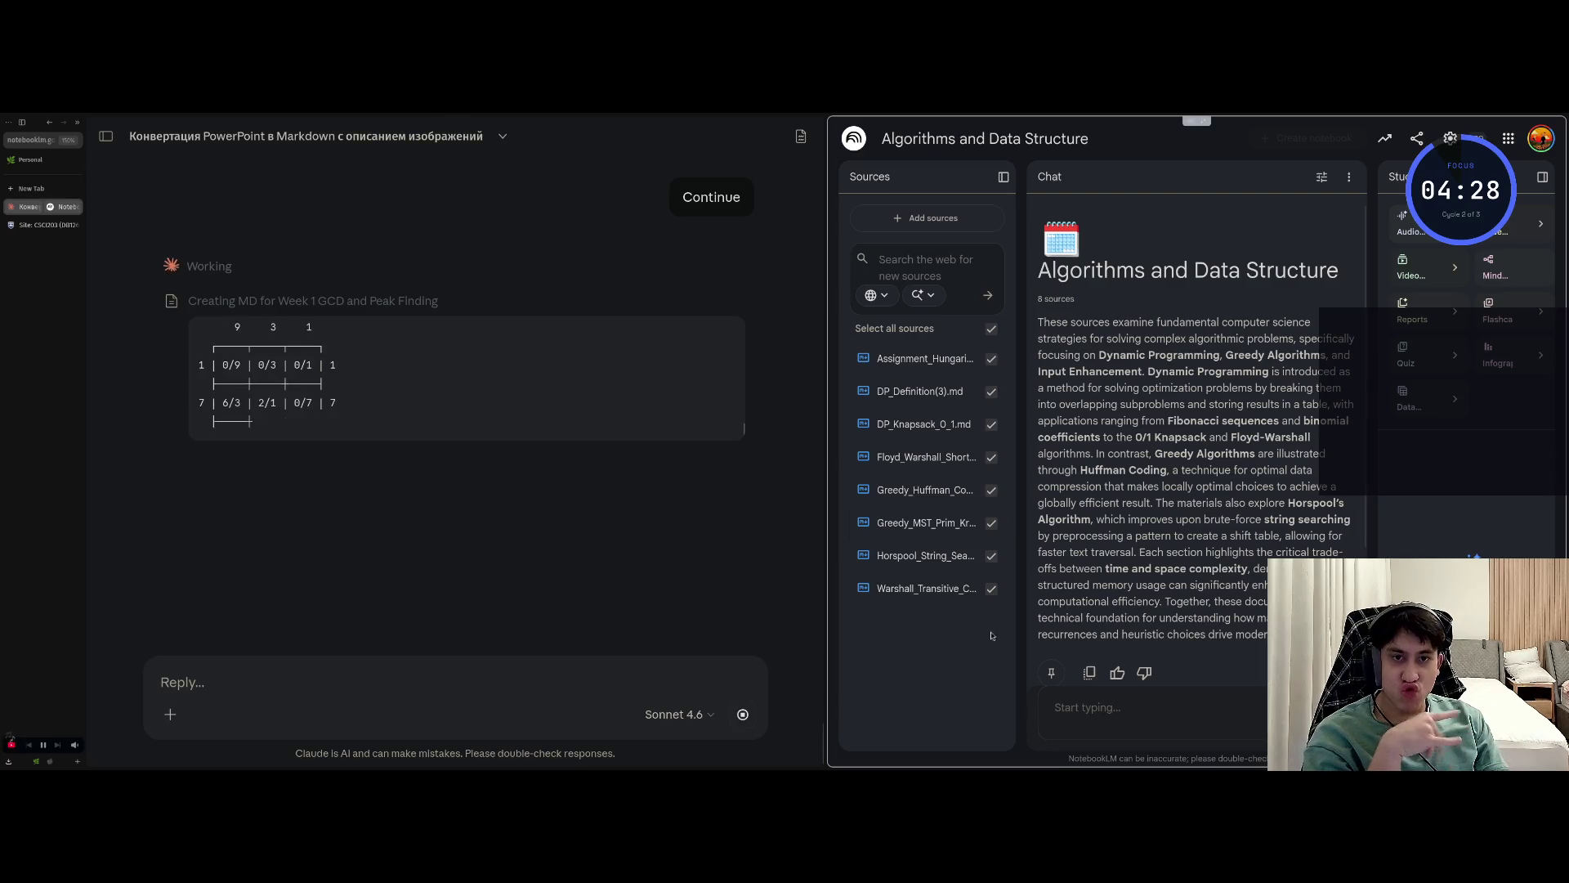
Reload the NotebookLM page so the notebook shows 8 sources.
{"action": "right_click", "coordinate": [932, 669]}
{"action": "left_click", "coordinate": [874, 131]}
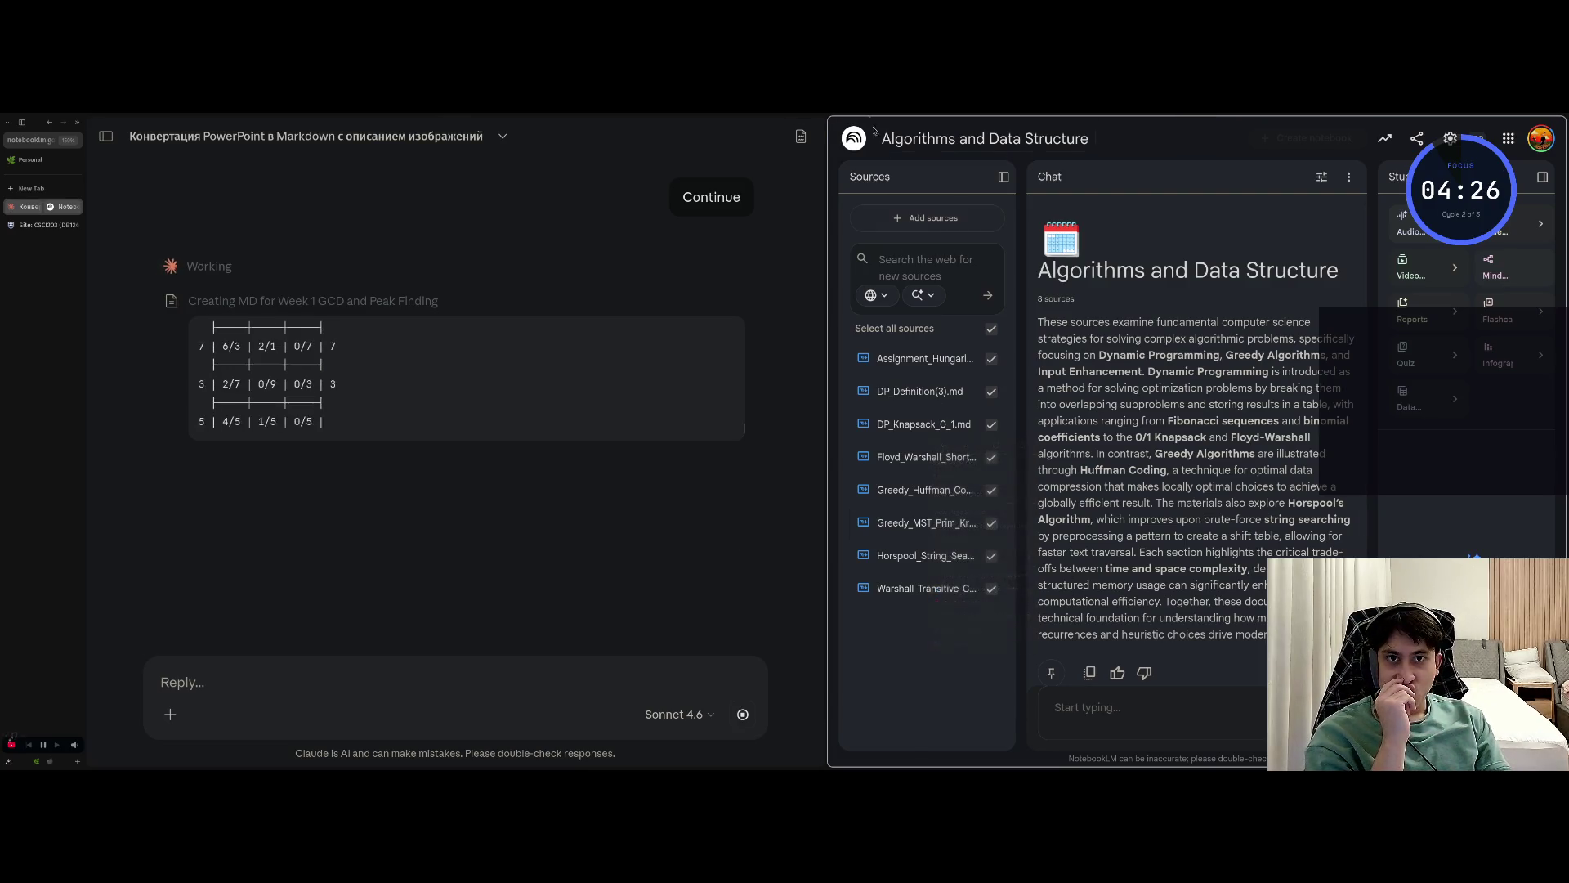
{"action": "right_click", "coordinate": [1121, 159]}
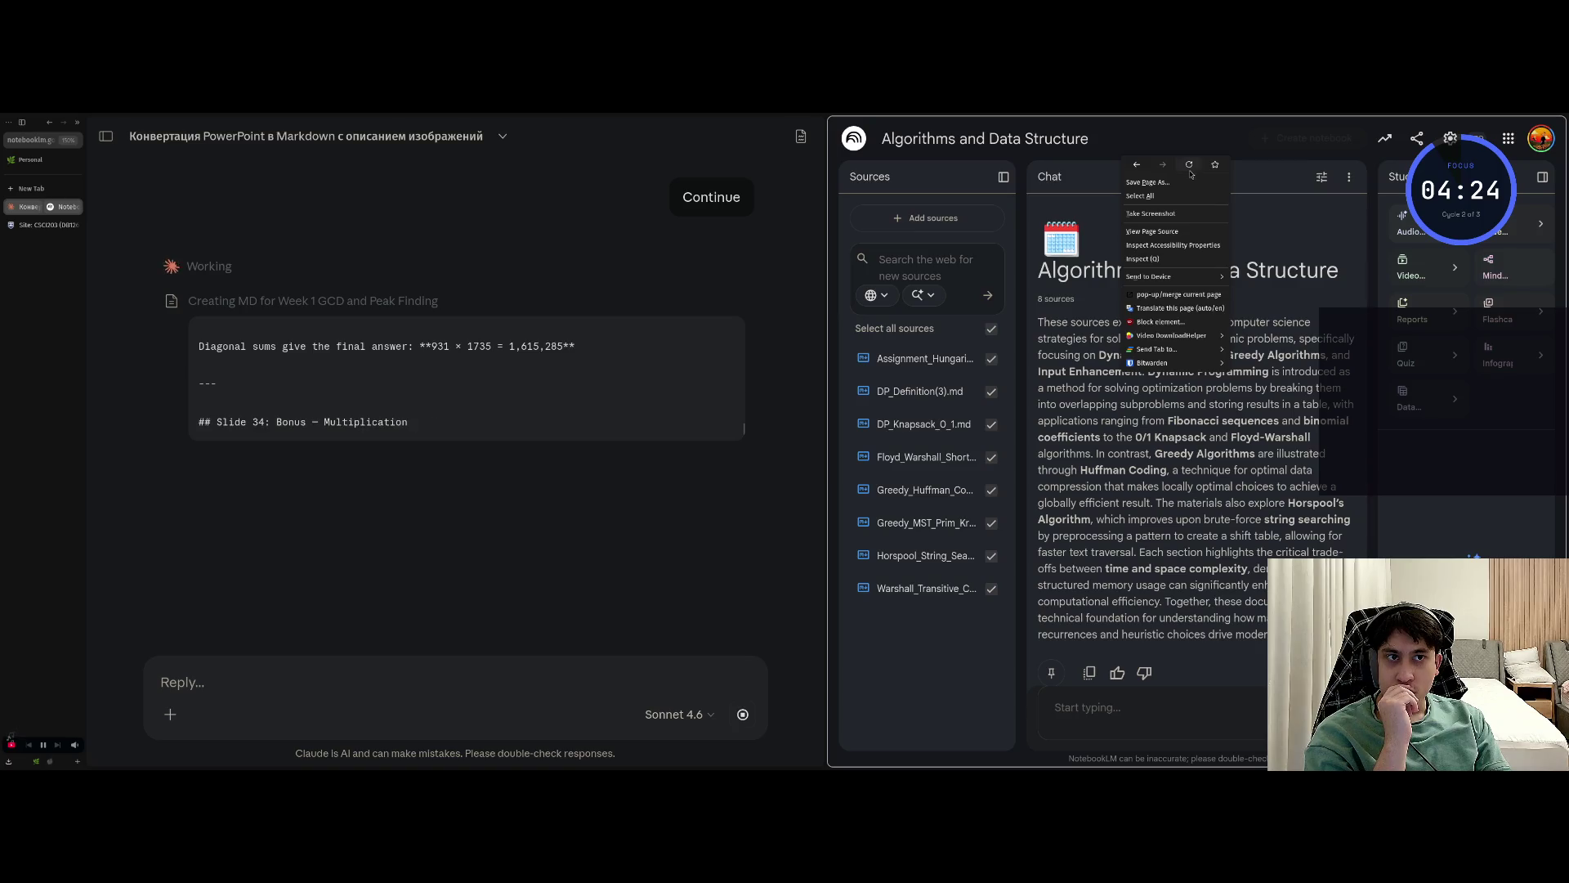
{"action": "left_click", "coordinate": [1180, 298]}
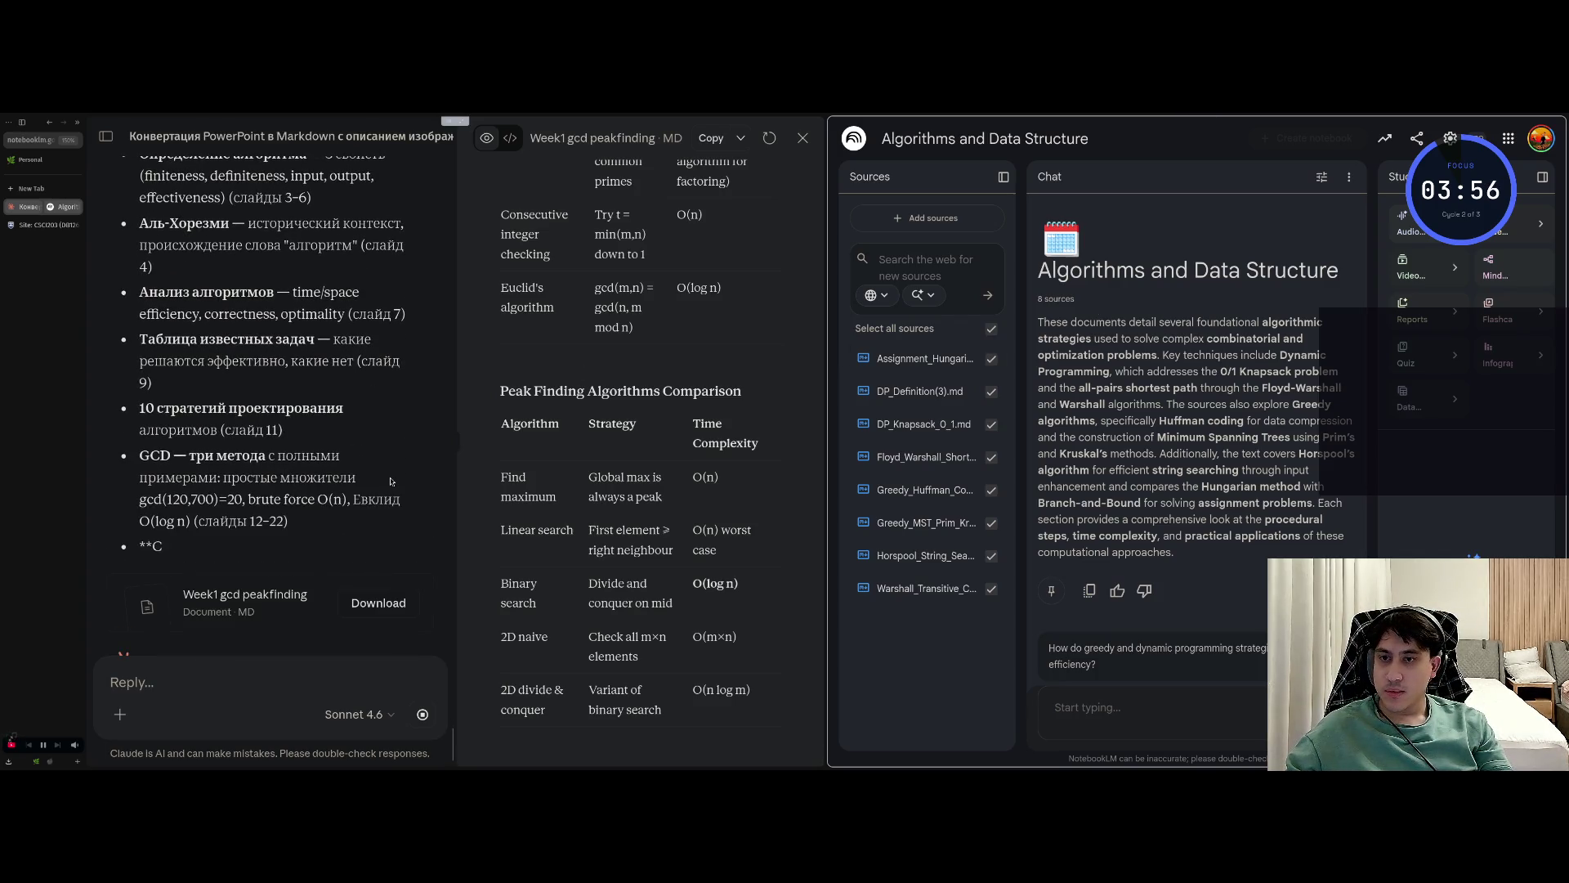
Close the Week1 gcd peakfinding preview to reveal Claude's full 35-slide summary.
{"action": "left_click", "coordinate": [803, 137]}
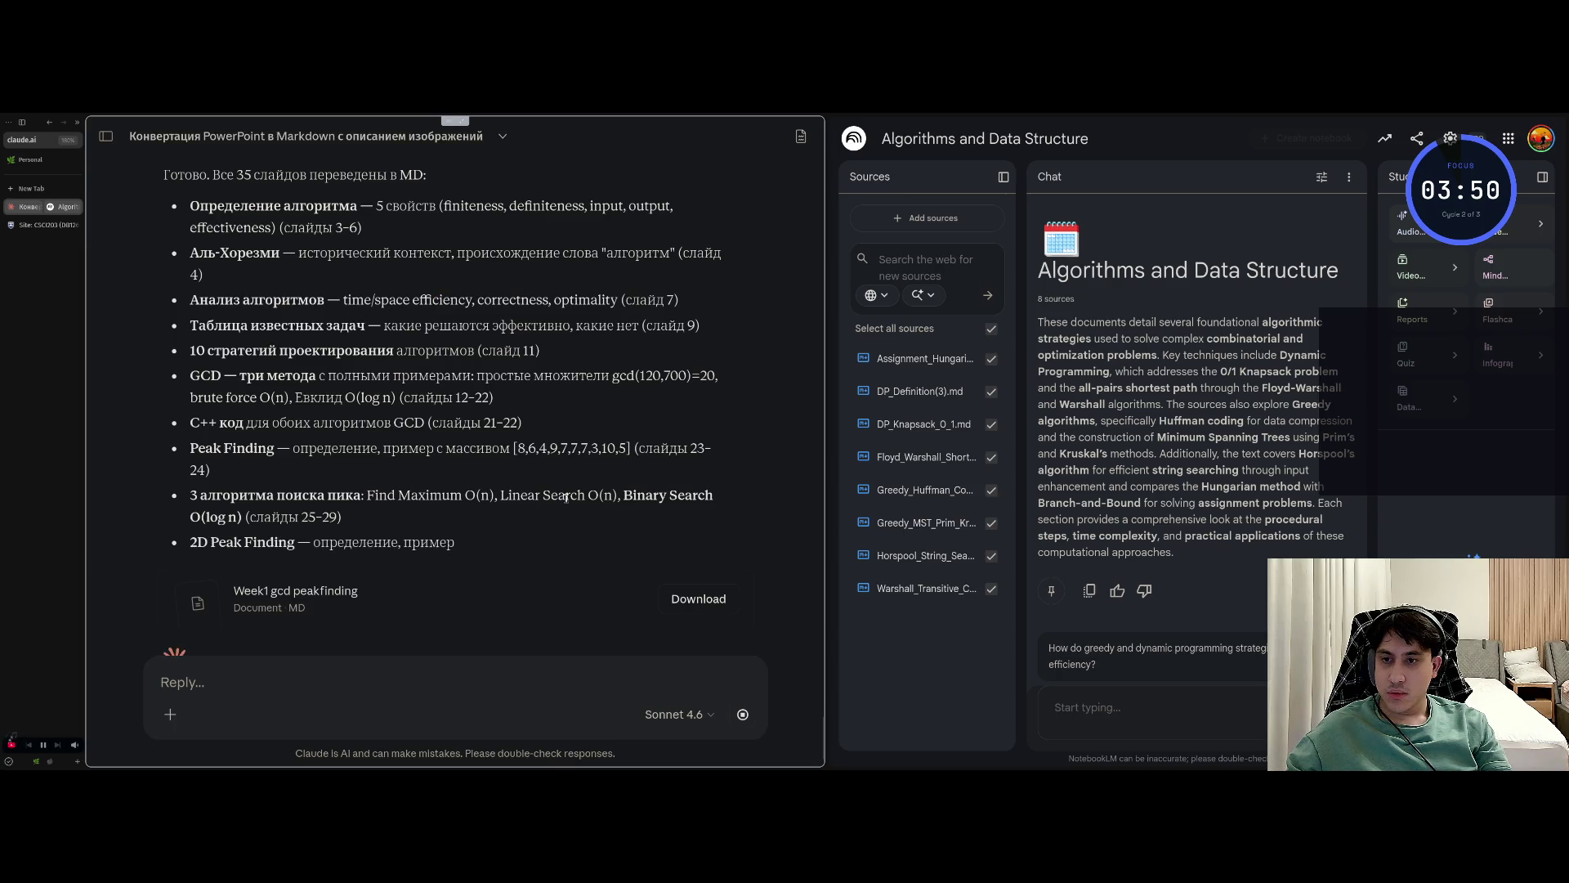
{"action": "left_click", "coordinate": [927, 218]}
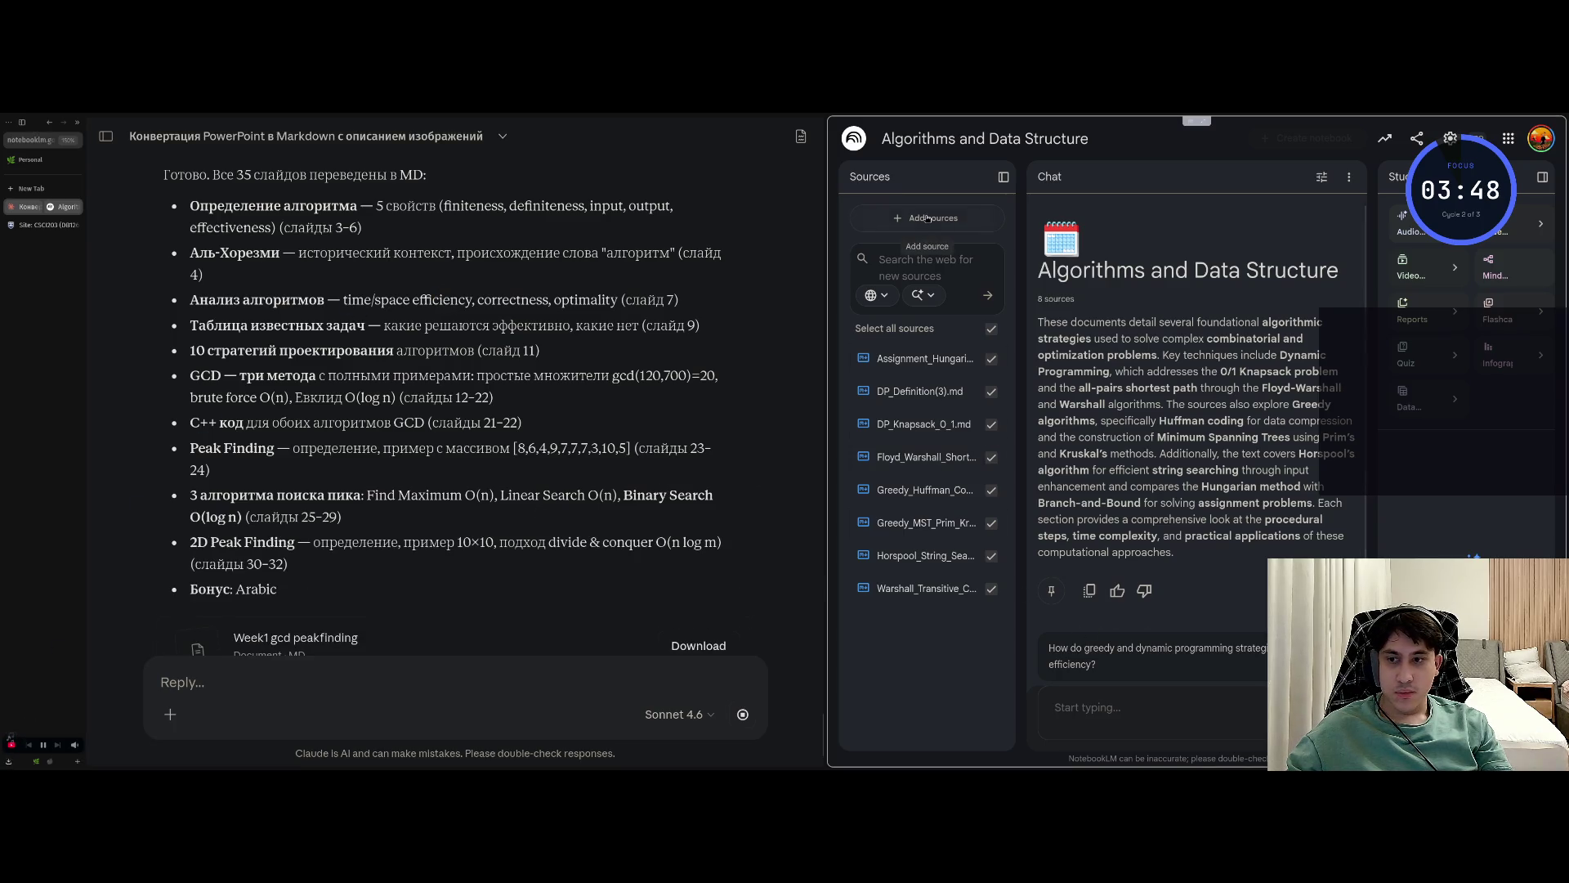
Upload Week1_GCD_PeakFinding.md as a NotebookLM source.
{"action": "left_click", "coordinate": [927, 218]}
{"action": "left_click", "coordinate": [1050, 546]}
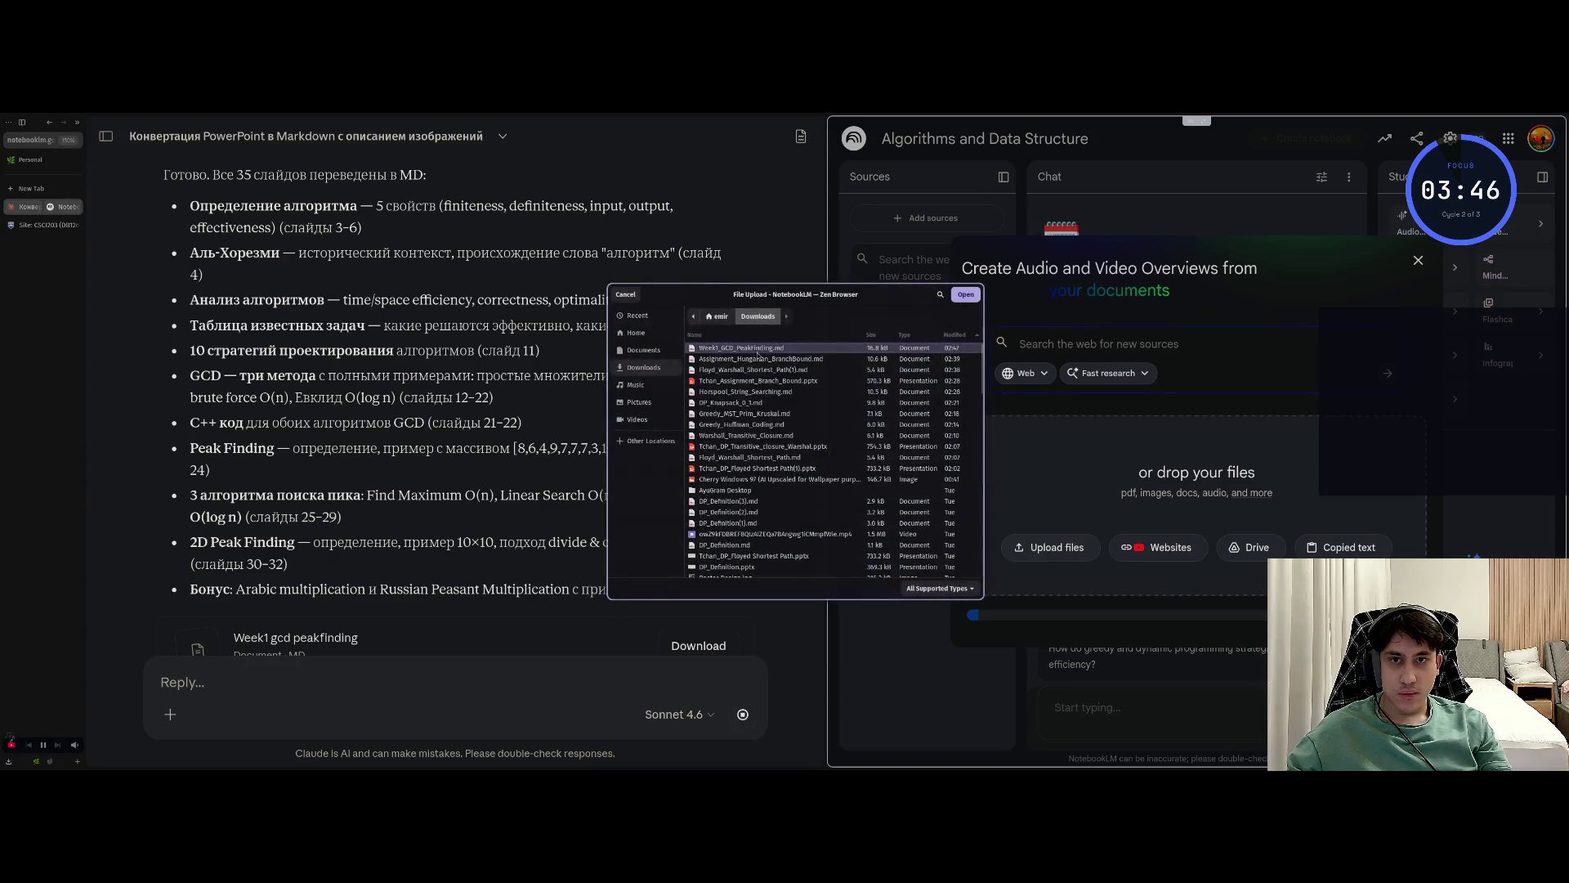
{"action": "left_click", "coordinate": [965, 294]}
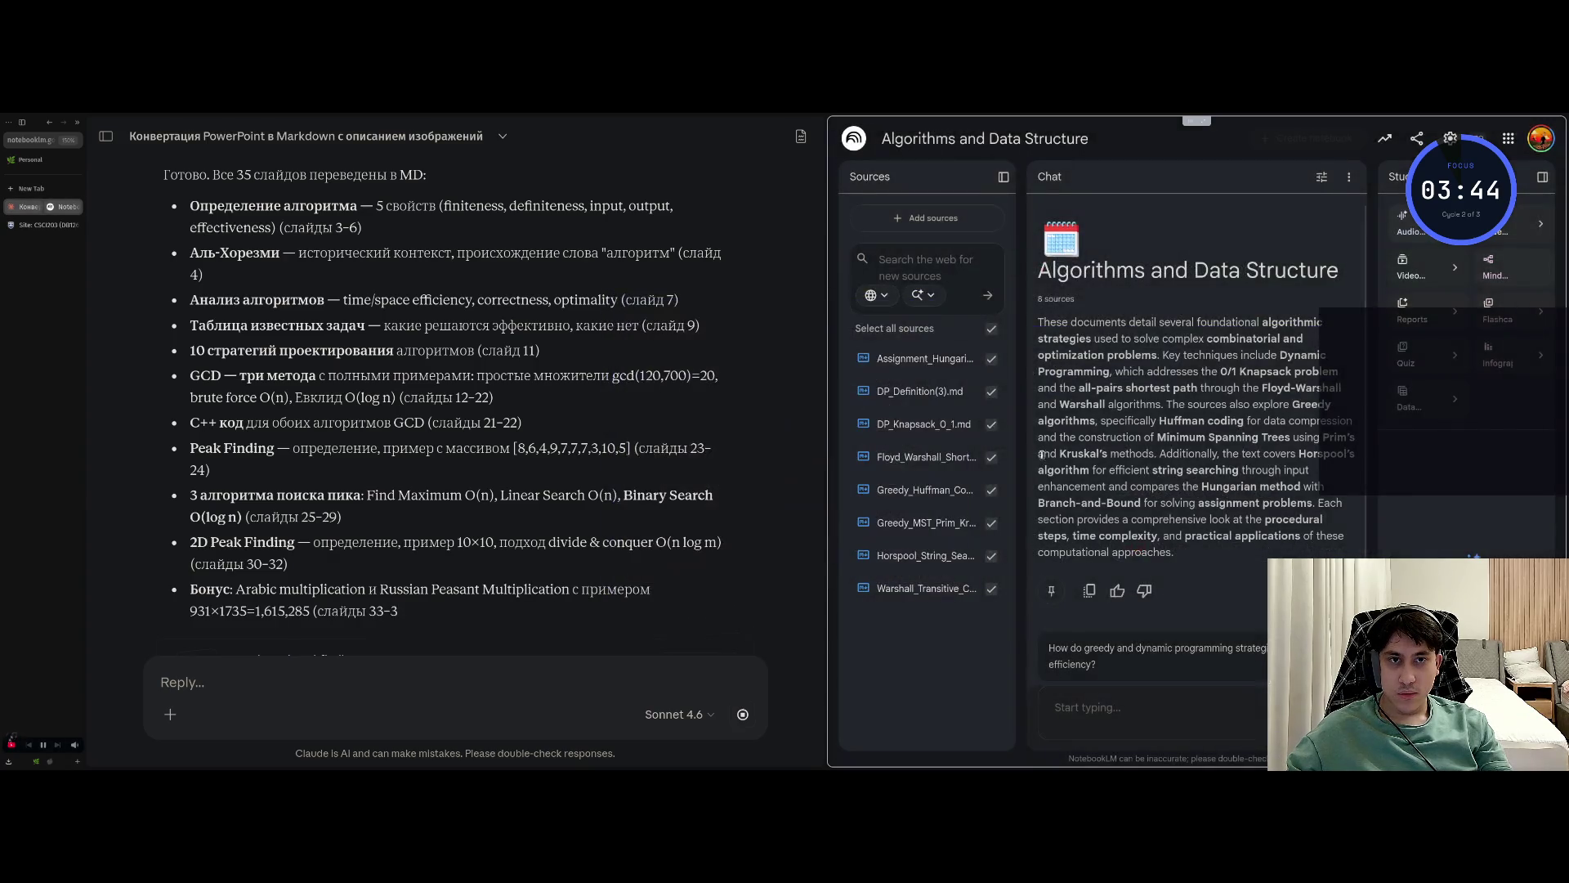
Open the Week 1 B Data Structures lecture file from the Moodle course page.
{"action": "left_click", "coordinate": [45, 224]}
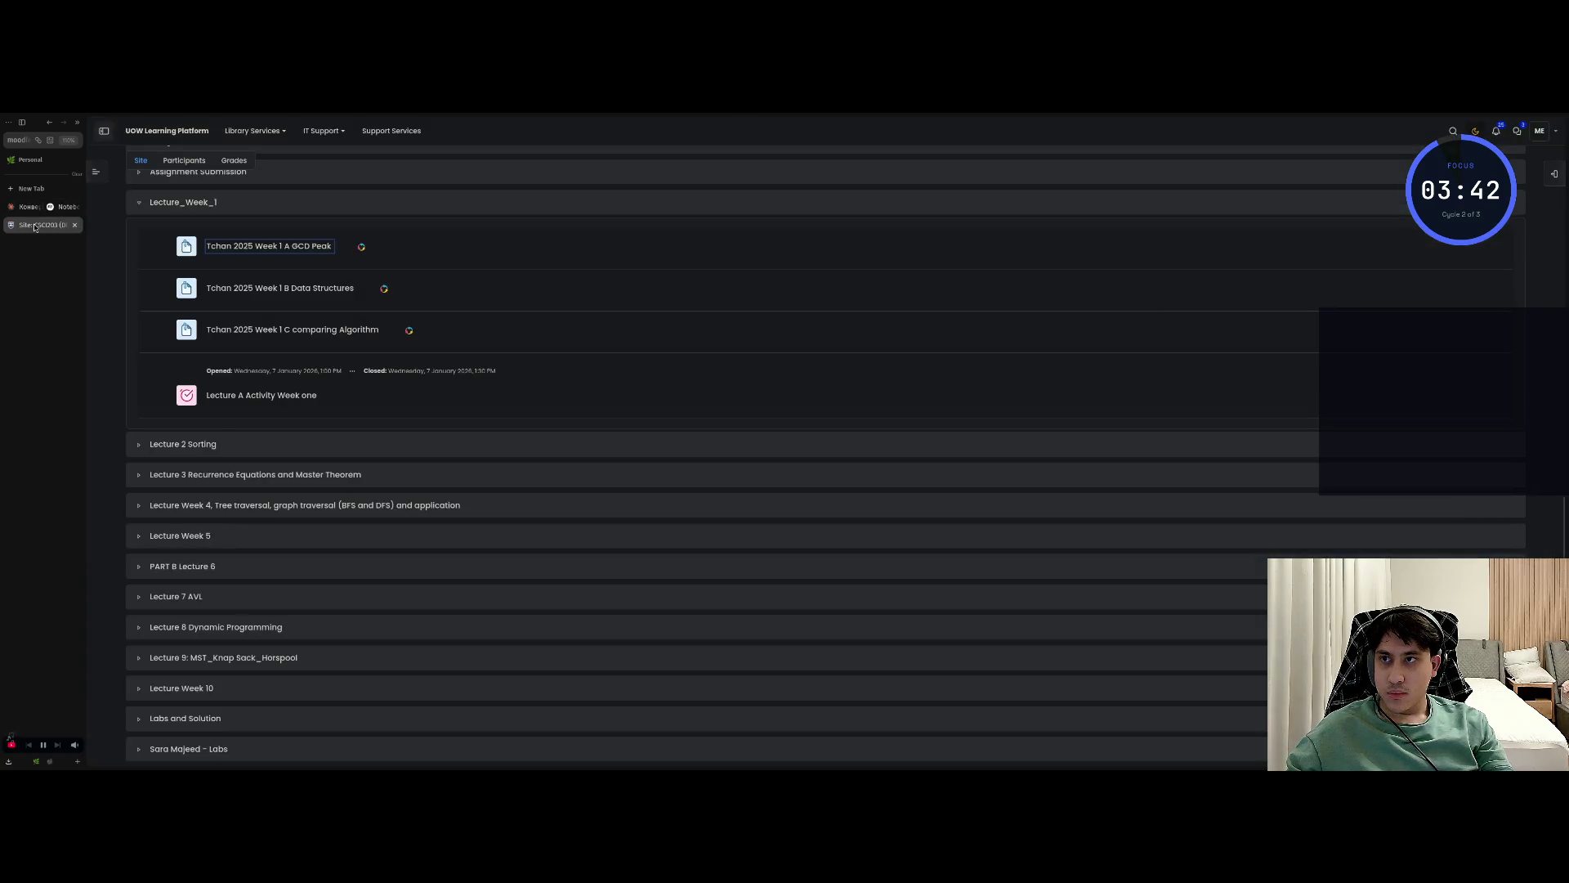
{"action": "left_click", "coordinate": [307, 289]}
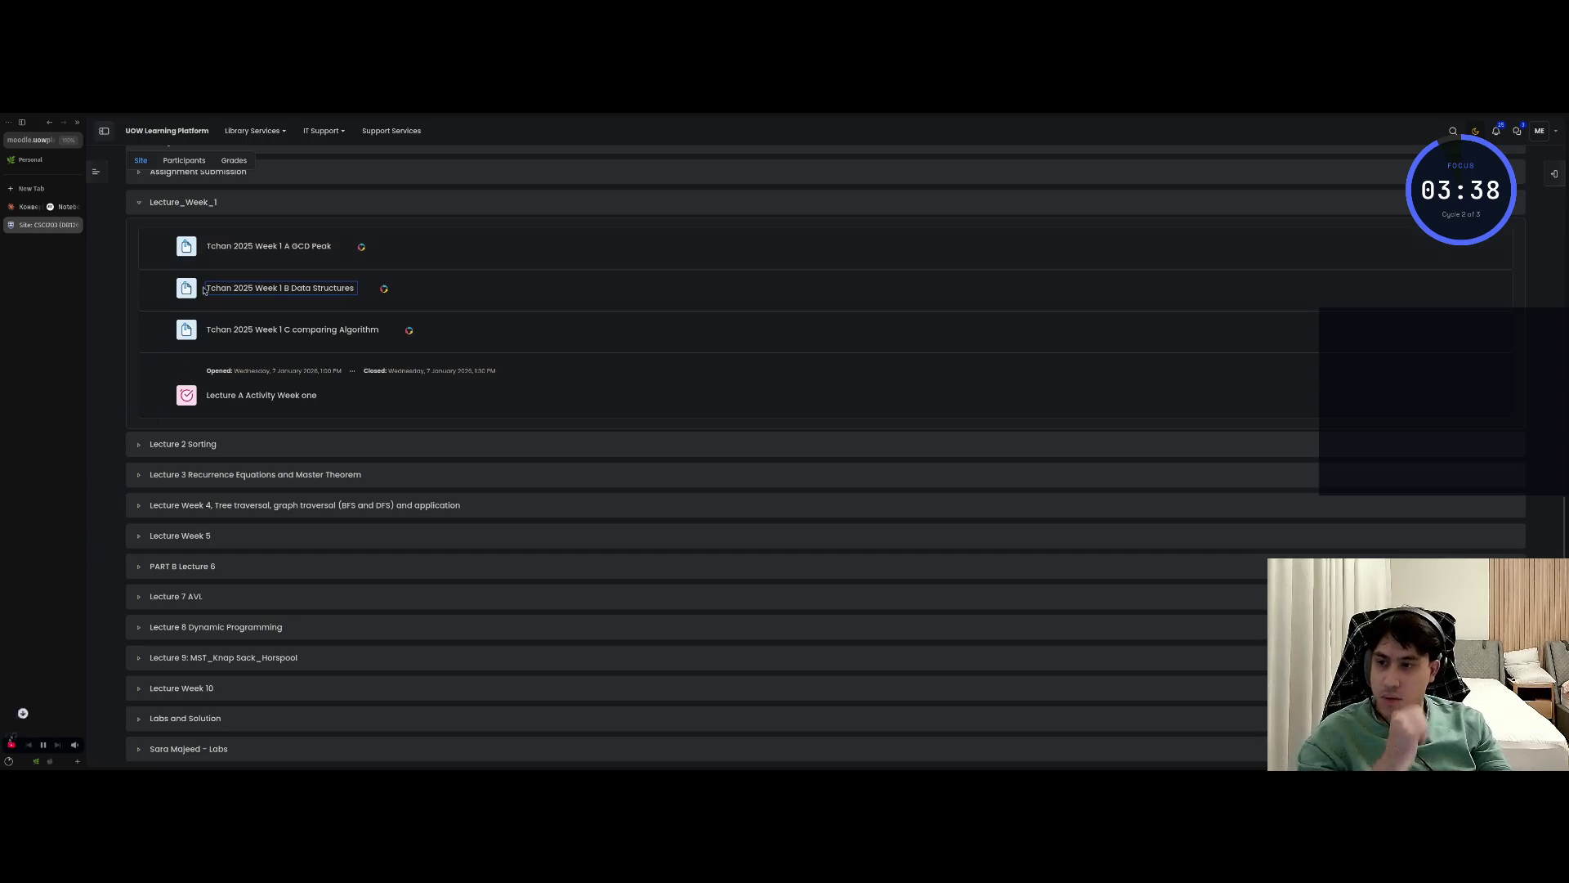
{"action": "left_click", "coordinate": [27, 207]}
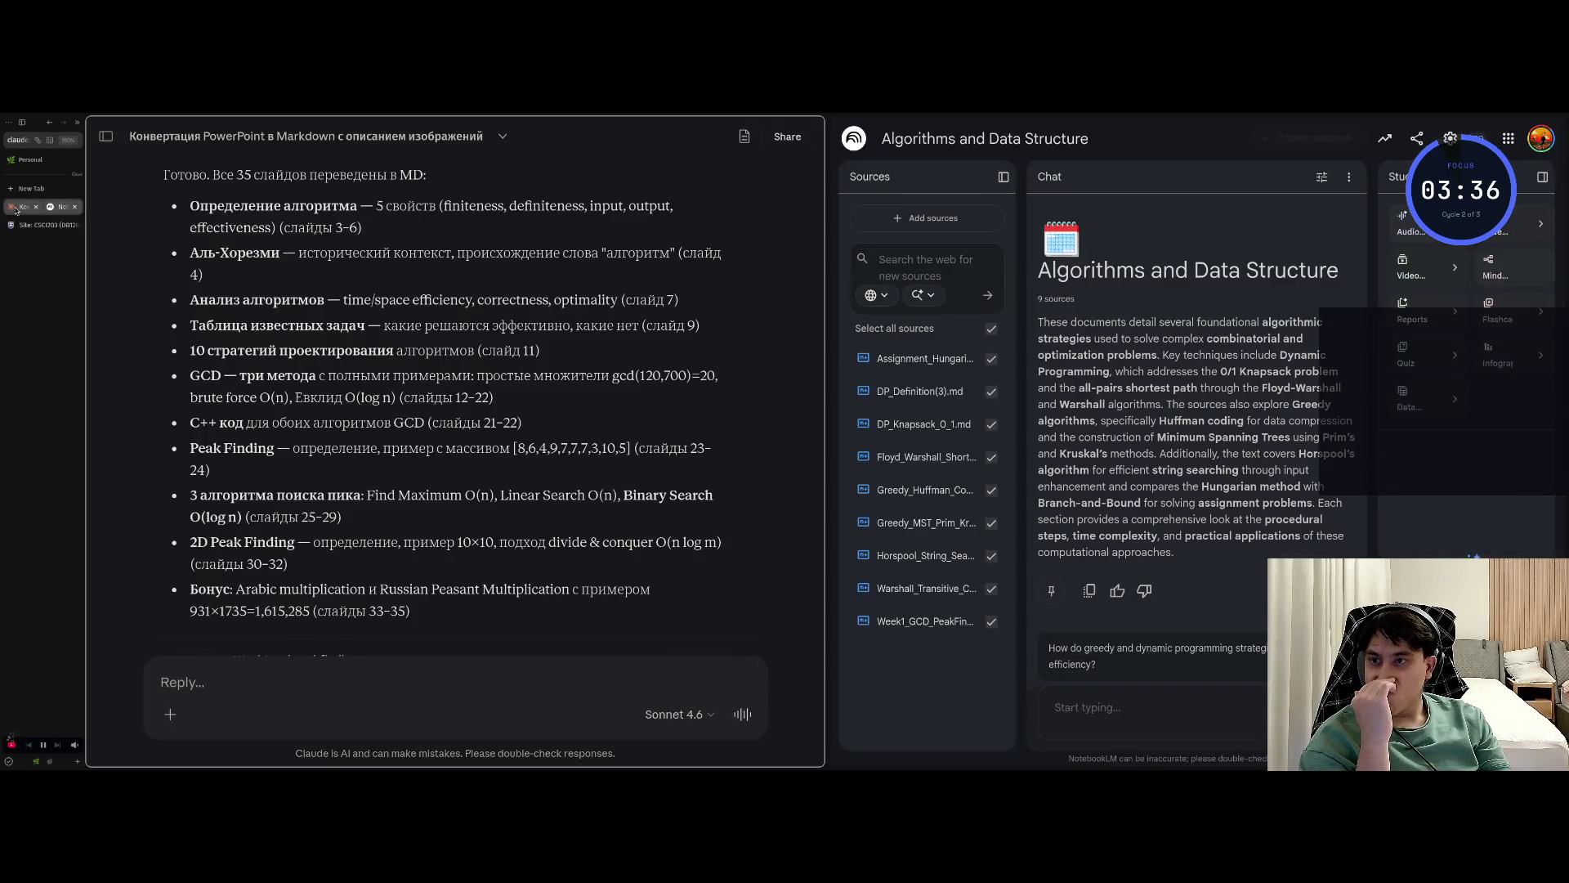
Attempt to attach the Week 1 B Data Structures slides, then dismiss the file-limit warning.
{"action": "scroll", "coordinate": [305, 619], "scroll_direction": "down", "scroll_amount": 1}
{"action": "left_click", "coordinate": [170, 713]}
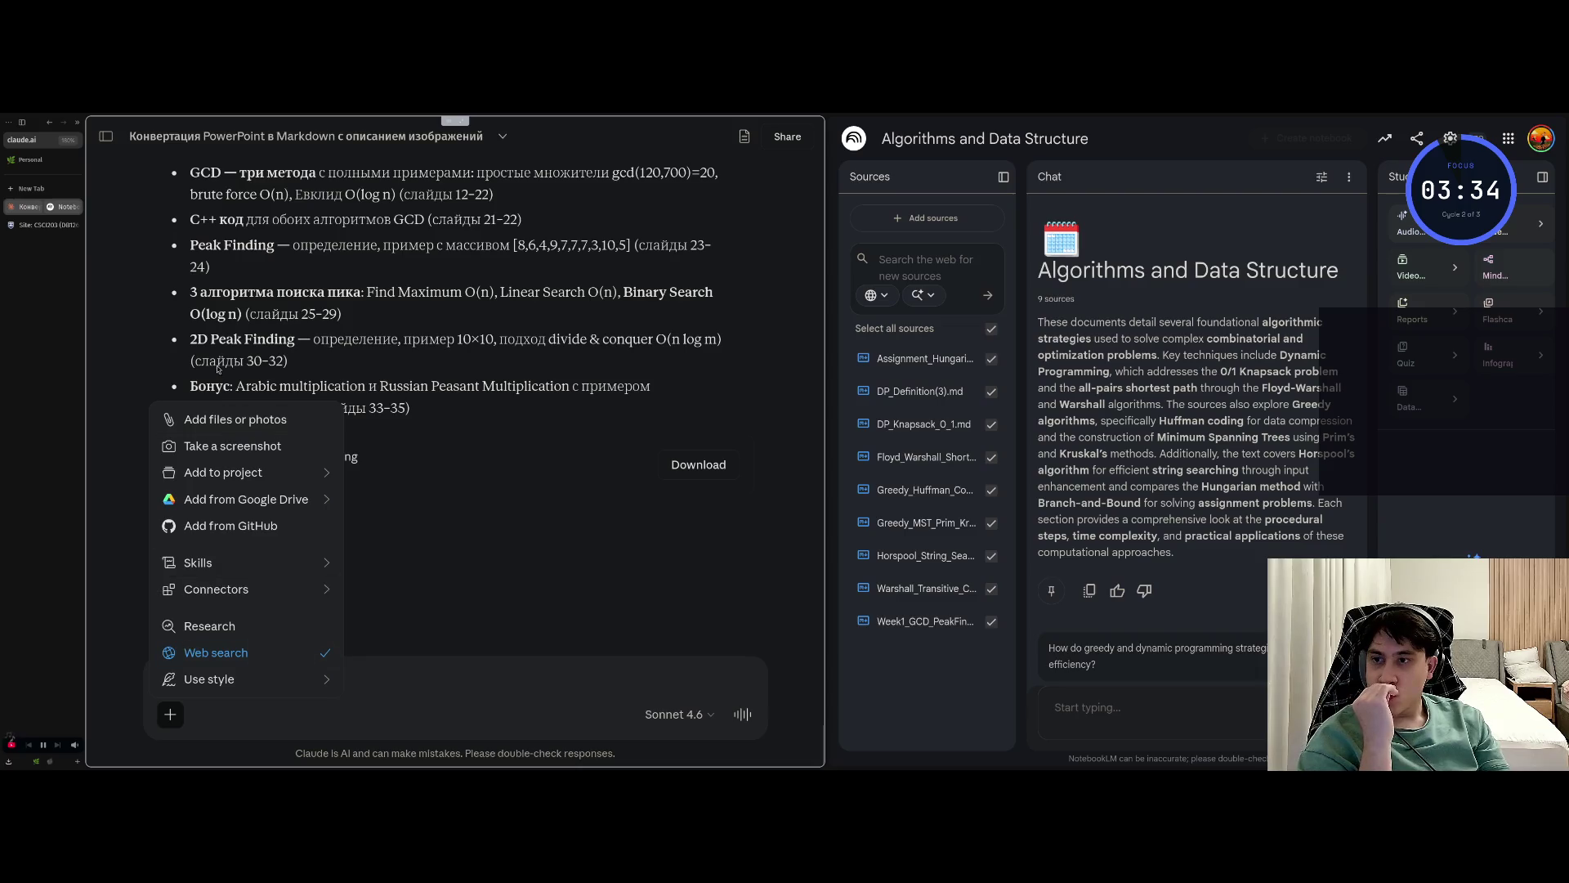
{"action": "left_click", "coordinate": [224, 419]}
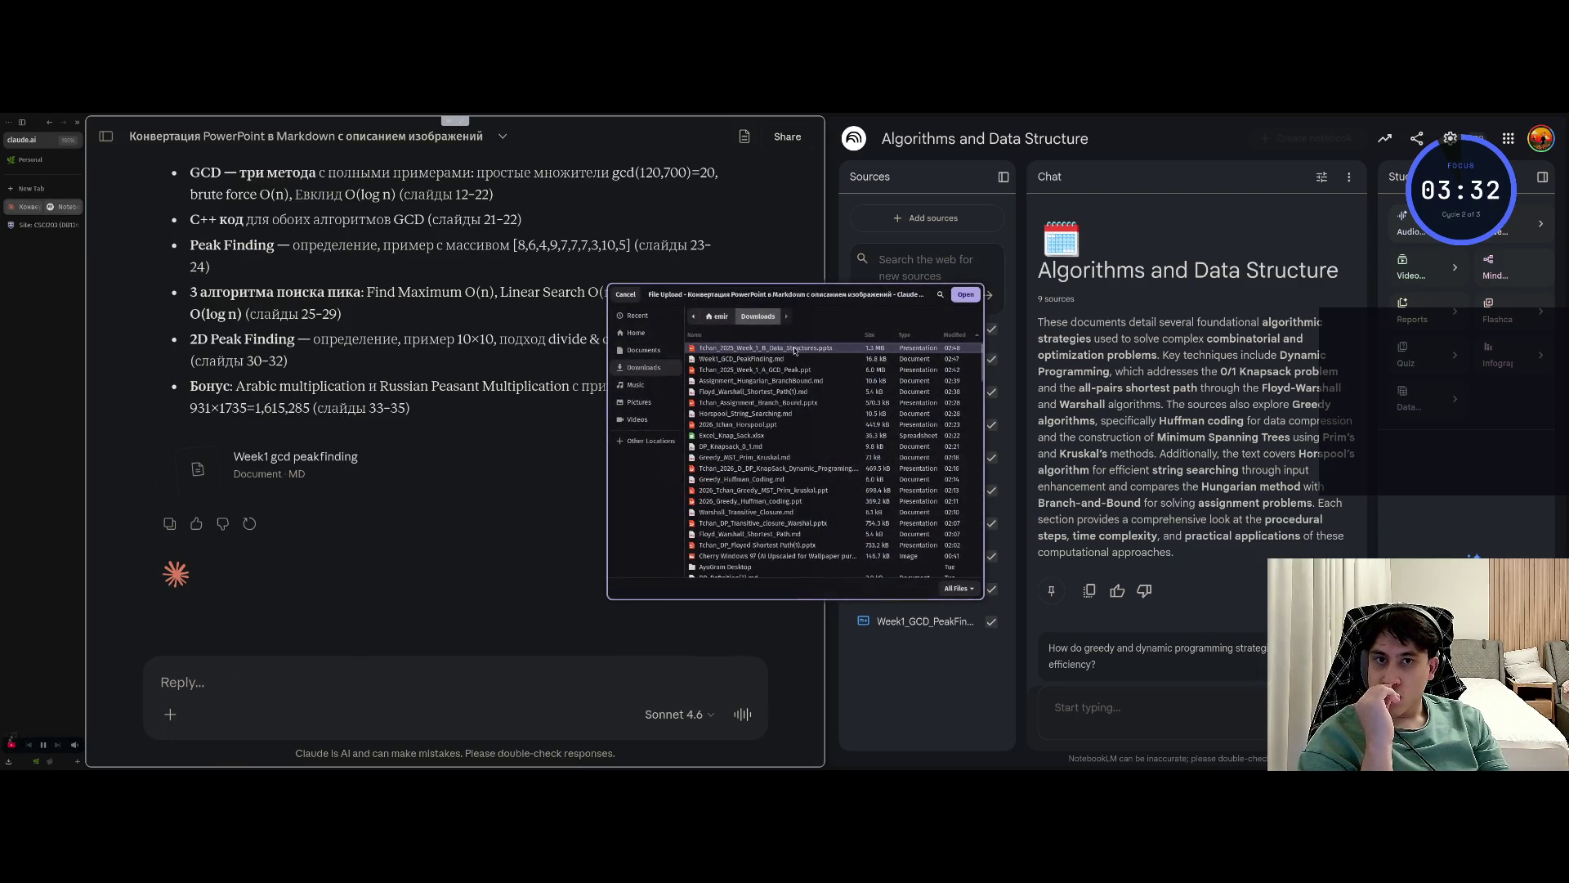
{"action": "left_click", "coordinate": [966, 295]}
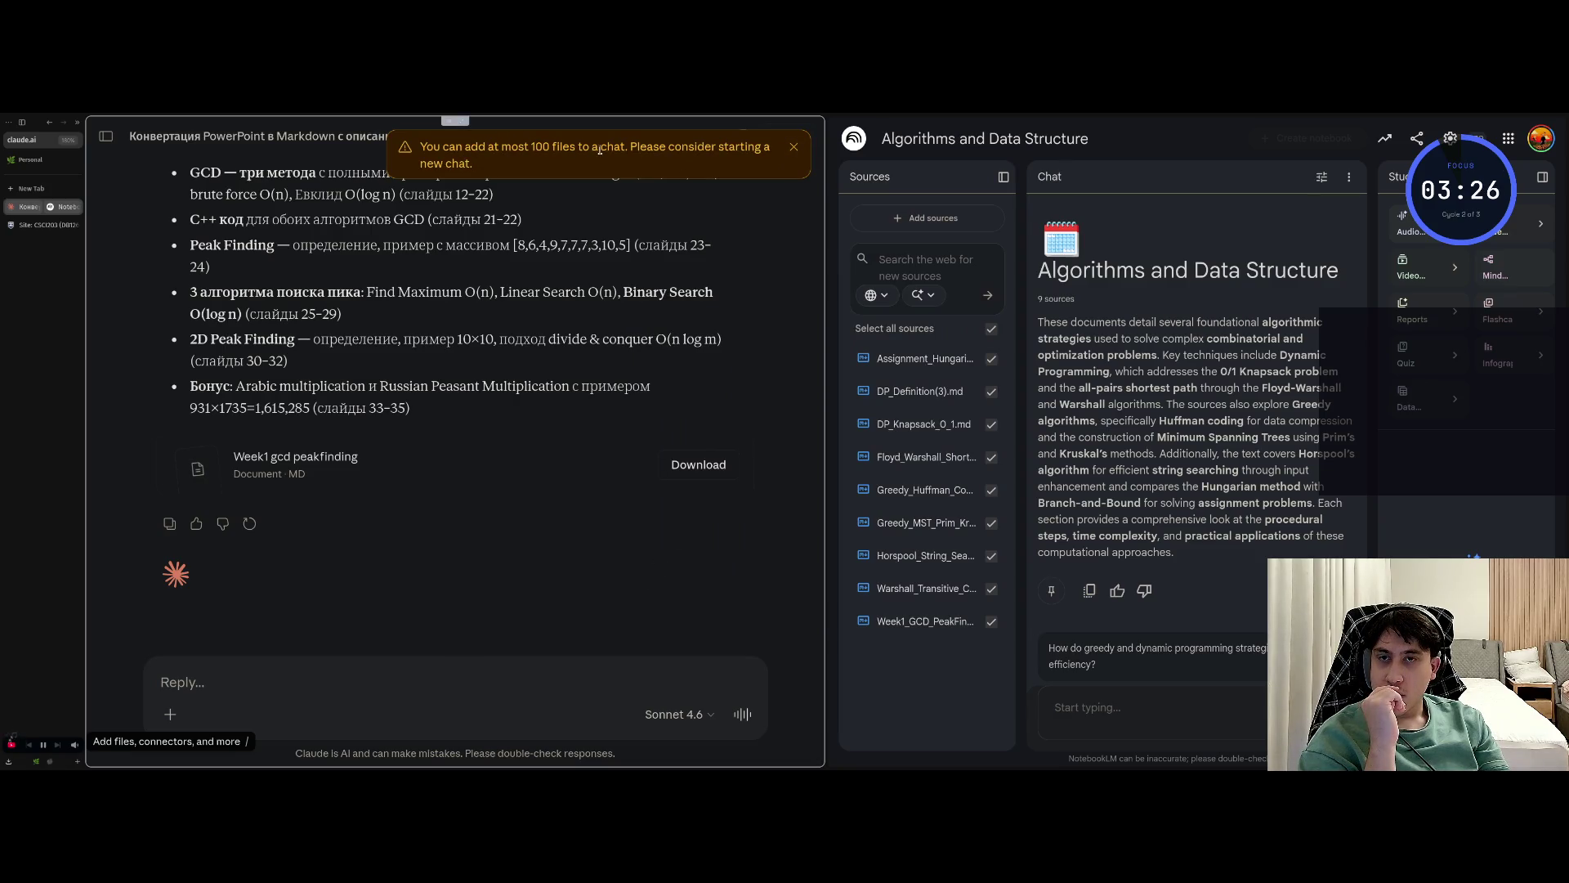
{"action": "left_click", "coordinate": [793, 149]}
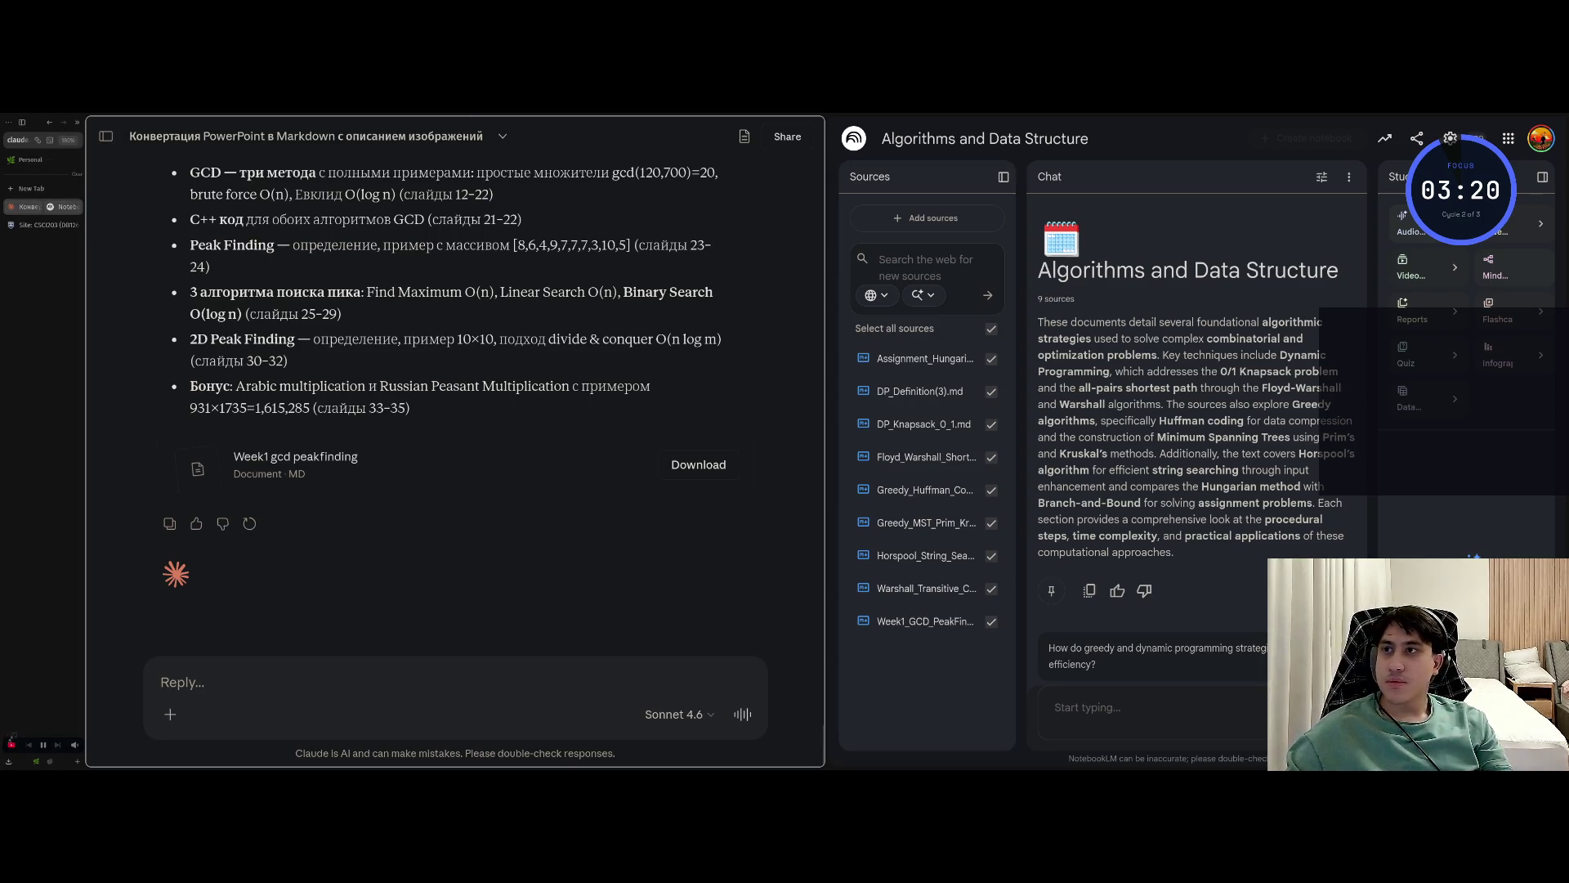
Reload the Claude chat and retry the attachment, which hits the 100-file limit.
{"action": "left_click", "coordinate": [24, 140]}
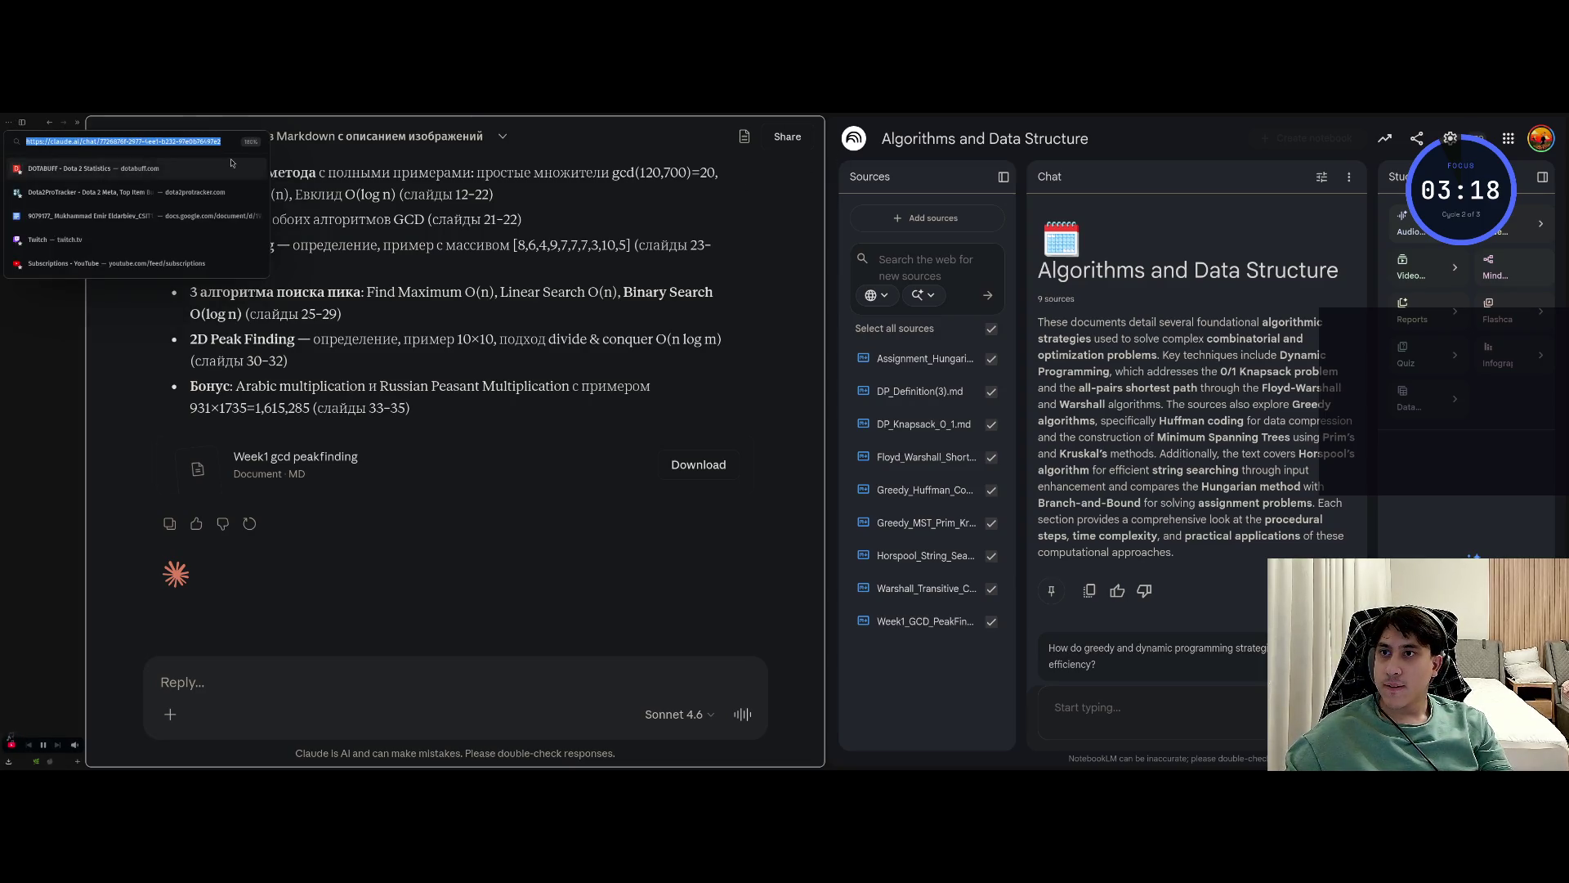
{"action": "key", "text": "Return"}
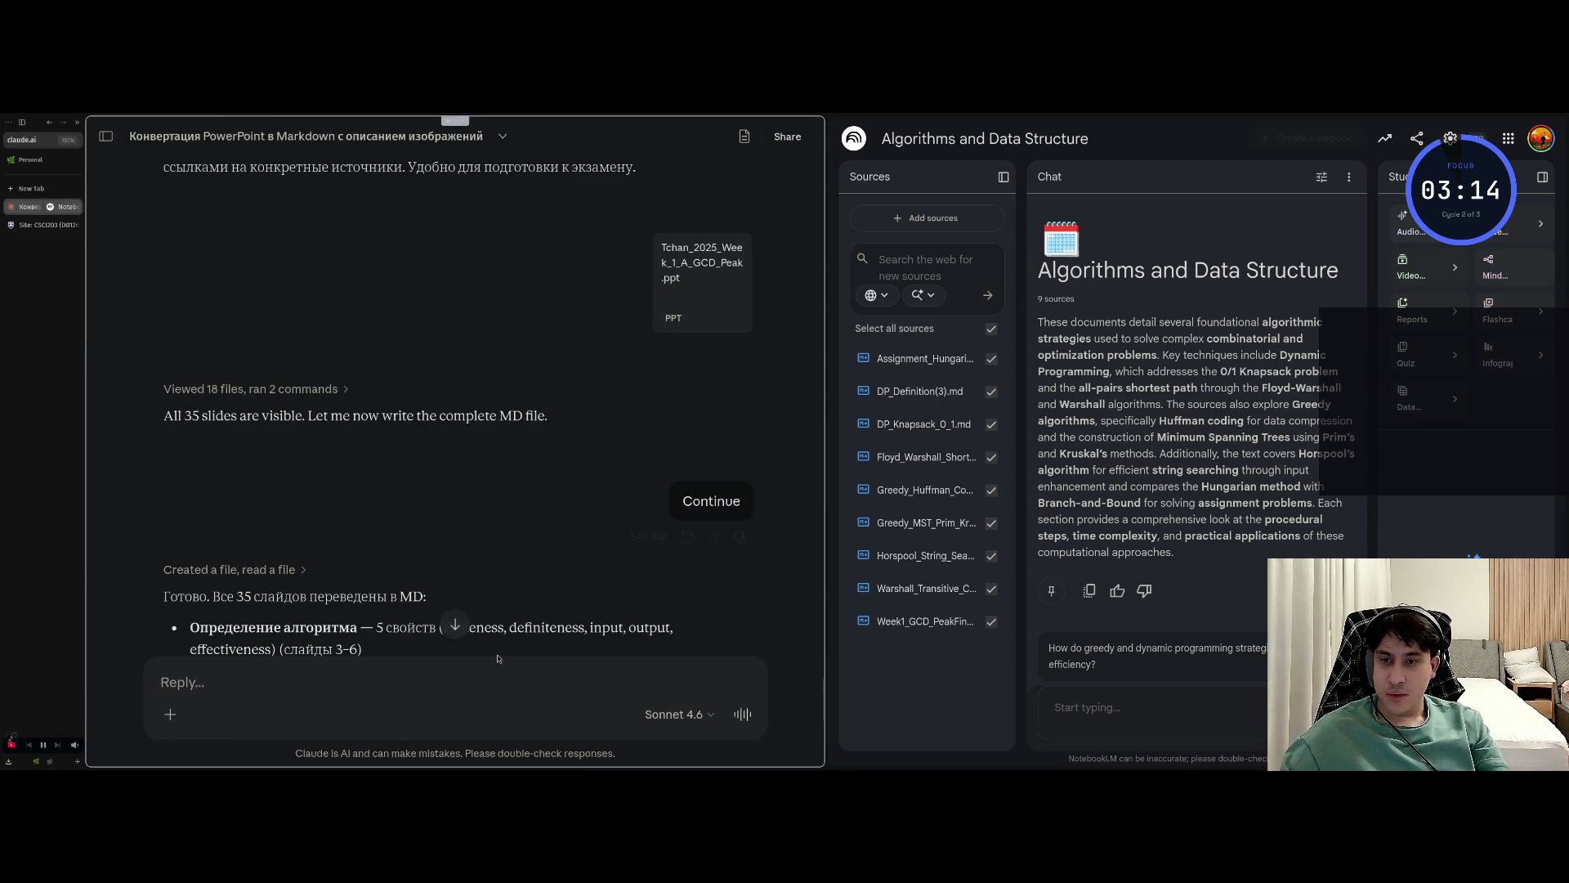
{"action": "left_click", "coordinate": [455, 625]}
{"action": "left_click", "coordinate": [167, 715]}
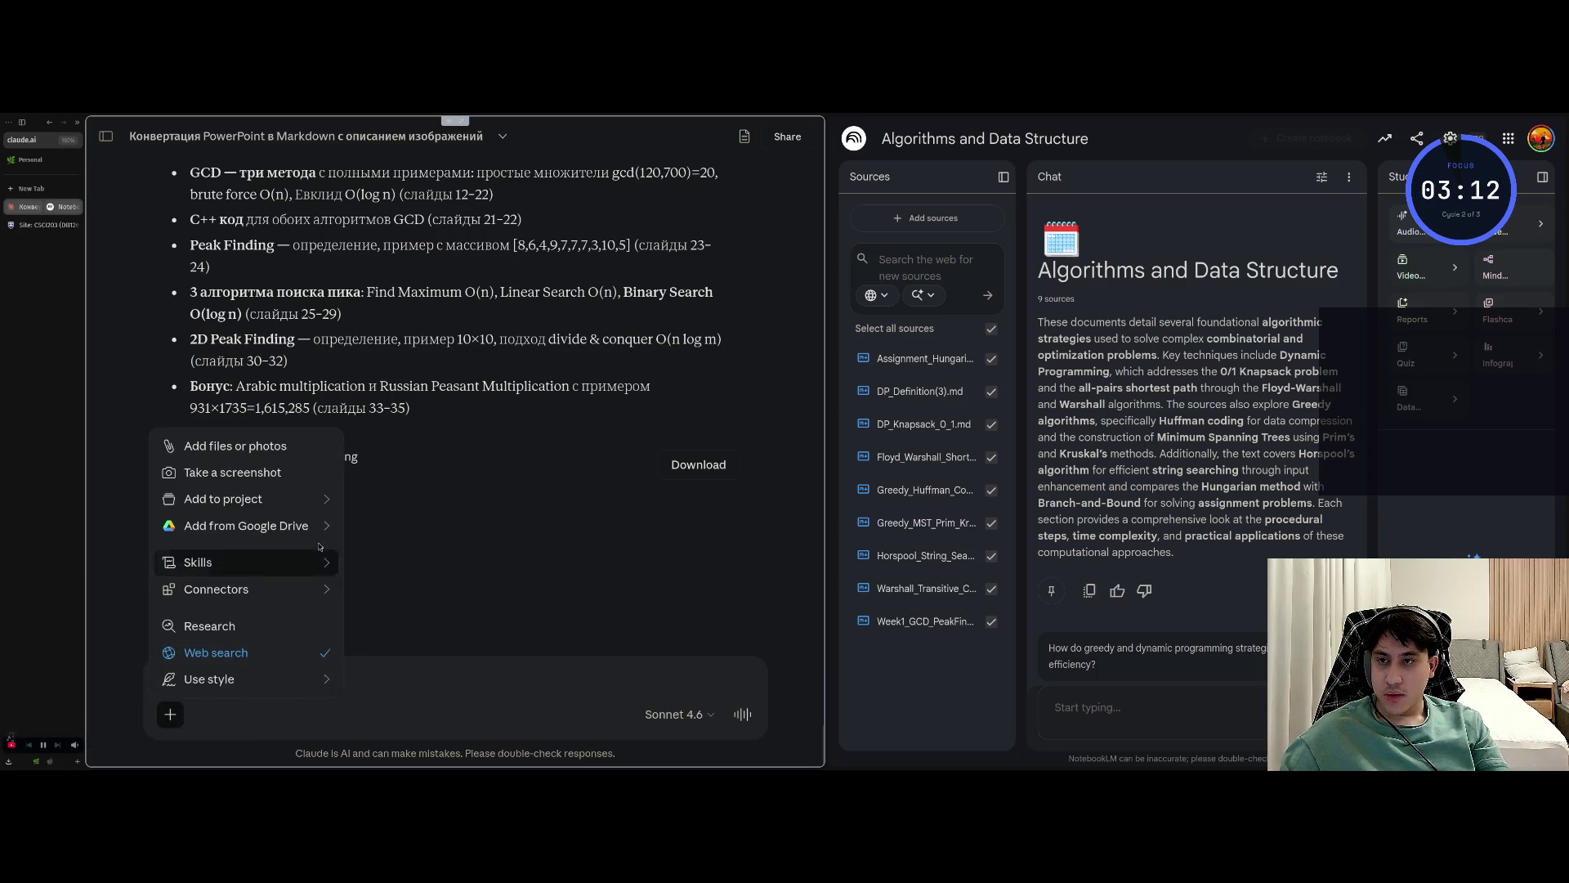
{"action": "left_click", "coordinate": [237, 445]}
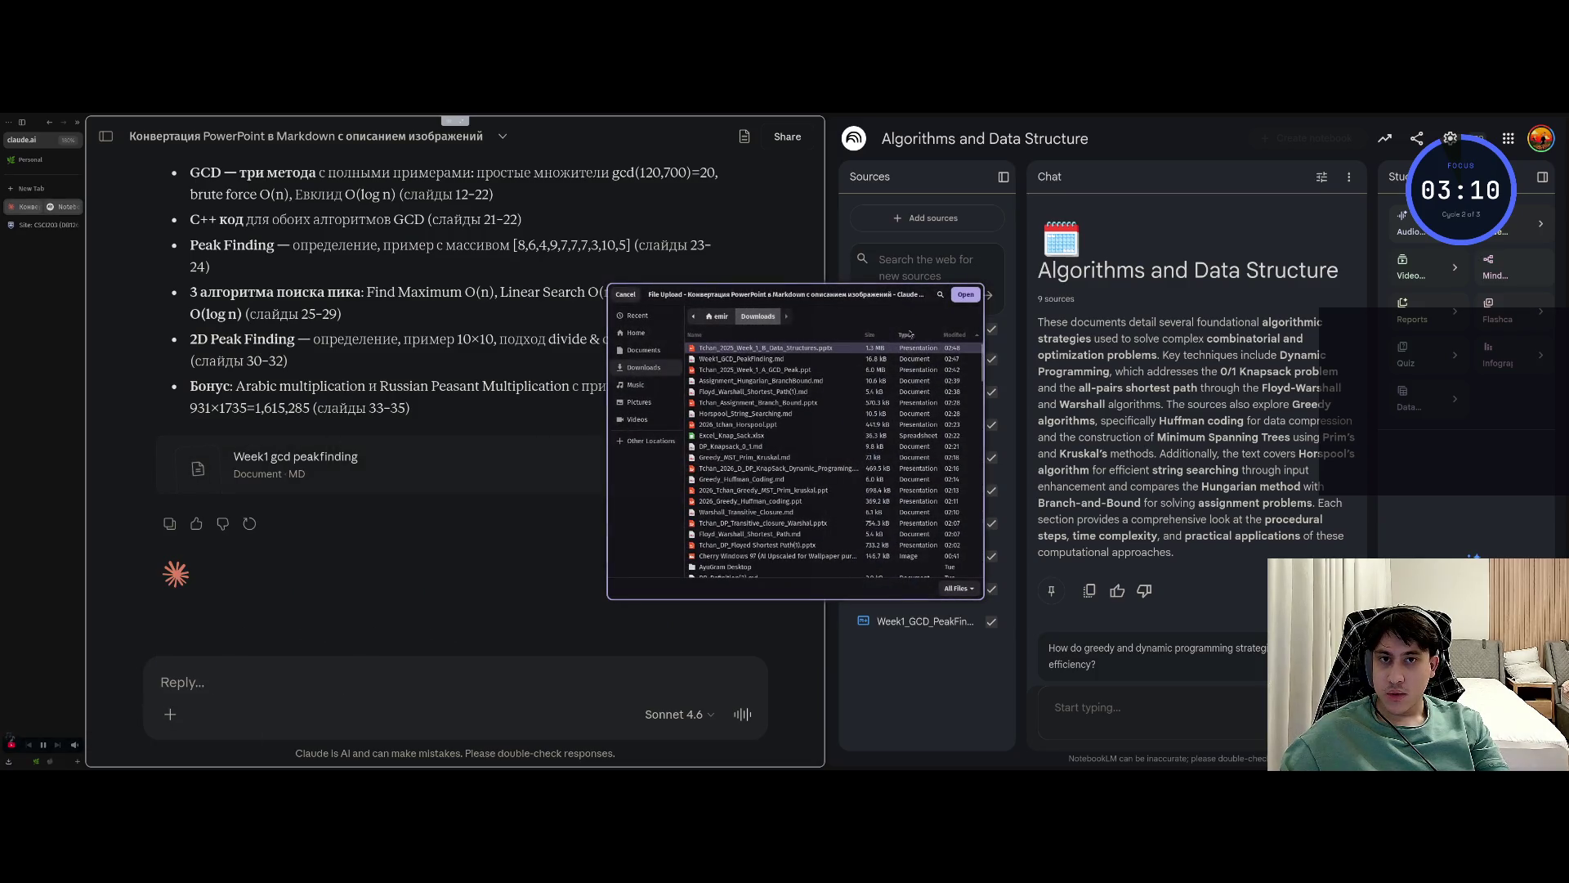
{"action": "left_click", "coordinate": [966, 295]}
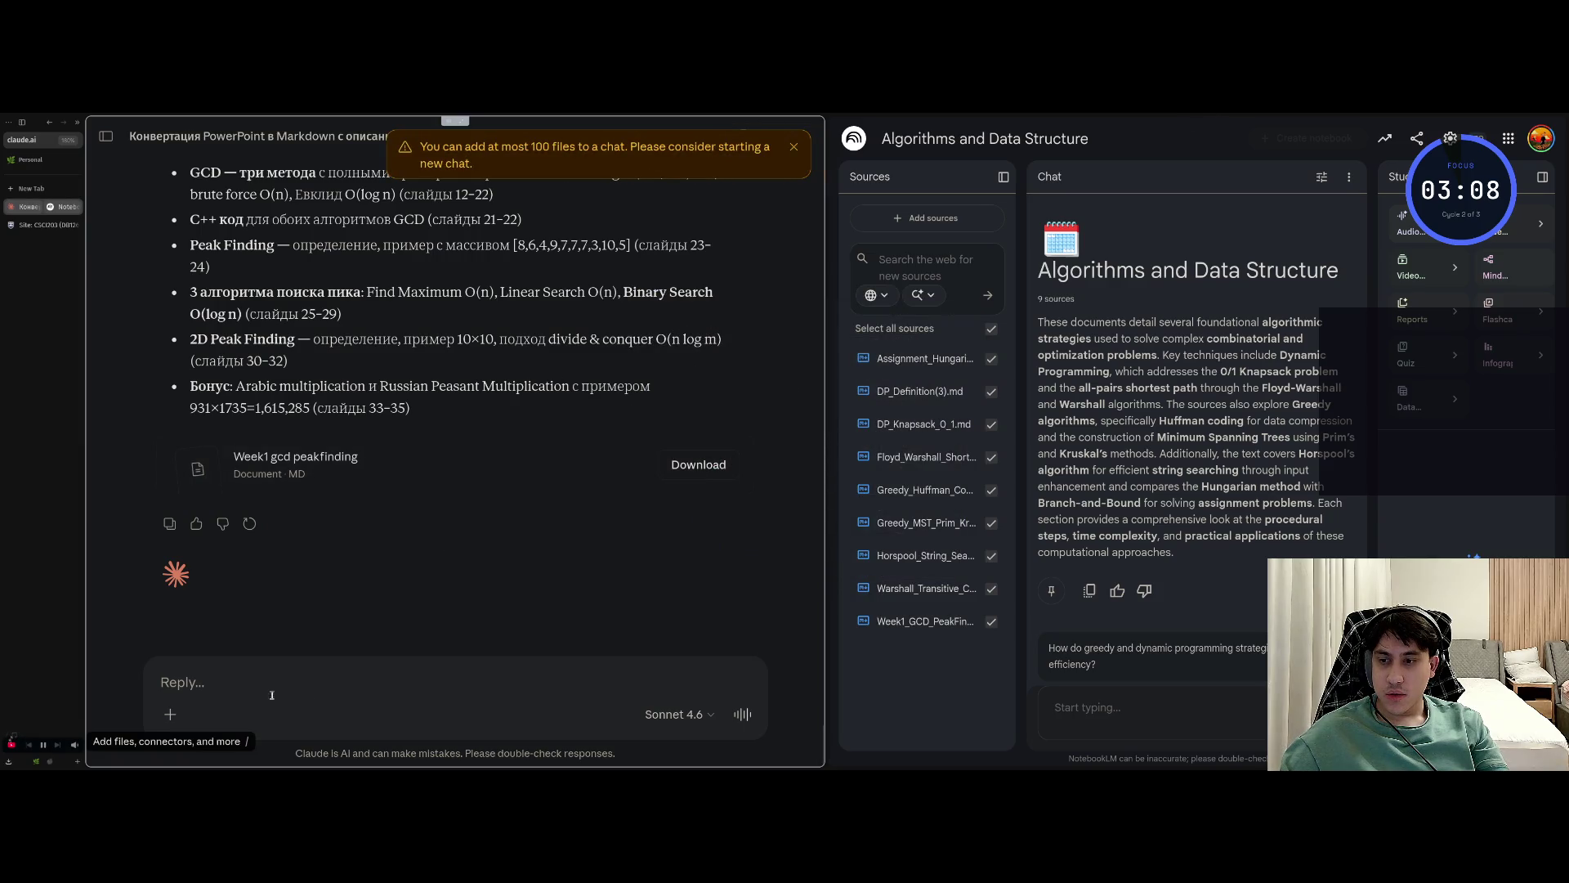
{"action": "type", "text": "z"}
{"action": "key", "text": "BackSpace"}
{"action": "key", "text": "BackSpace"}
{"action": "key", "text": "BackSpace"}
Send Claude a Russian request for a reusable conversion prompt to use in a new chat.
{"action": "type", "text": "я созда"}
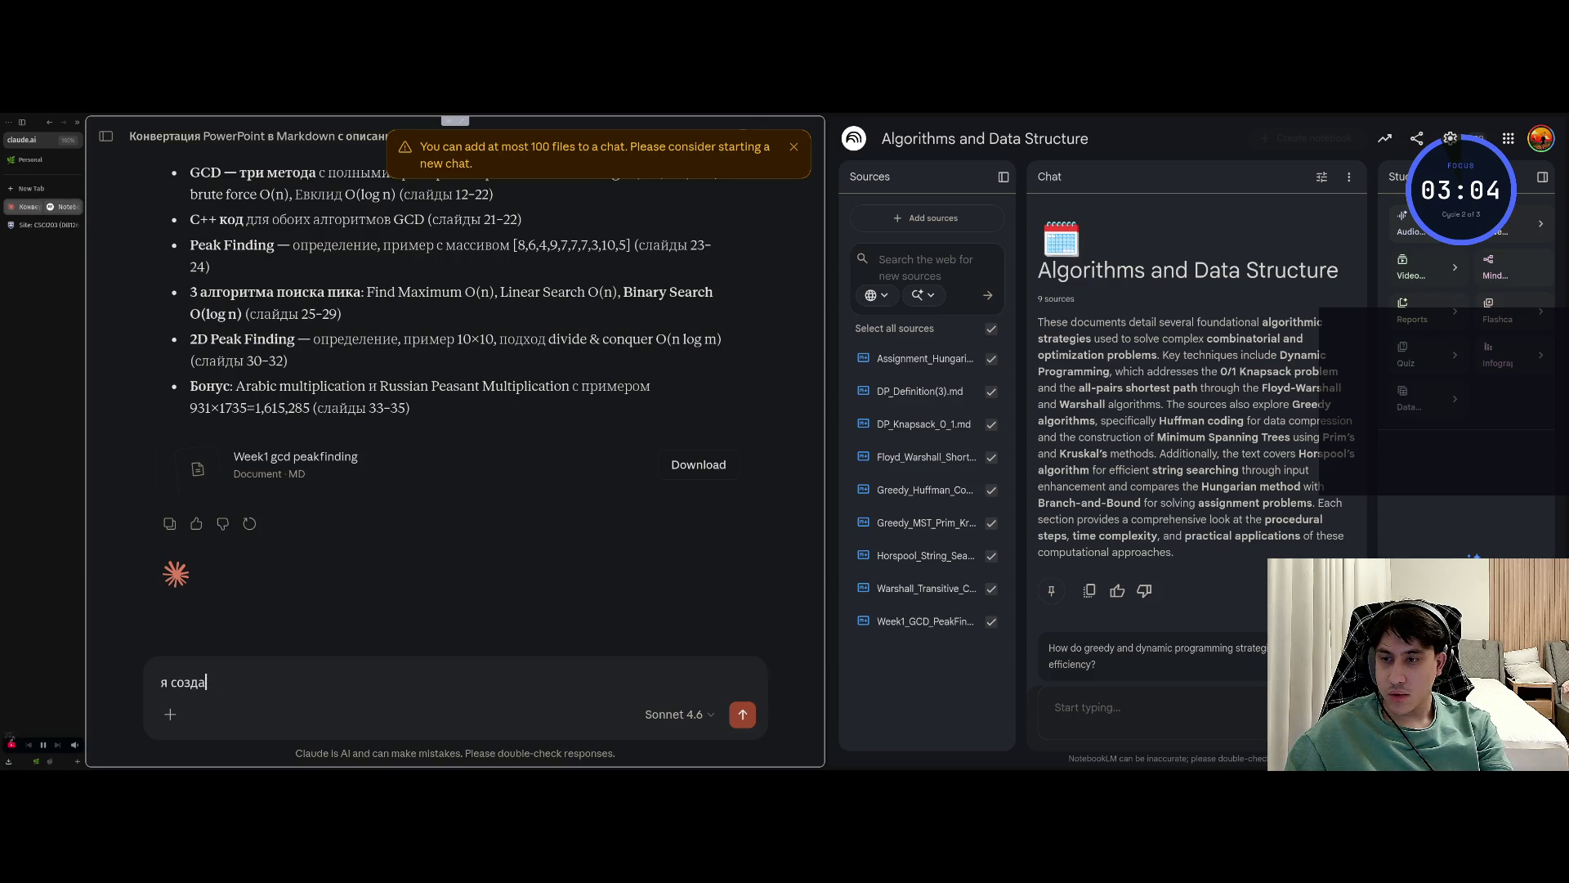
{"action": "type", "text": "м новый ча"}
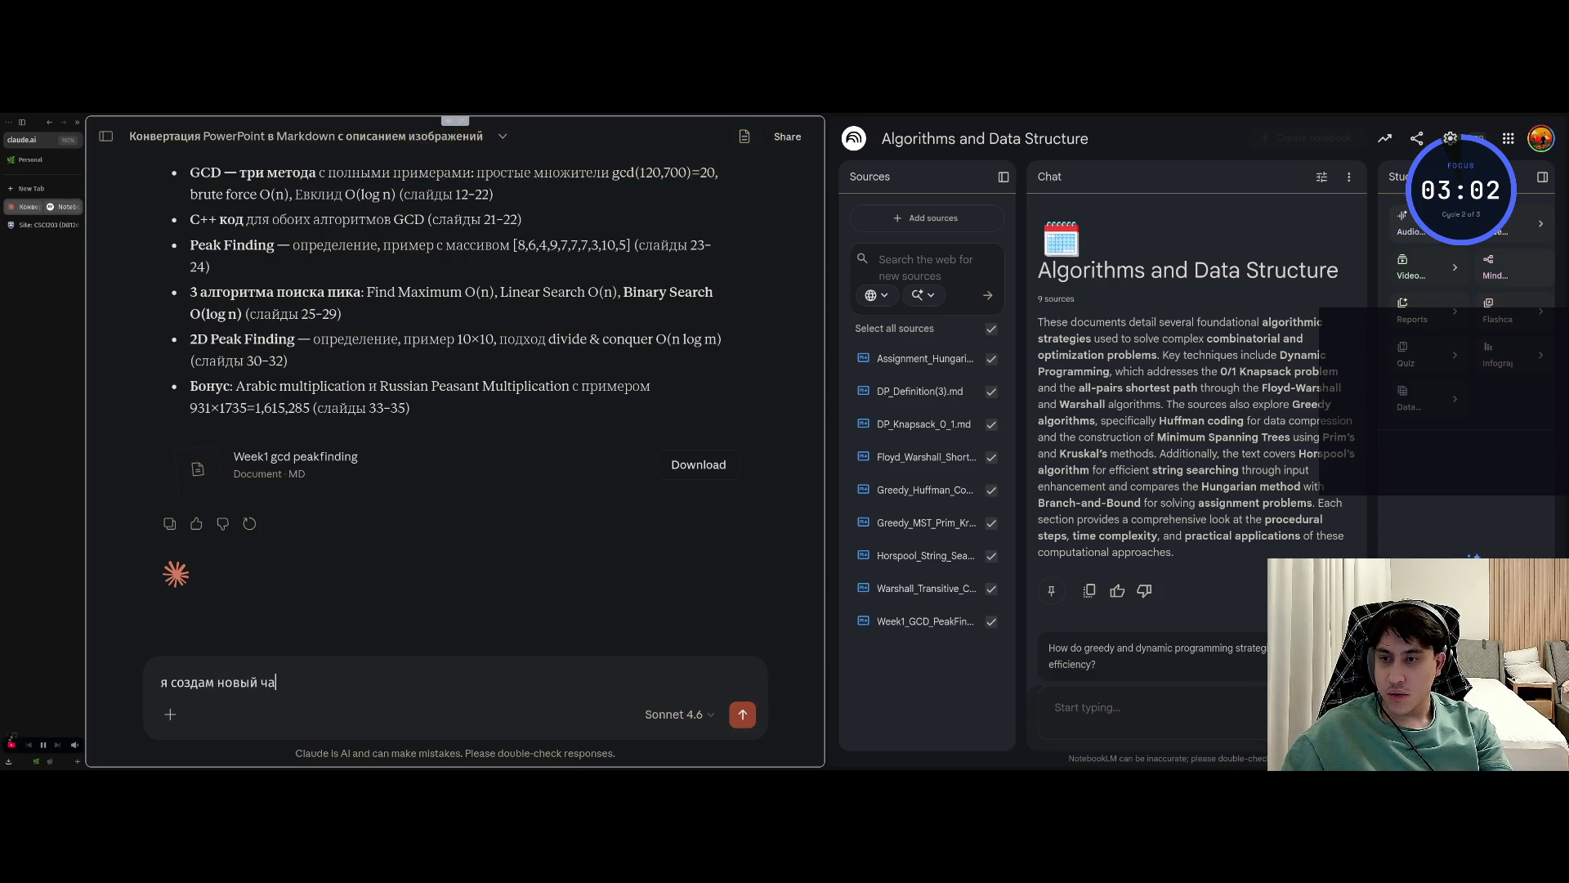
{"action": "type", "text": "о не могу загрзить сюда больше. напиши промпт что"}
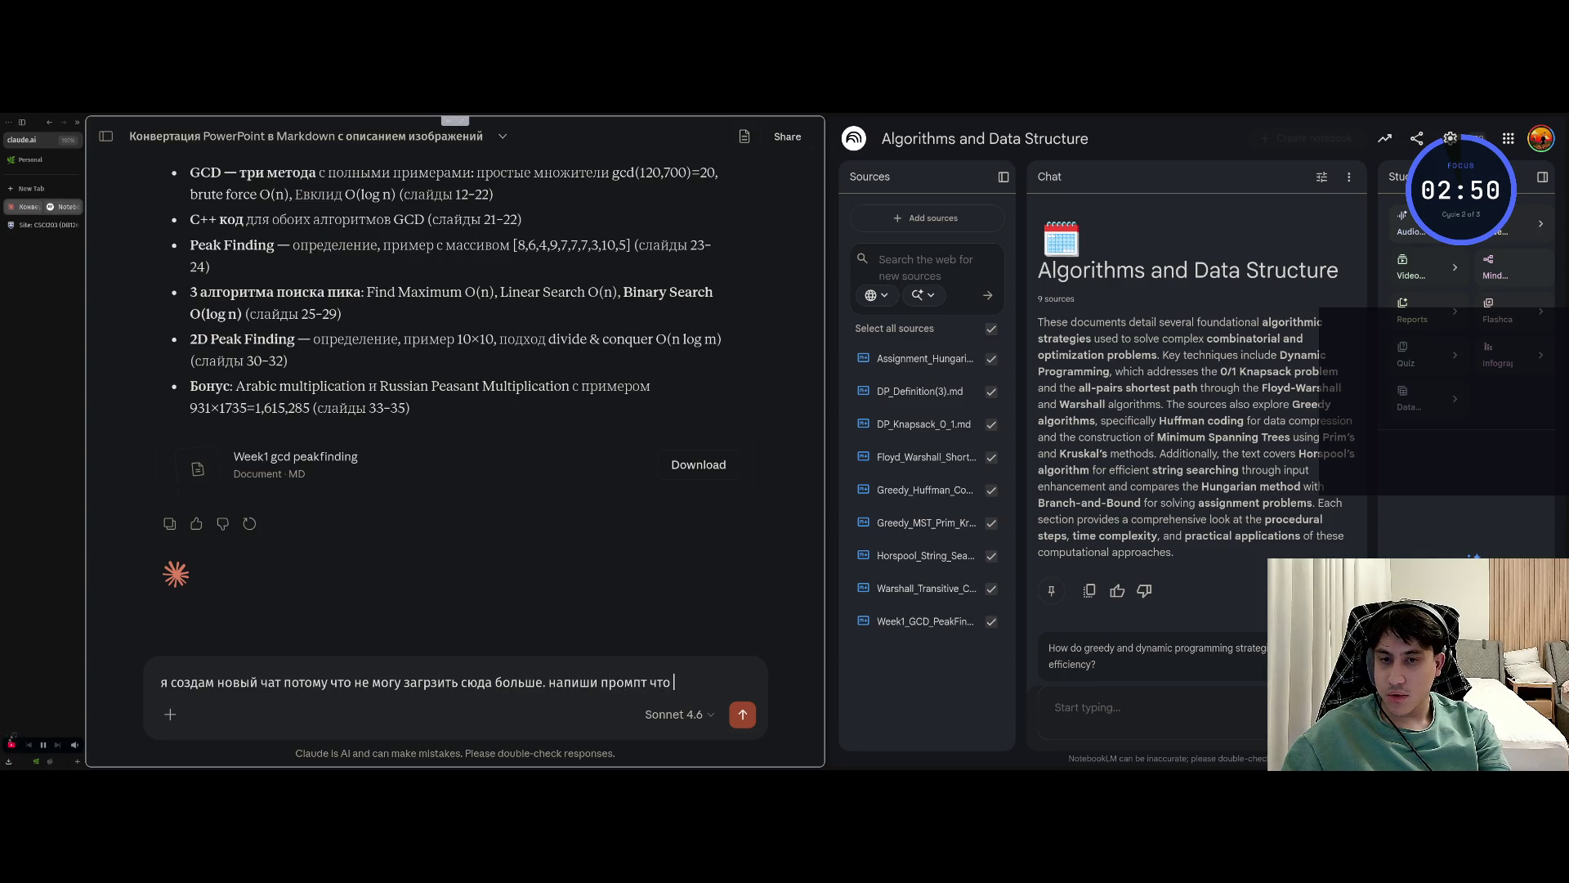
{"action": "type", "text": "сдле"}
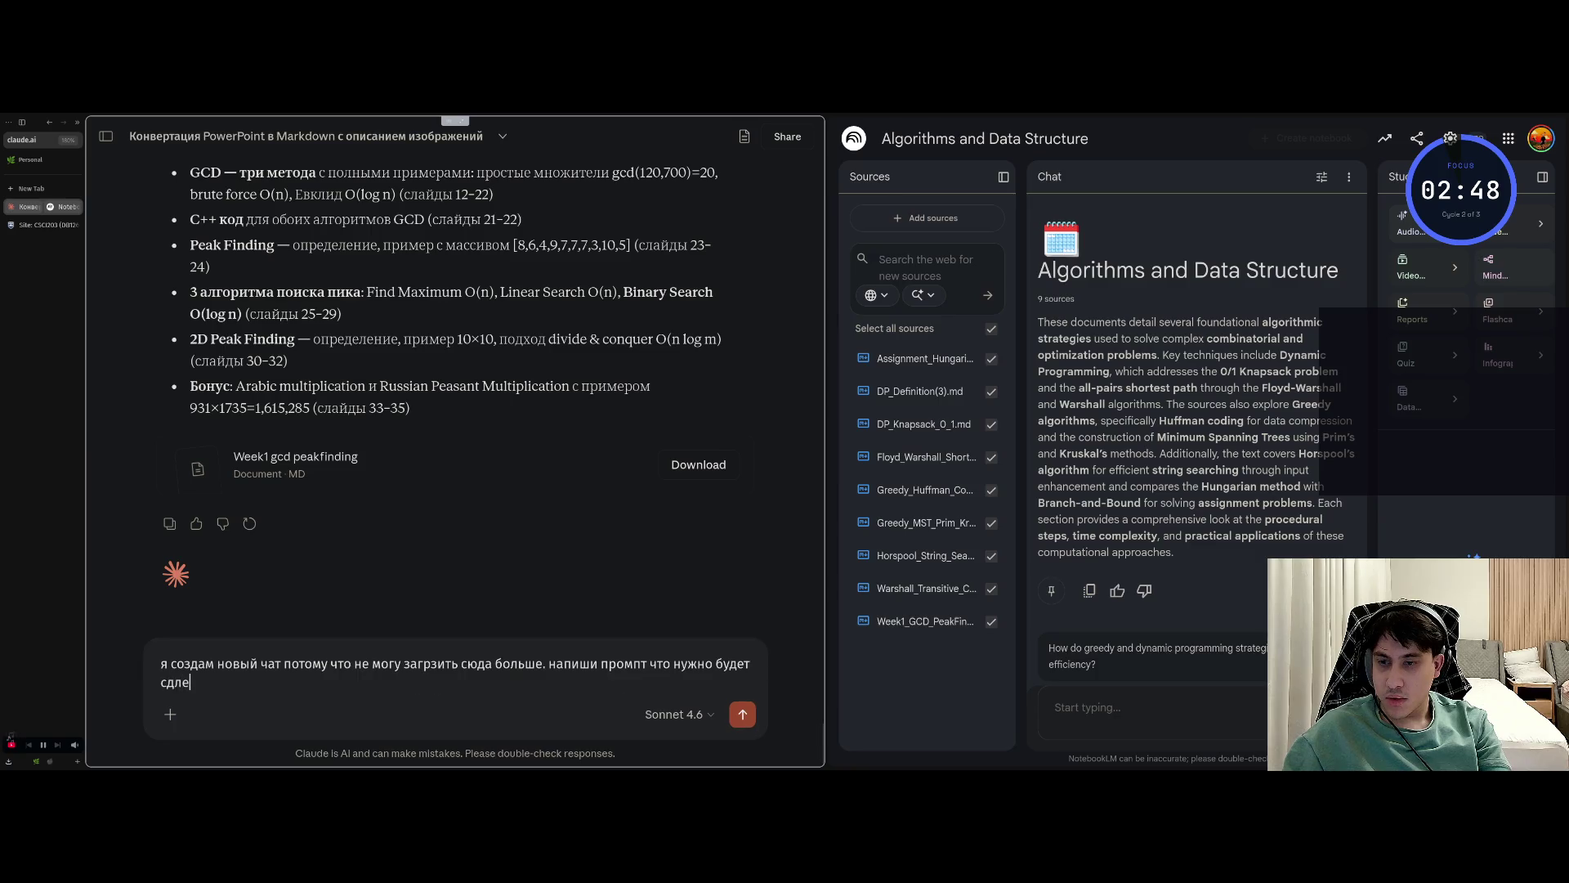
{"action": "type", "text": "ь с в"}
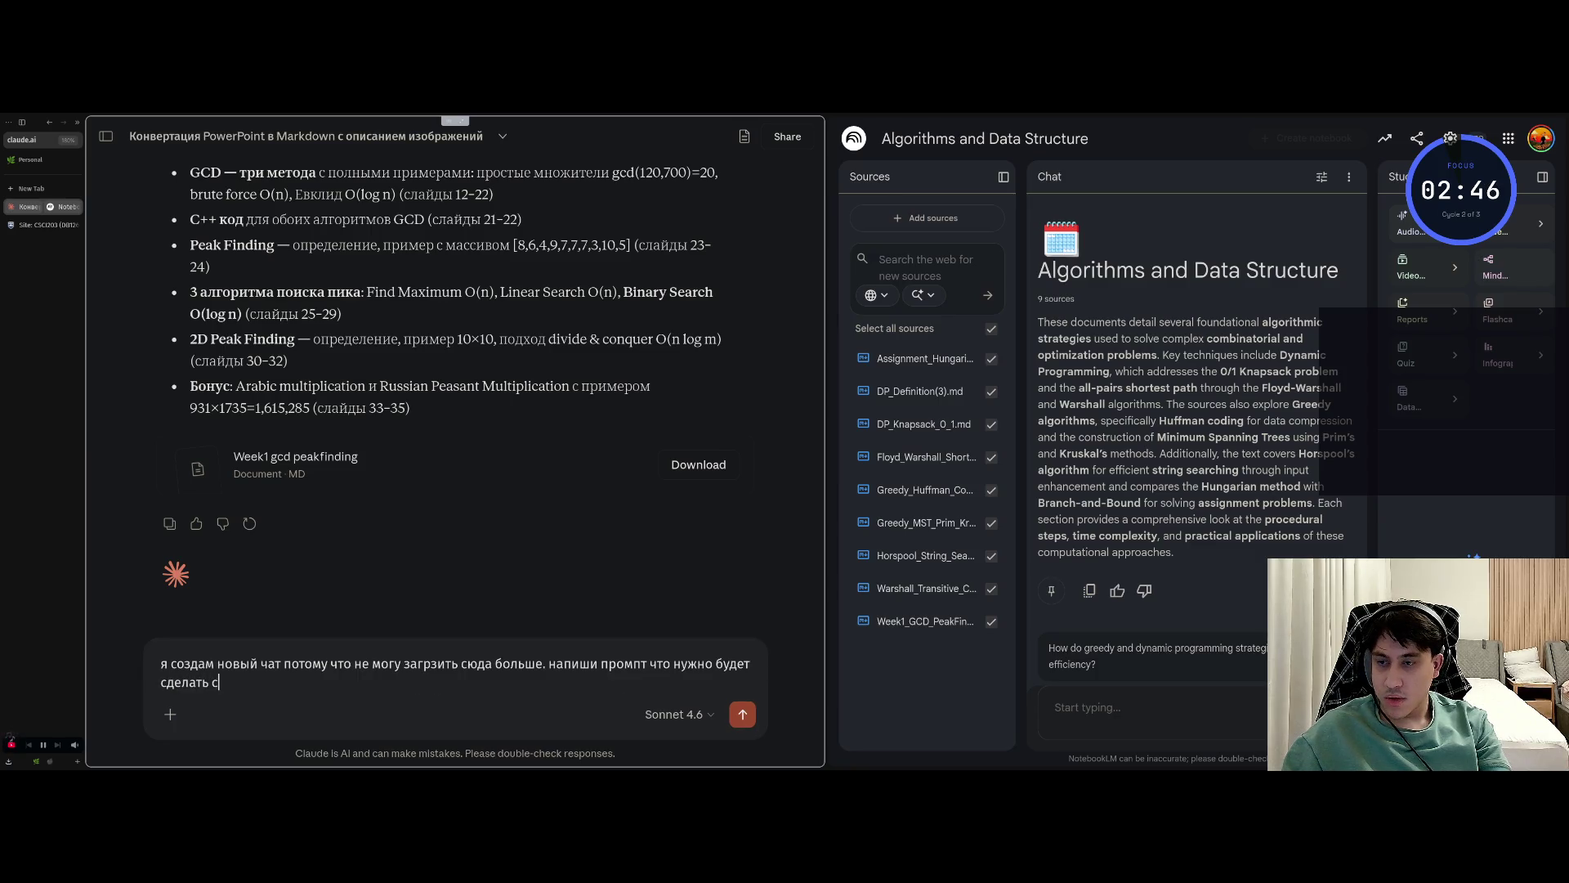
{"action": "key", "text": "BackSpace"}
{"action": "type", "text": "файлоим"}
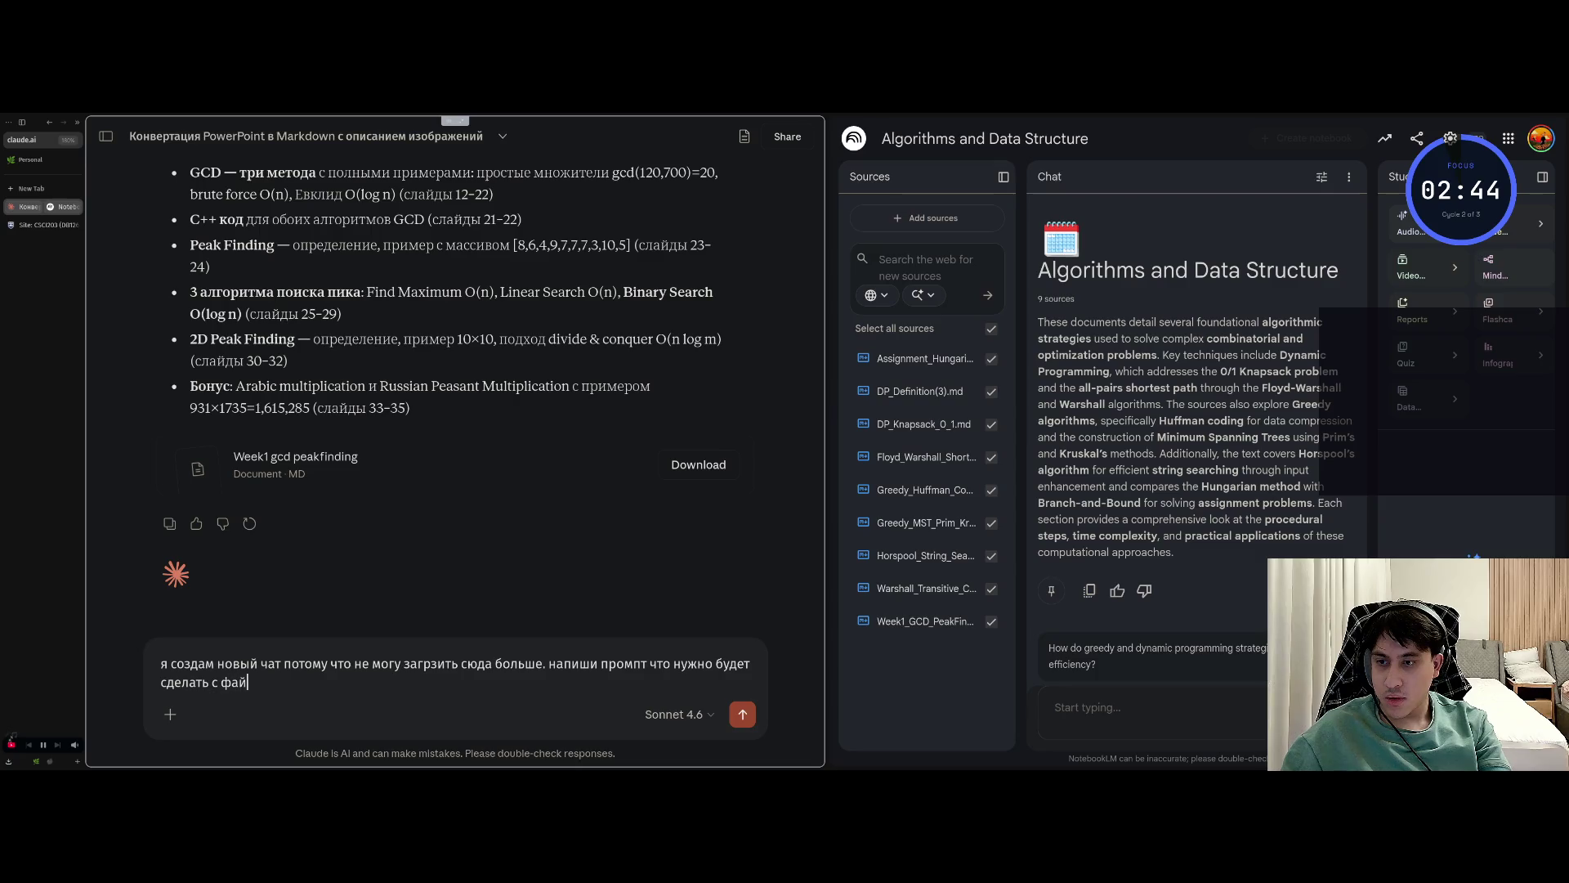
{"action": "key", "text": "BackSpace"}
{"action": "key", "text": "BackSpace"}
{"action": "type", "text": "м"}
{"action": "key", "text": "Return"}
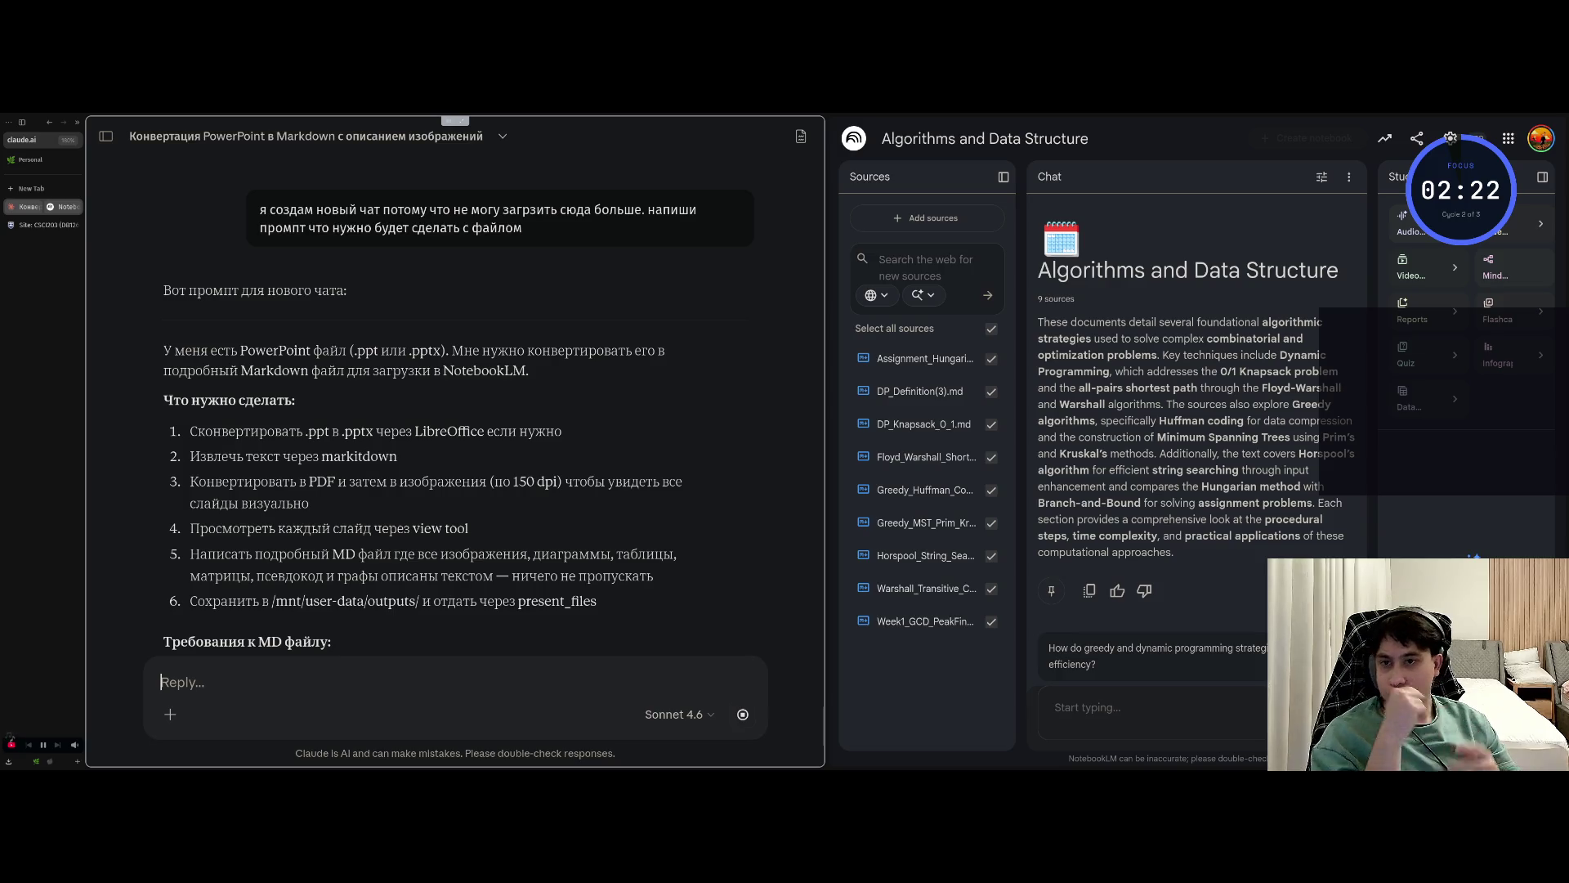
Copy Claude's seven-requirement conversion prompt and open a fresh, empty chat.
{"action": "scroll", "coordinate": [356, 357], "scroll_direction": "down", "scroll_amount": 1}
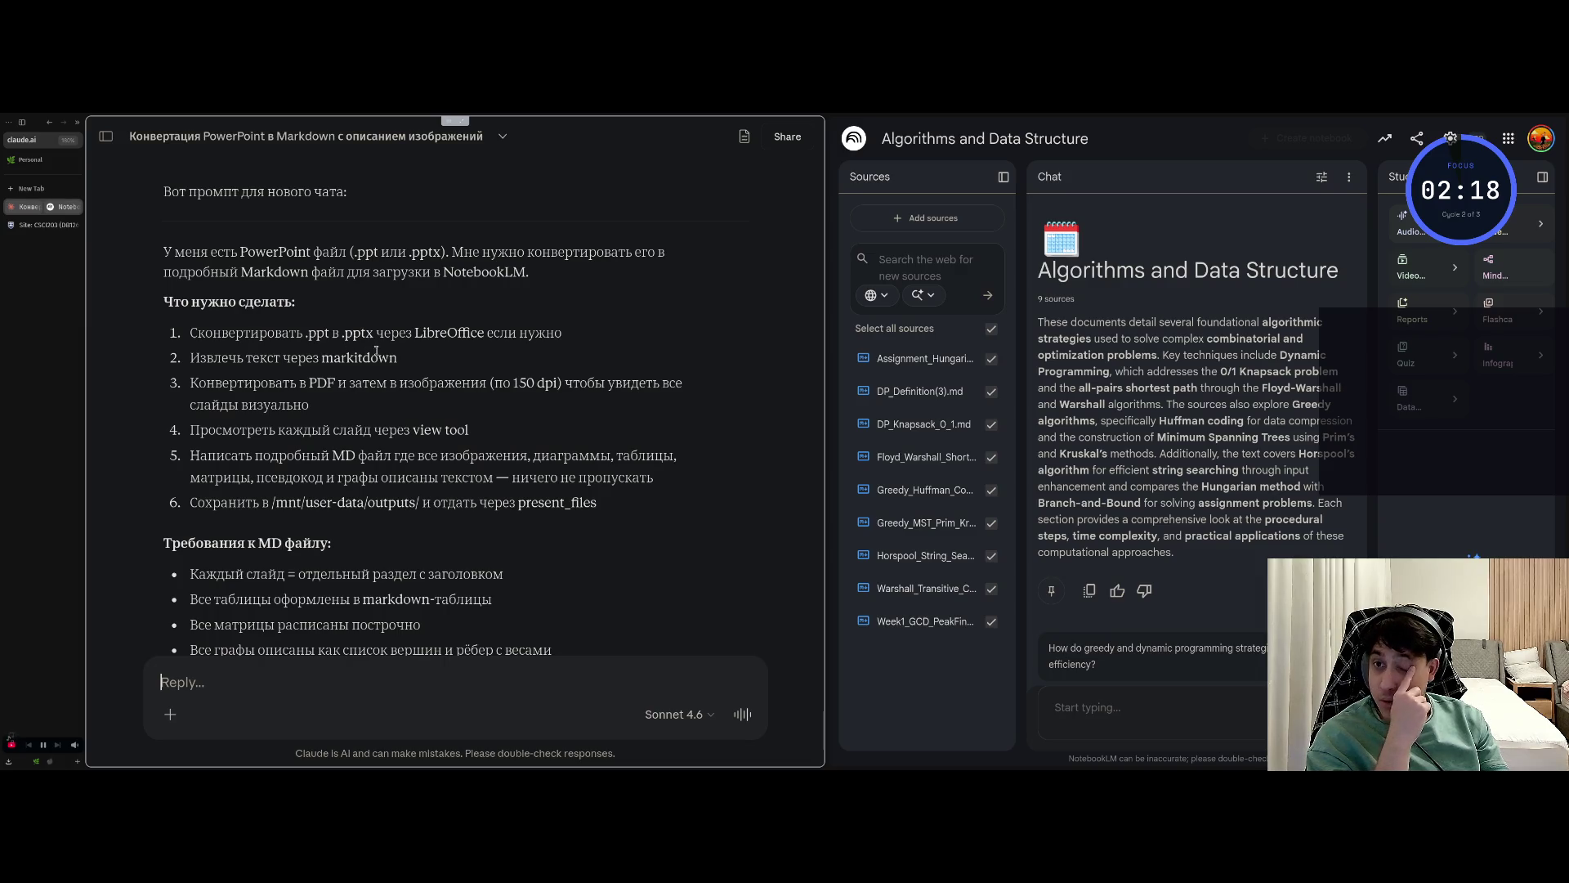
{"action": "scroll", "coordinate": [376, 351], "scroll_direction": "down", "scroll_amount": 1}
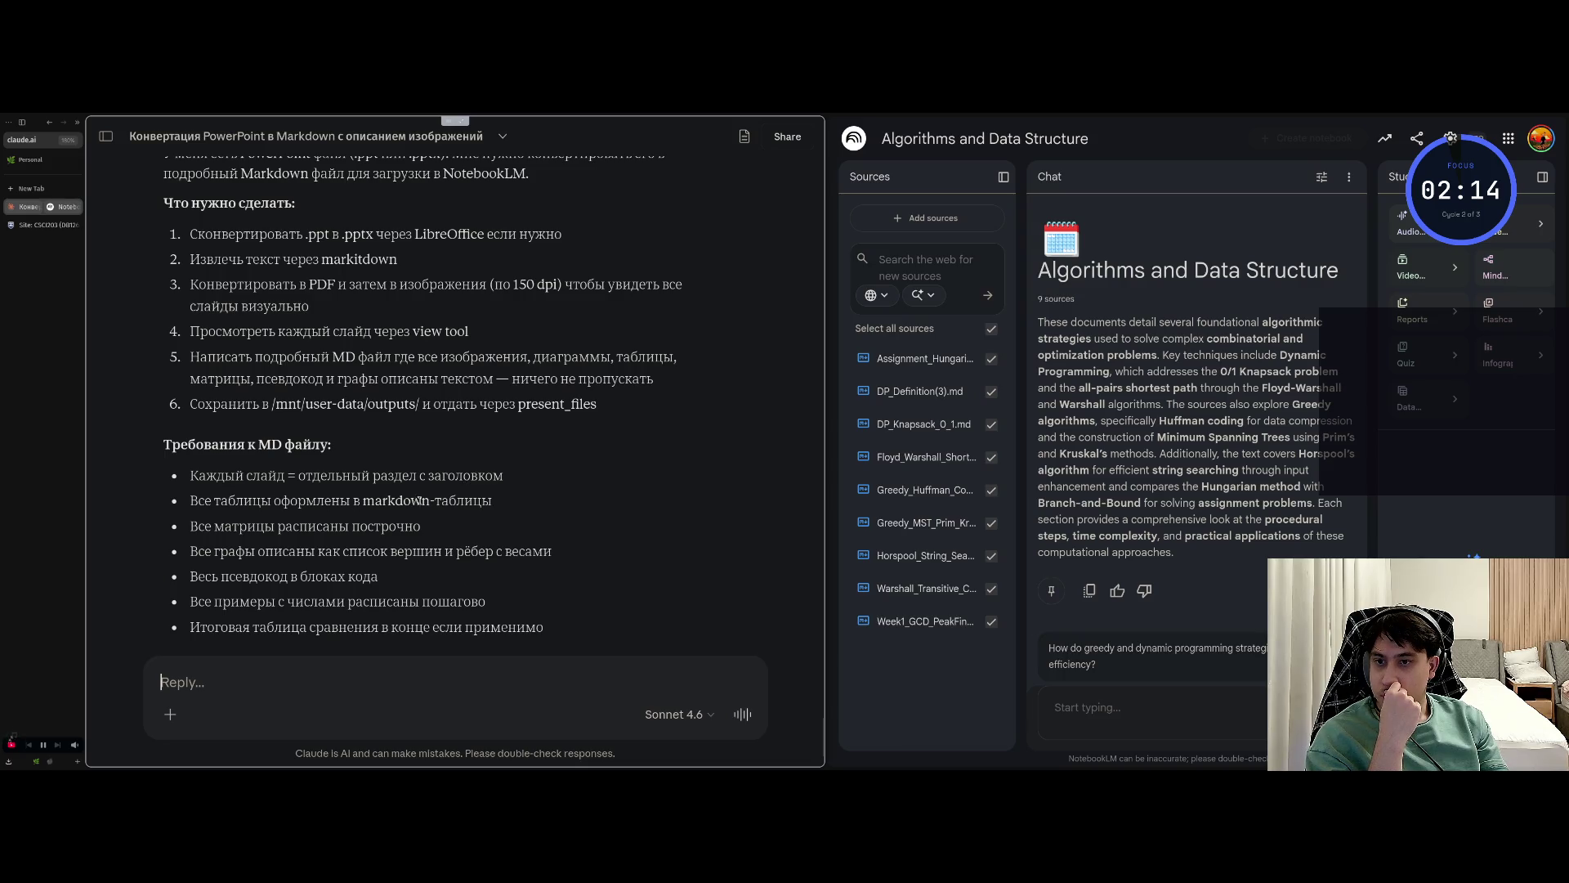
{"action": "scroll", "coordinate": [416, 501], "scroll_direction": "down", "scroll_amount": 2}
{"action": "scroll", "coordinate": [270, 472], "scroll_direction": "up", "scroll_amount": 5}
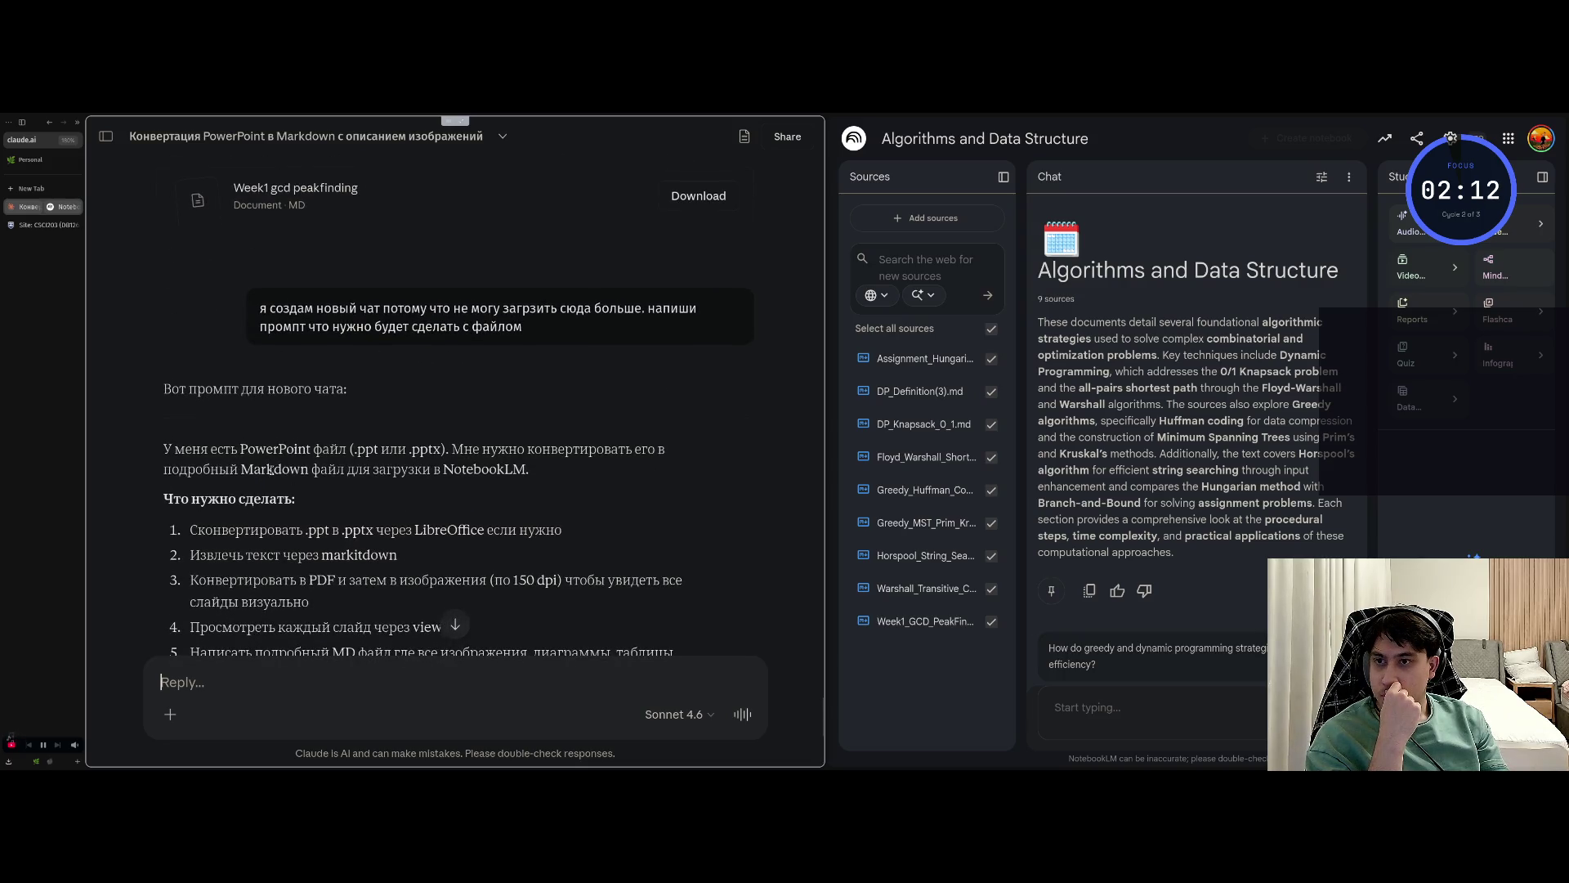
{"action": "mouse_move", "coordinate": [166, 449]}
{"action": "left_mouse_down"}
{"action": "mouse_move", "coordinate": [270, 560]}
{"action": "mouse_move", "coordinate": [368, 621]}
{"action": "mouse_move", "coordinate": [377, 558]}
{"action": "left_mouse_up"}
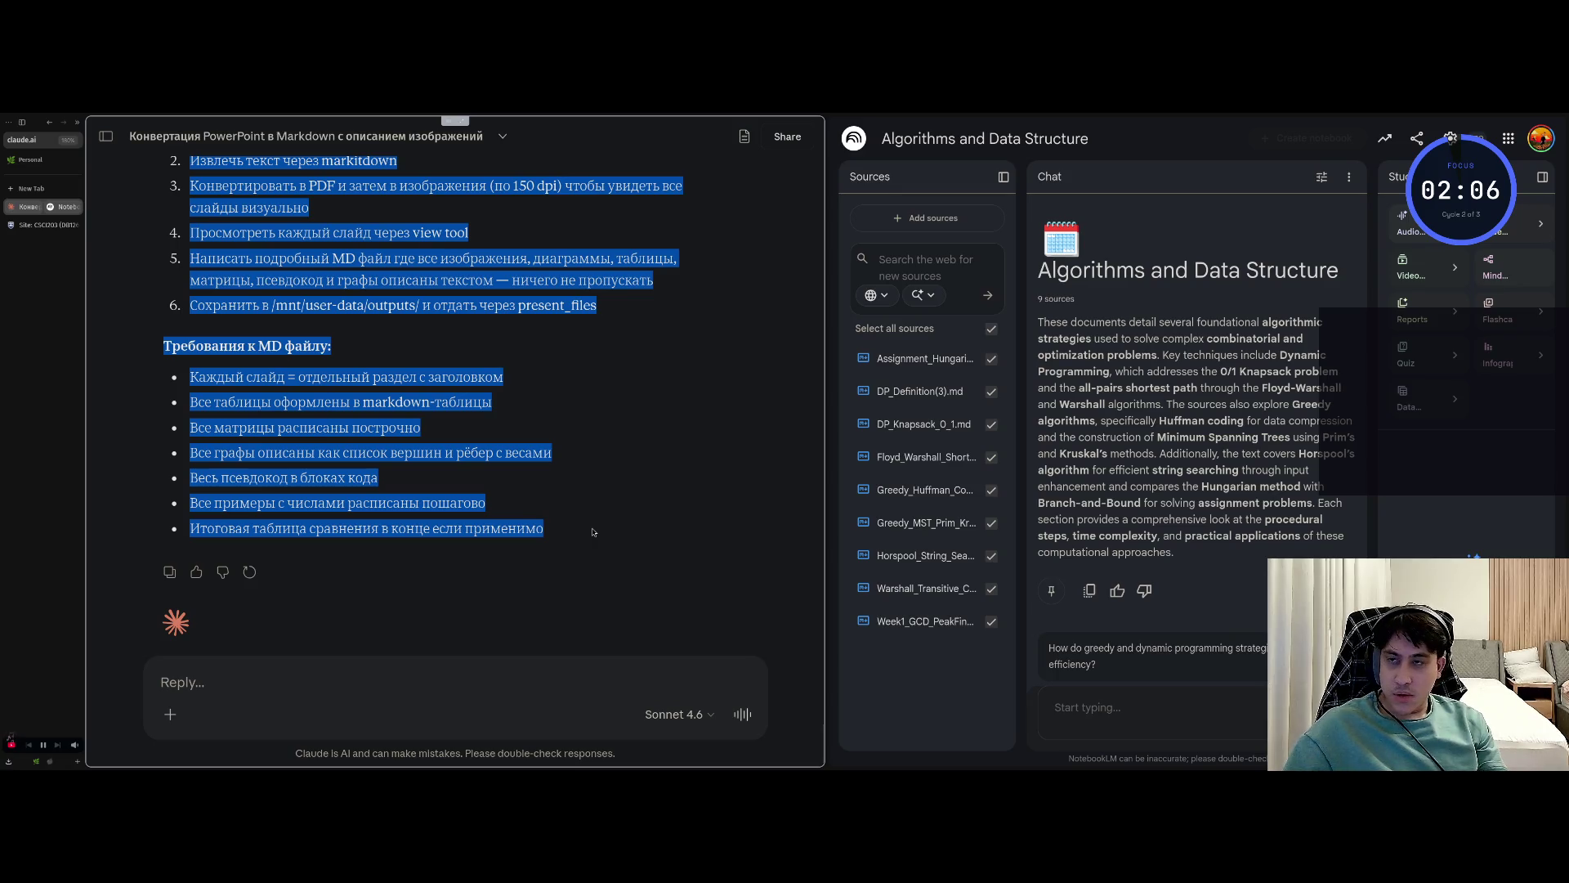
{"action": "scroll", "coordinate": [594, 532], "scroll_direction": "up", "scroll_amount": 4}
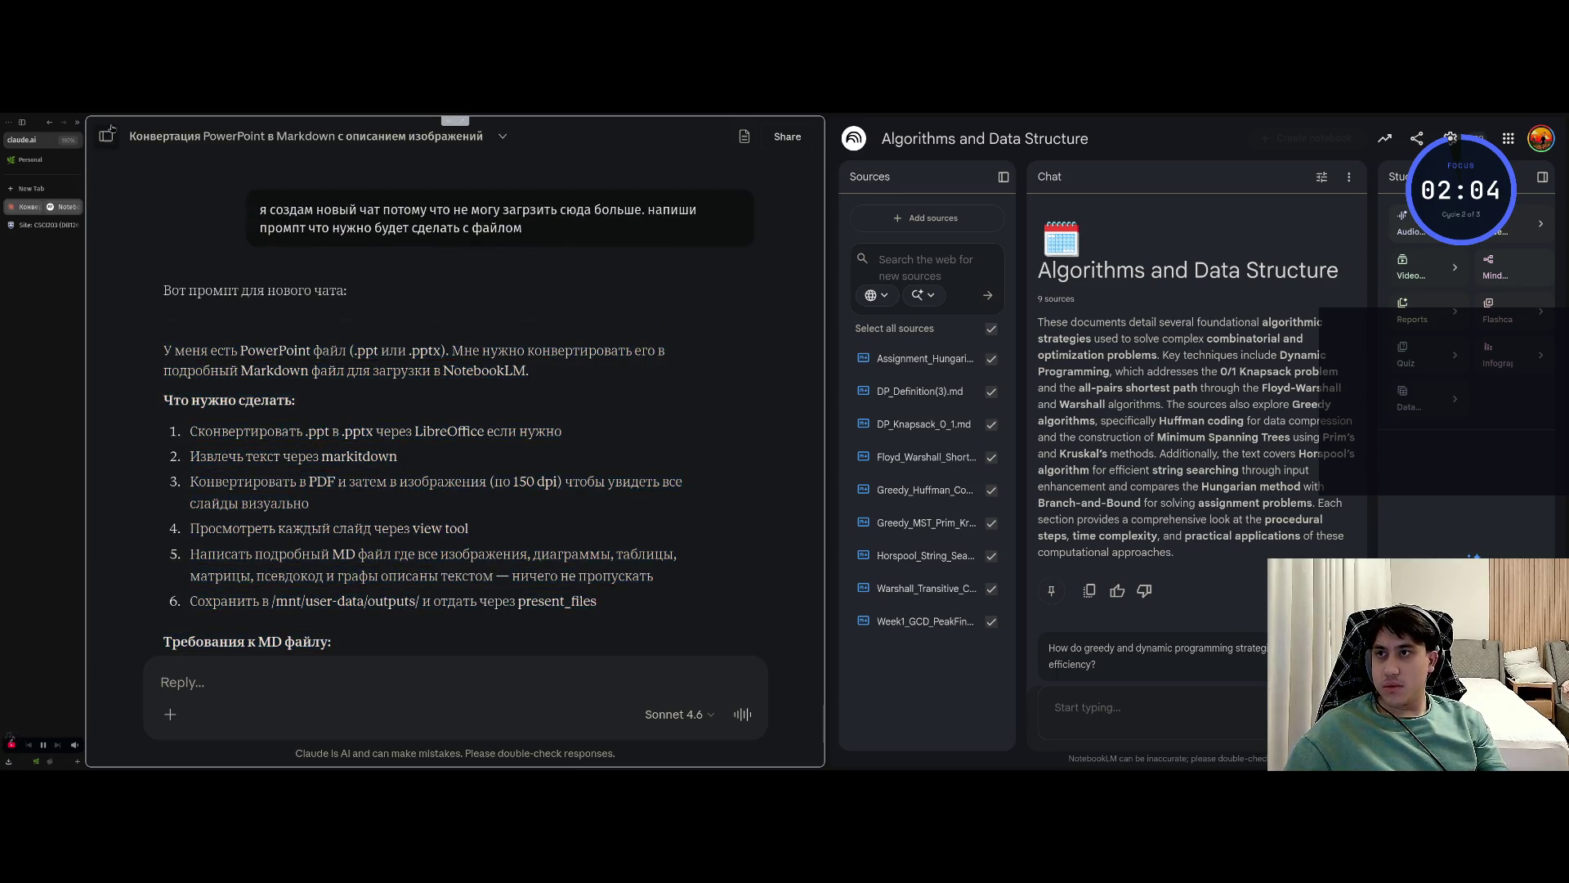
{"action": "left_click", "coordinate": [106, 135]}
{"action": "left_click", "coordinate": [124, 164]}
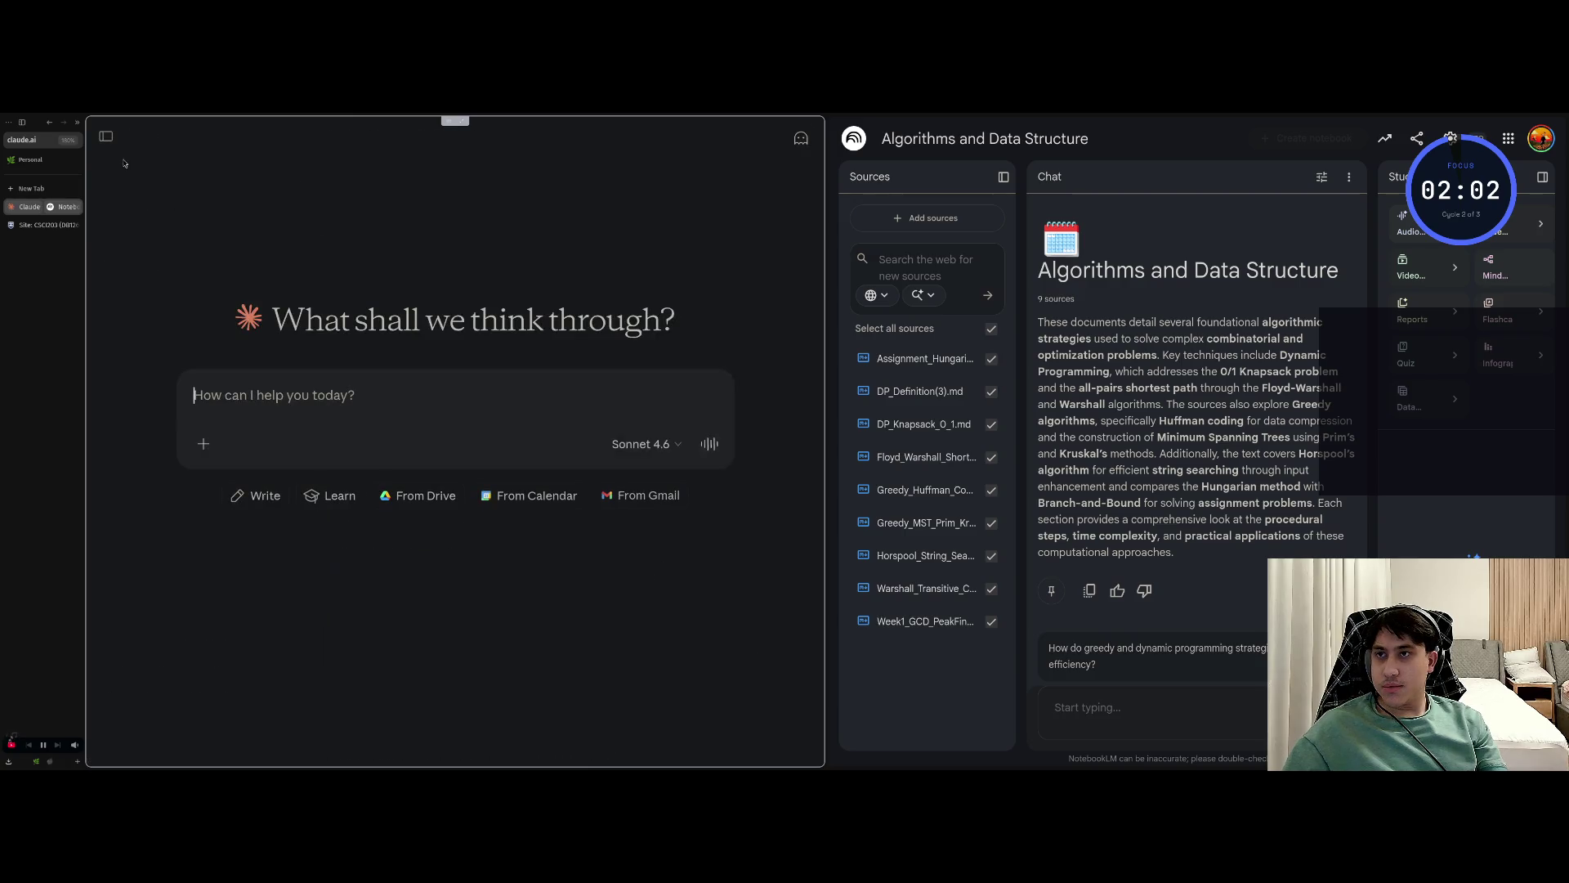
Send the pasted conversion prompt with the Week 1 B Data Structures .pptx attached.
{"action": "key", "text": "ctrl+v"}
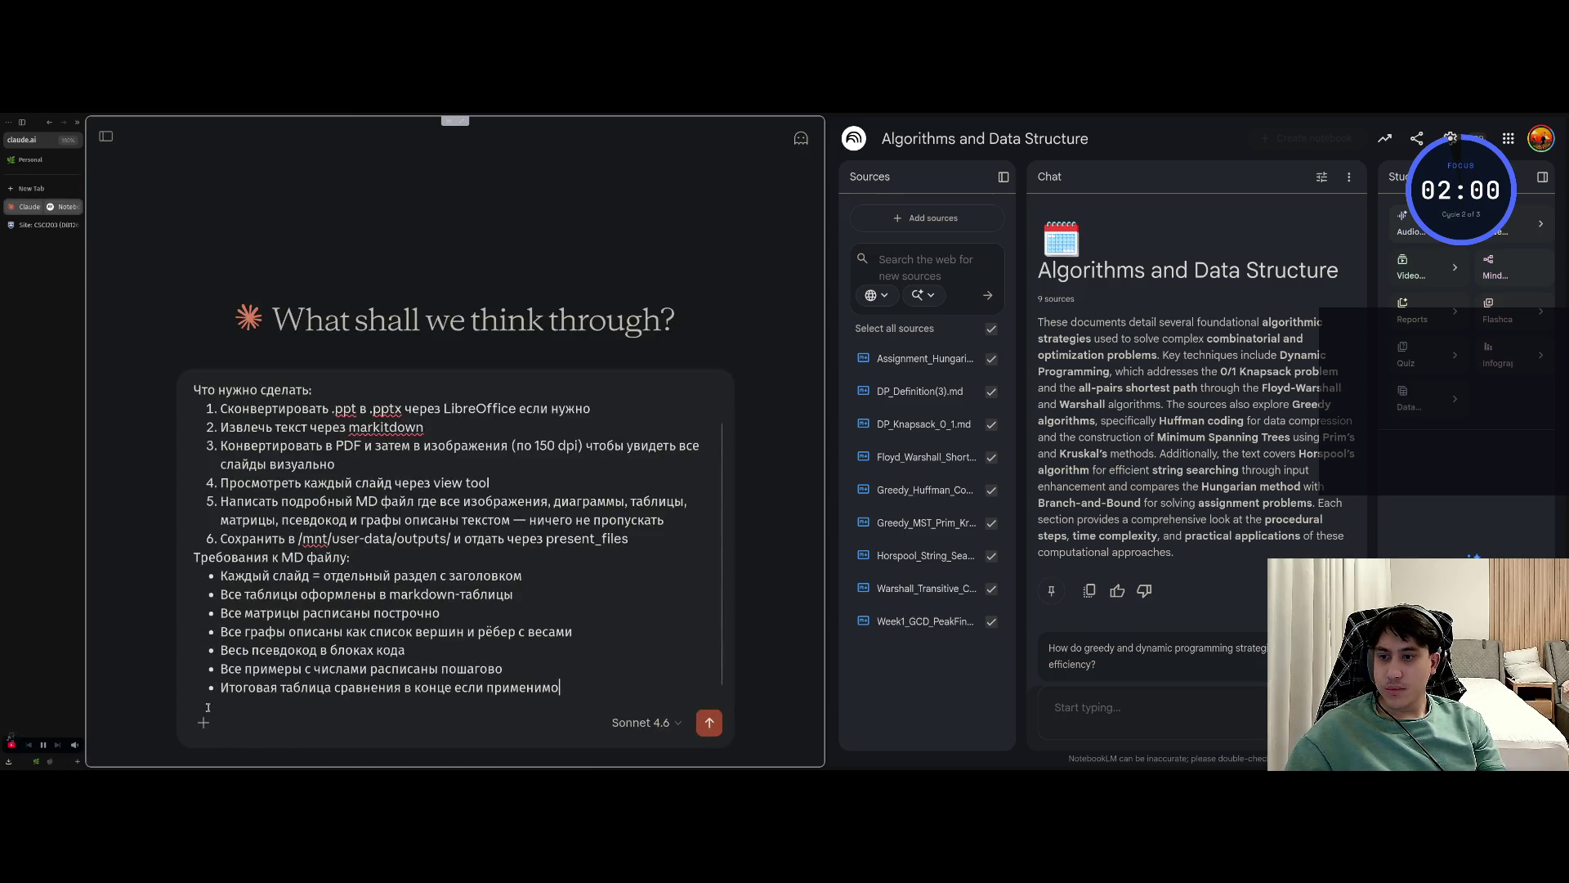
{"action": "left_click", "coordinate": [203, 721]}
{"action": "left_click", "coordinate": [246, 427]}
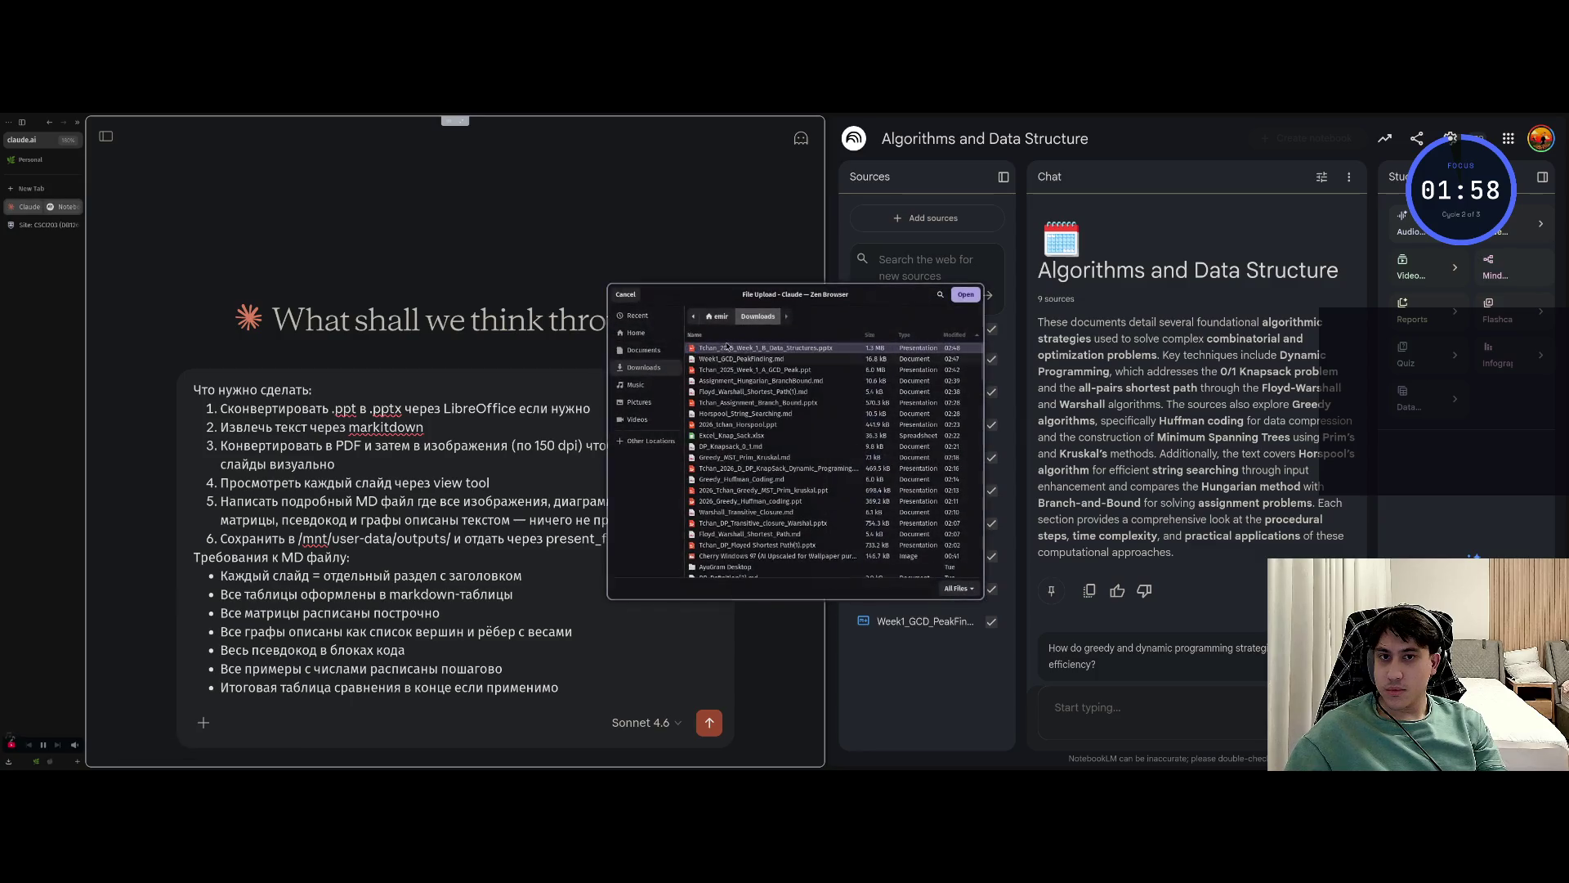
{"action": "double_click", "coordinate": [807, 347]}
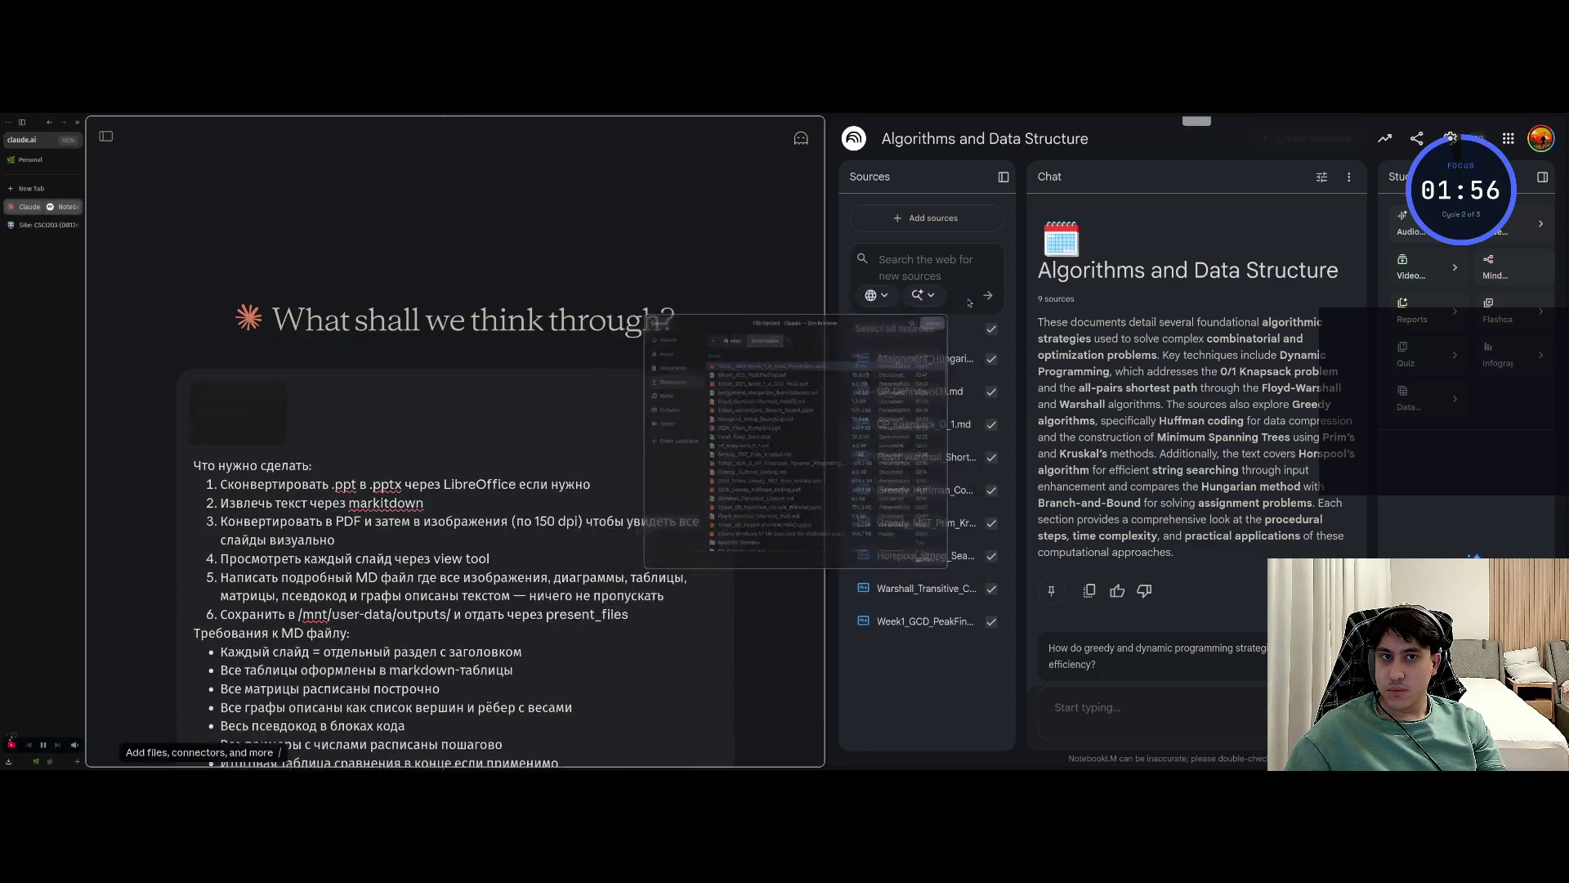
{"action": "scroll", "coordinate": [535, 560], "scroll_direction": "down", "scroll_amount": 1}
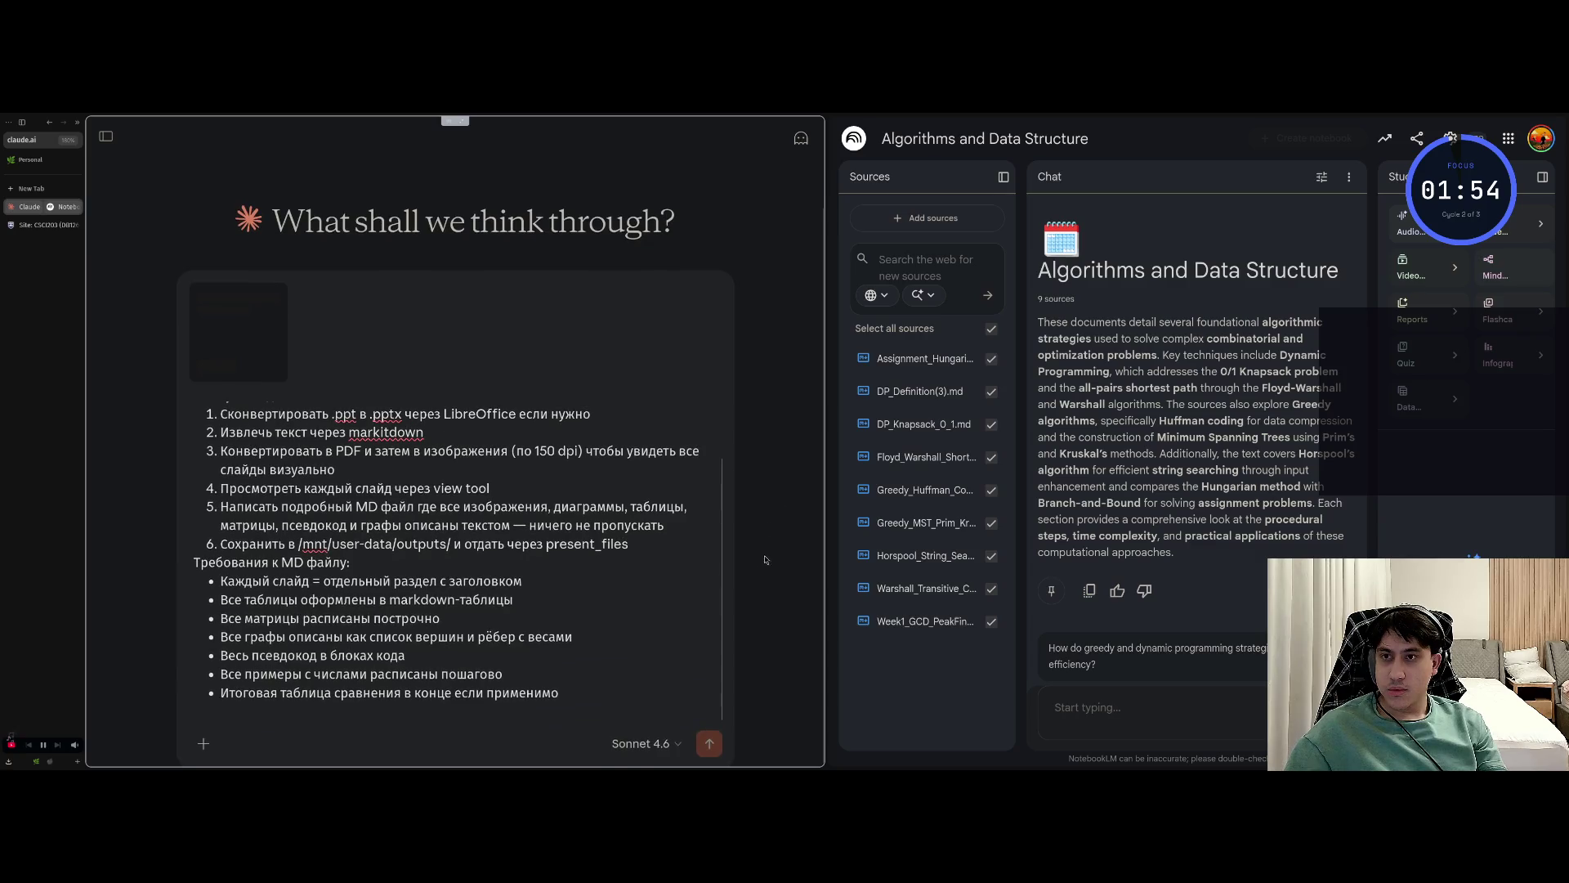
{"action": "left_click", "coordinate": [709, 740]}
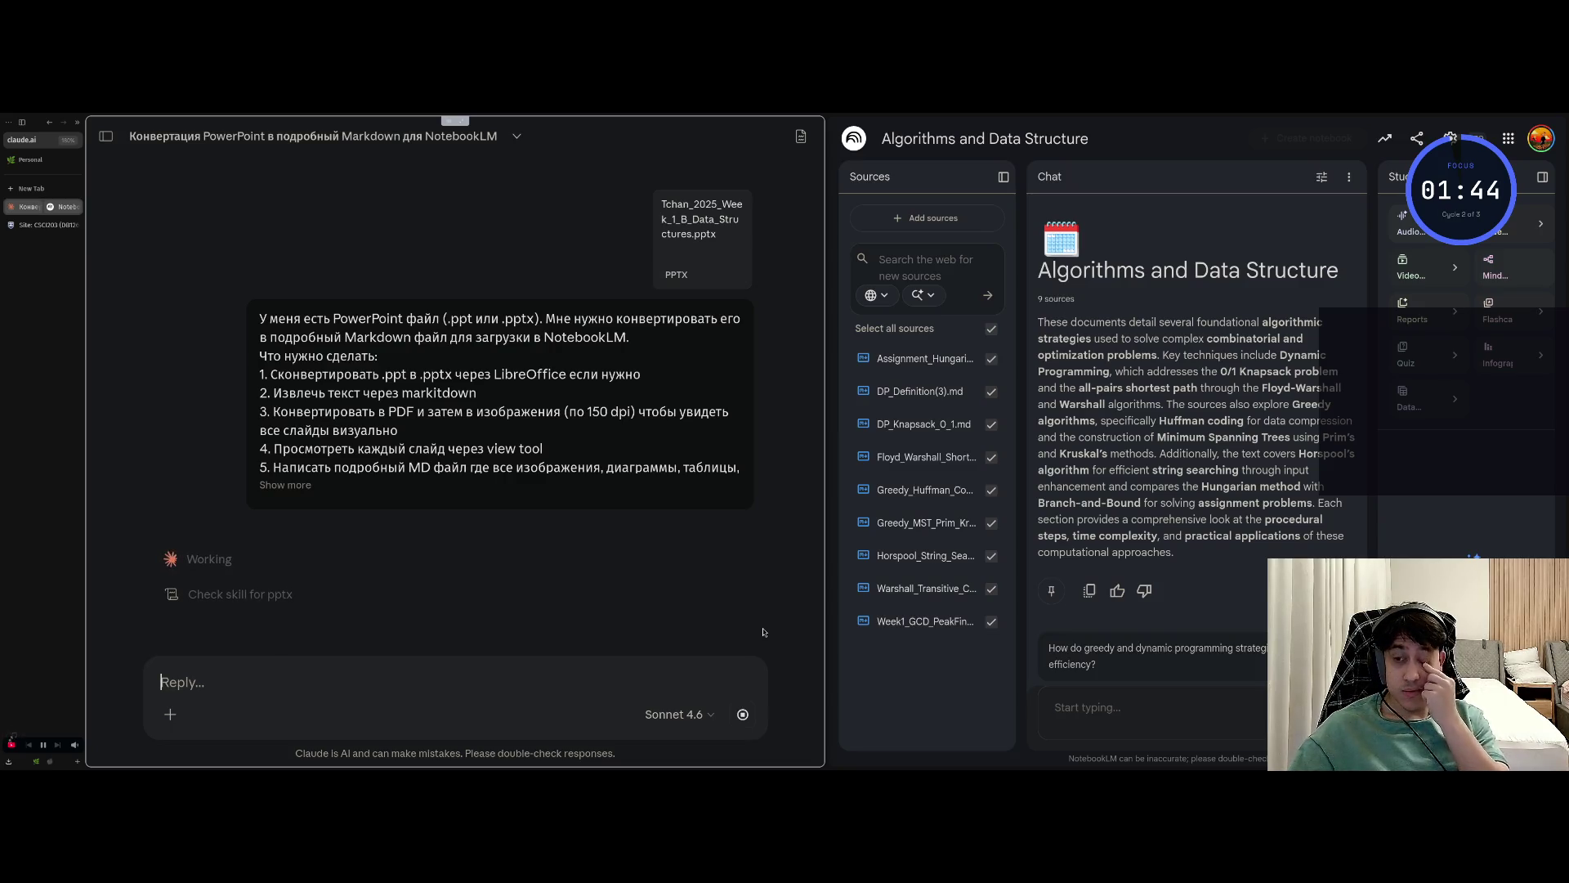
Open the Week1_GCD_PeakFinding source in NotebookLM to inspect it.
{"action": "scroll", "coordinate": [759, 619], "scroll_direction": "down", "scroll_amount": 1}
{"action": "scroll", "coordinate": [759, 620], "scroll_direction": "down", "scroll_amount": 1}
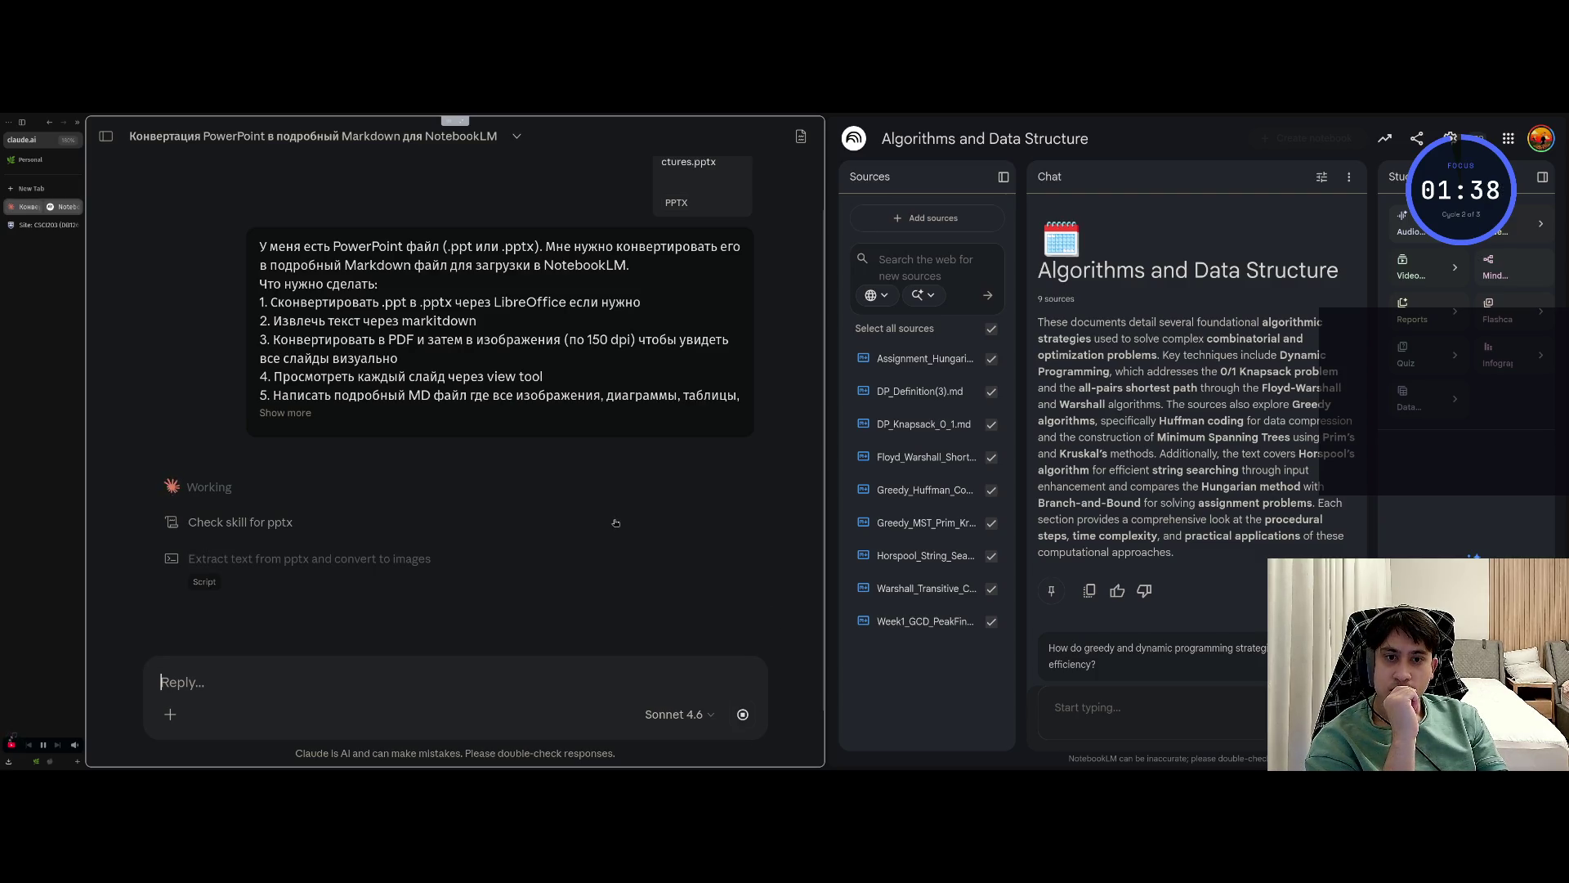
{"action": "left_click", "coordinate": [933, 621]}
{"action": "scroll", "coordinate": [934, 615], "scroll_direction": "down", "scroll_amount": 3}
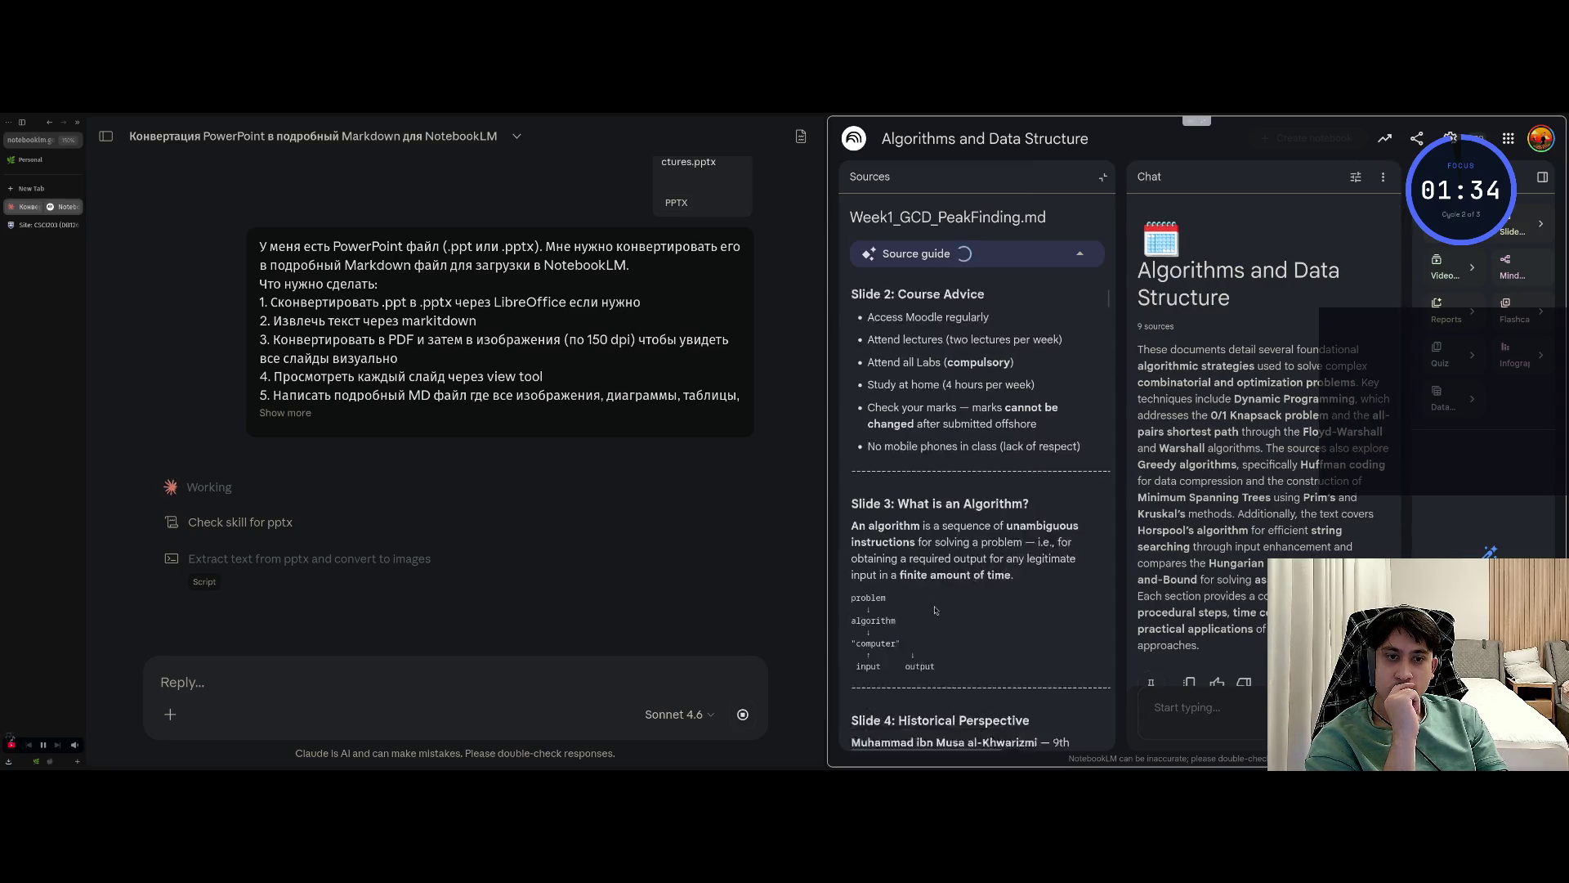
Scroll through the Week1_GCD_PeakFinding.md source guide, then return to the source list.
{"action": "scroll", "coordinate": [936, 610], "scroll_direction": "down", "scroll_amount": 4}
{"action": "scroll", "coordinate": [936, 610], "scroll_direction": "up", "scroll_amount": 2}
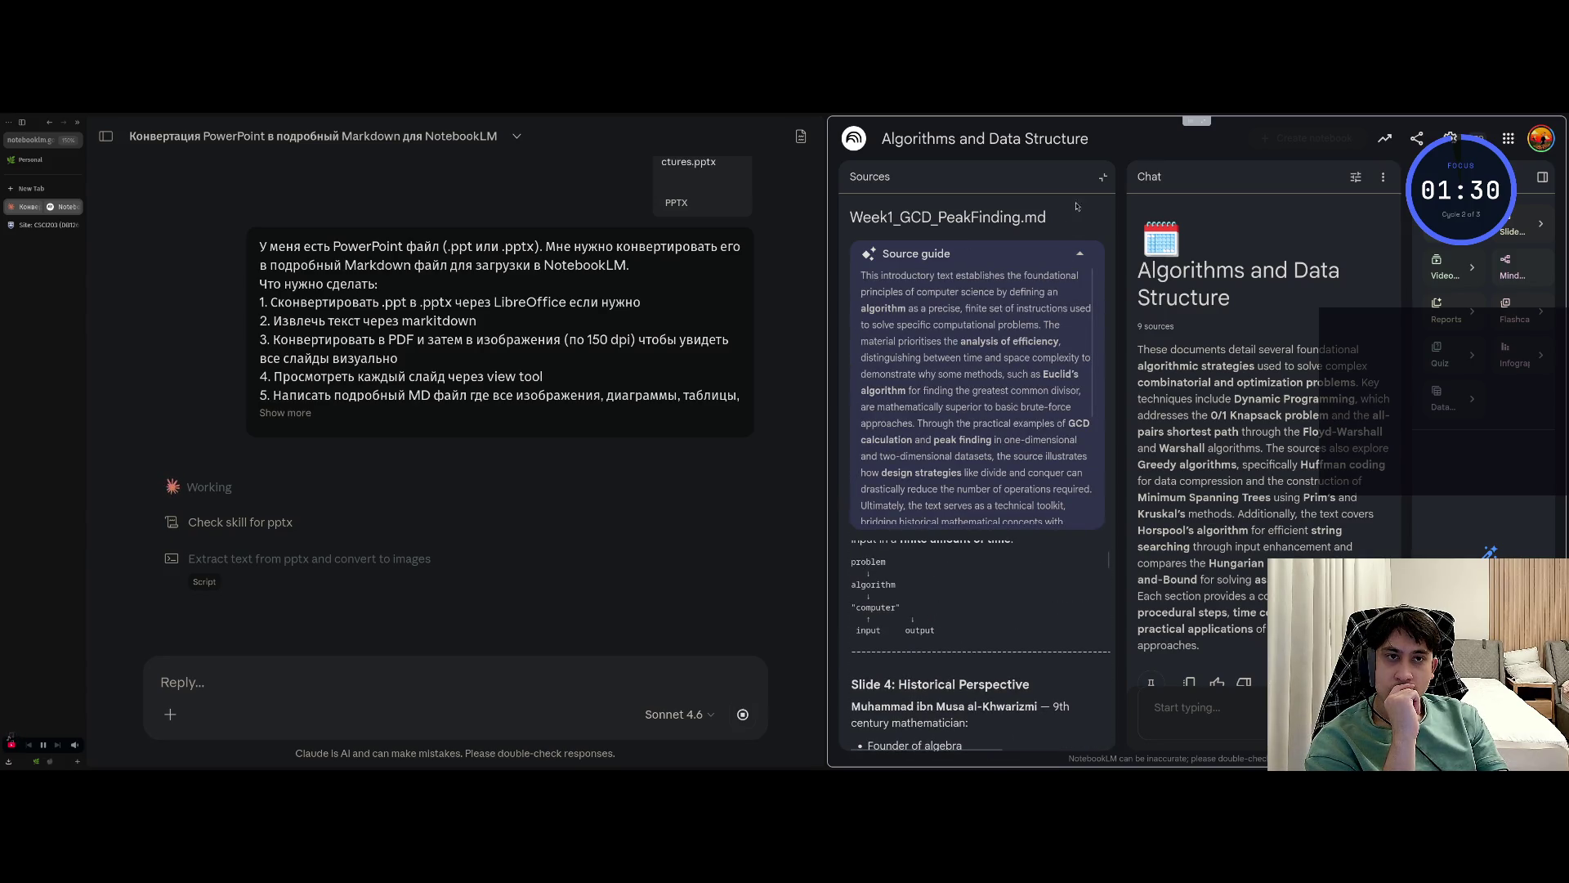
{"action": "left_click", "coordinate": [1103, 176]}
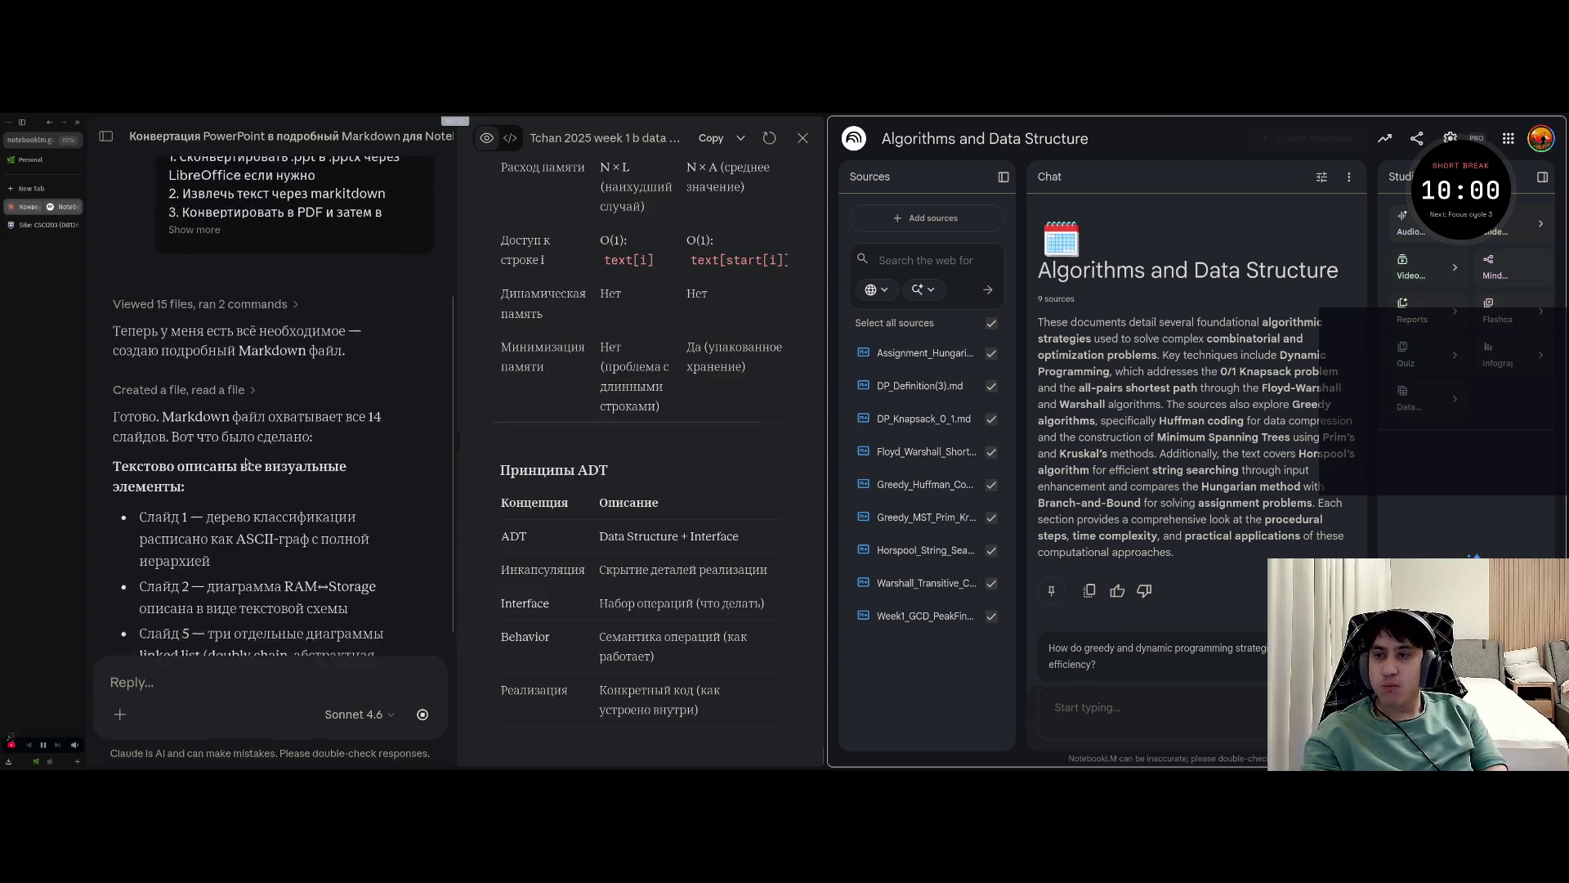
Download Claude's finished Tchan 2025 week 1 b Markdown file.
{"action": "left_click", "coordinate": [327, 516]}
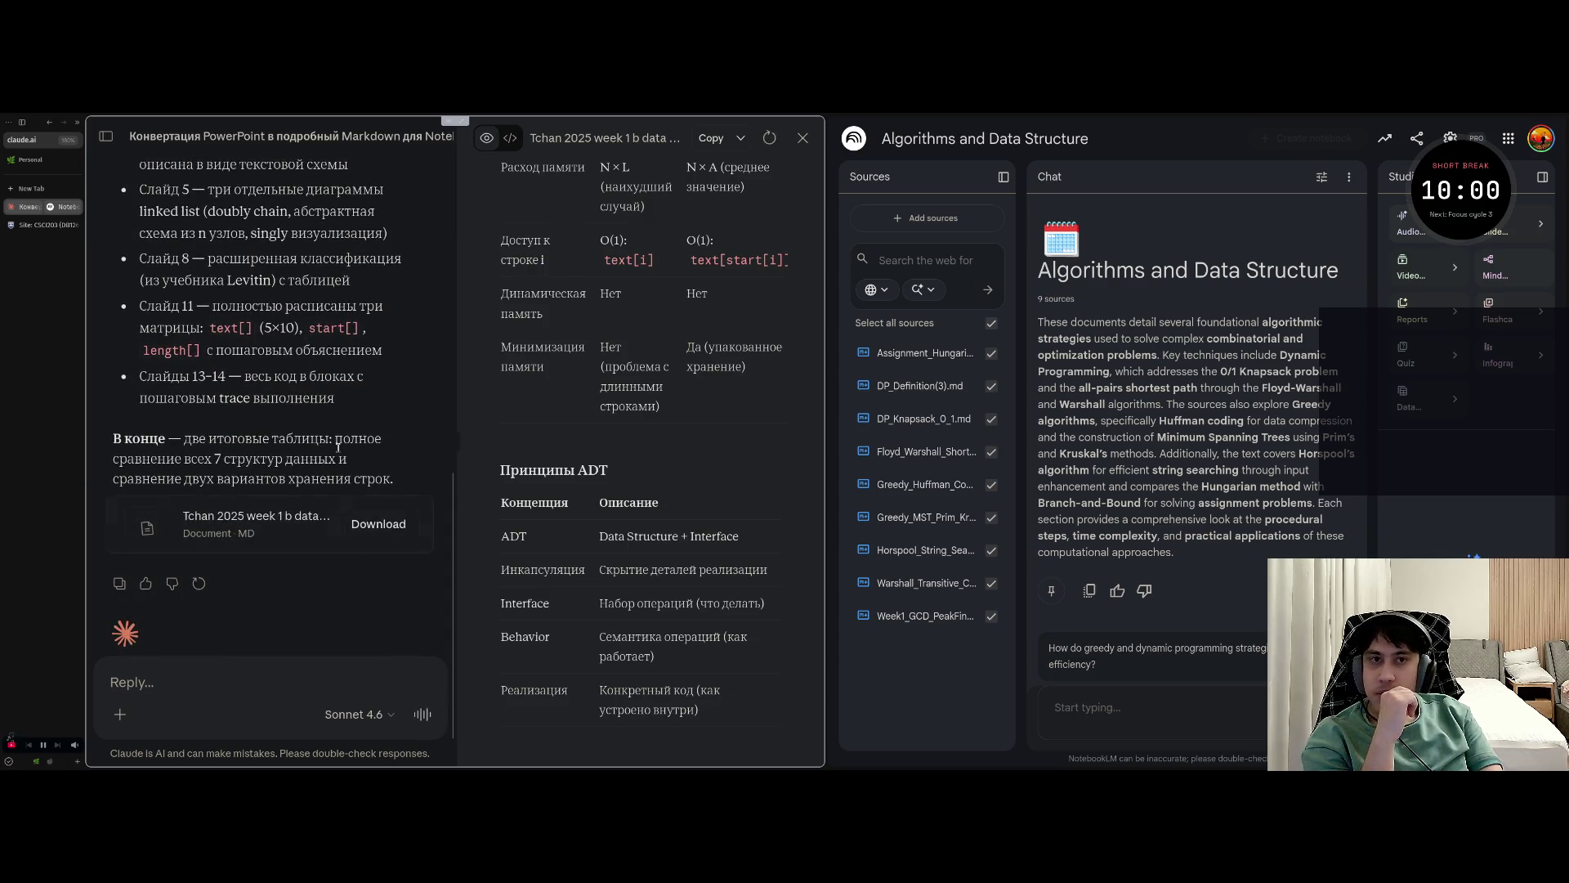
Upload the Week 1 B Data Structures Markdown file as a NotebookLM source.
{"action": "left_click", "coordinate": [968, 217]}
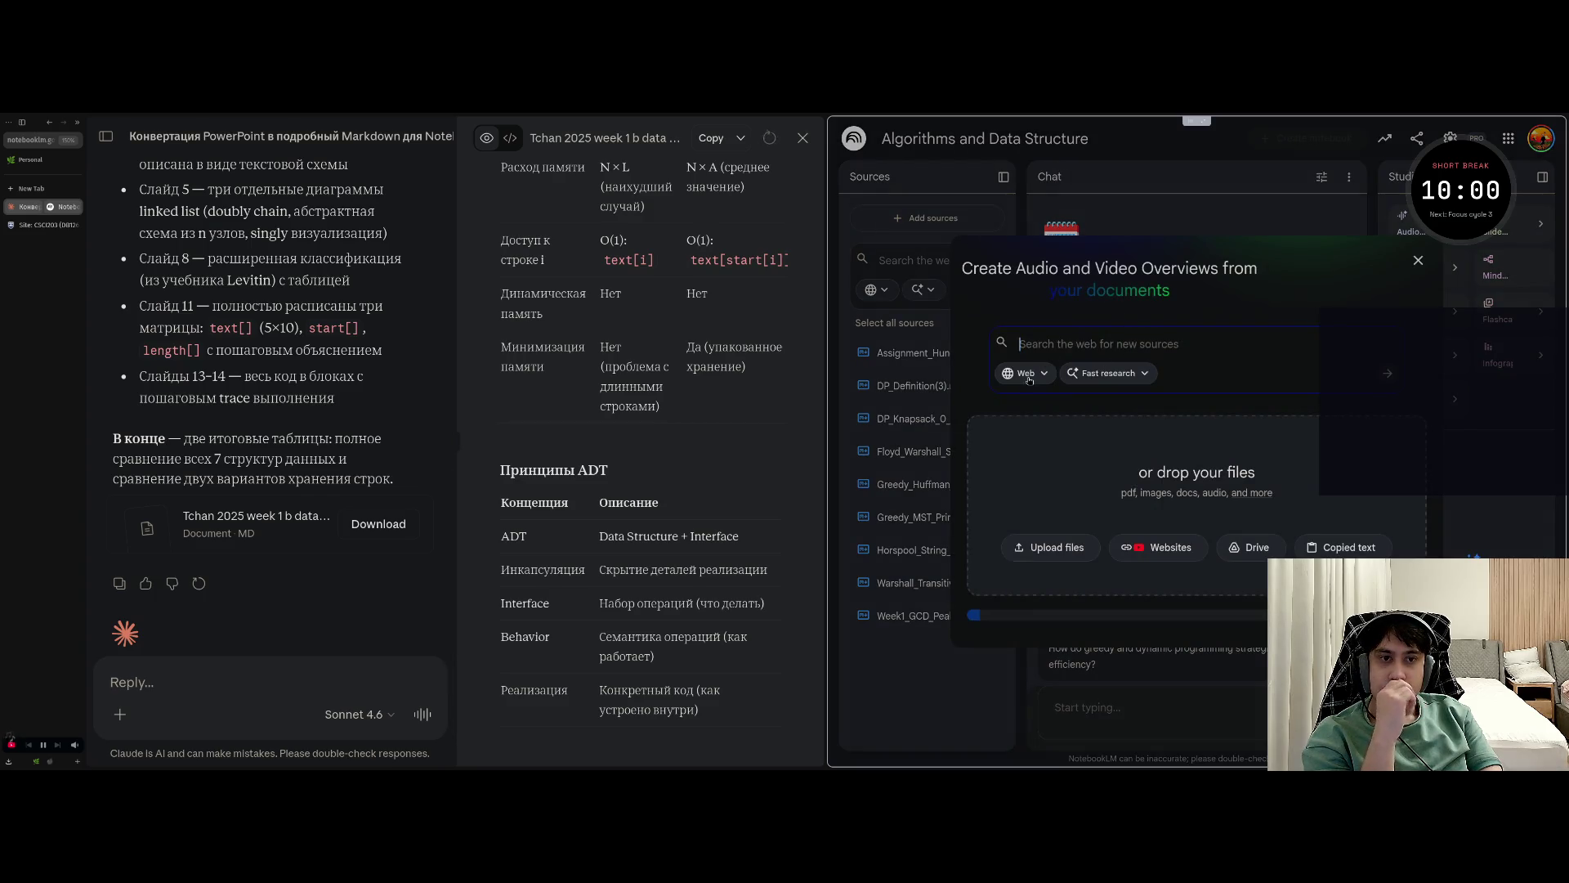
{"action": "left_click", "coordinate": [1054, 548]}
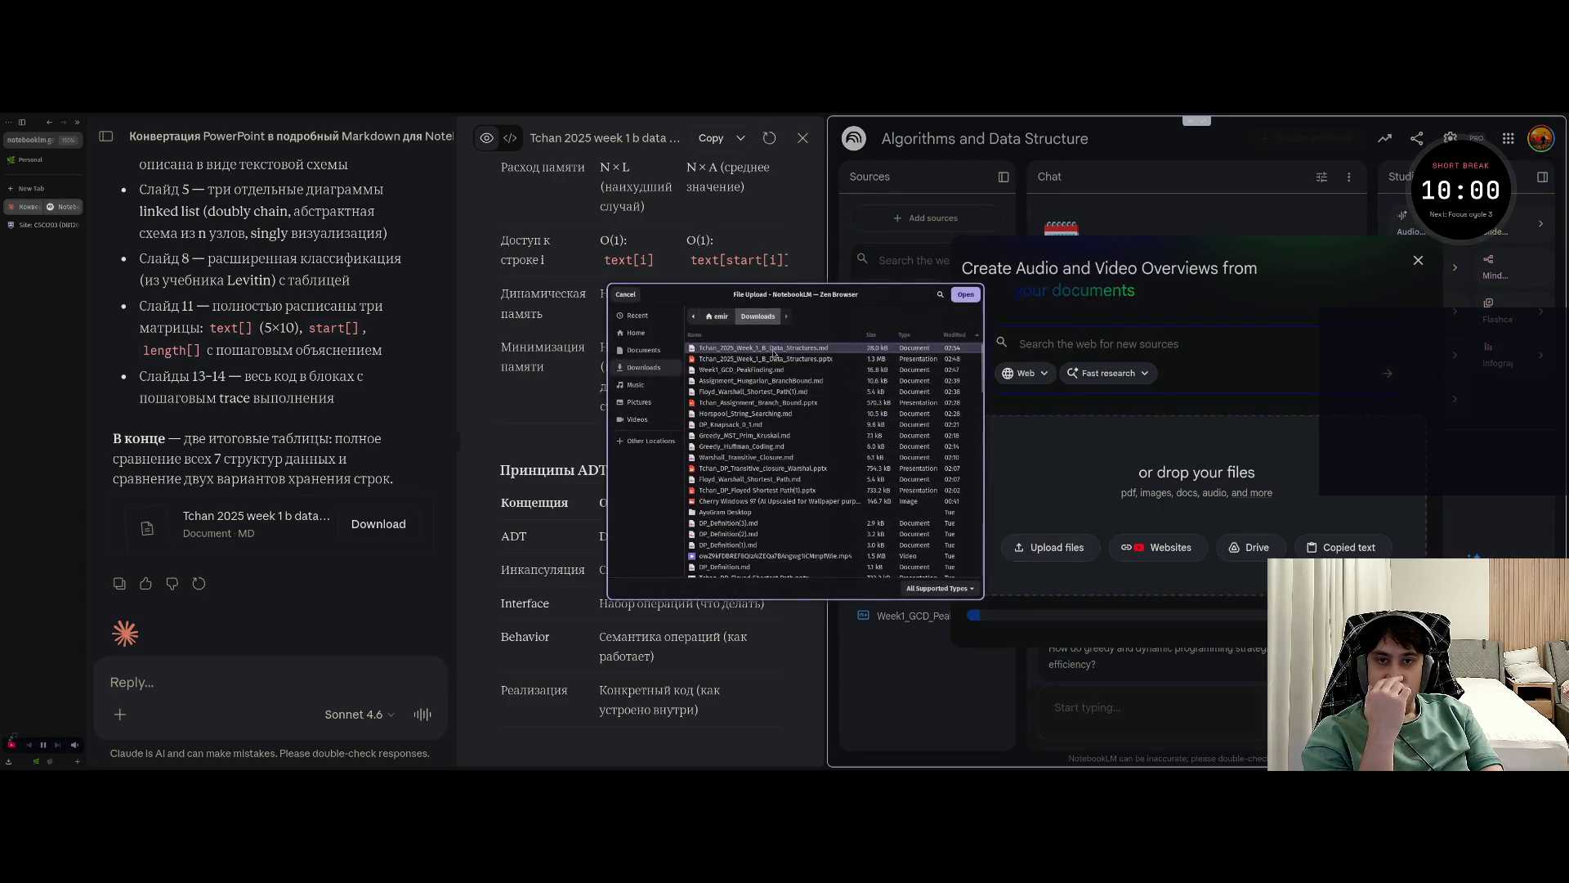
{"action": "key", "text": "Escape"}
{"action": "key", "text": "Escape"}
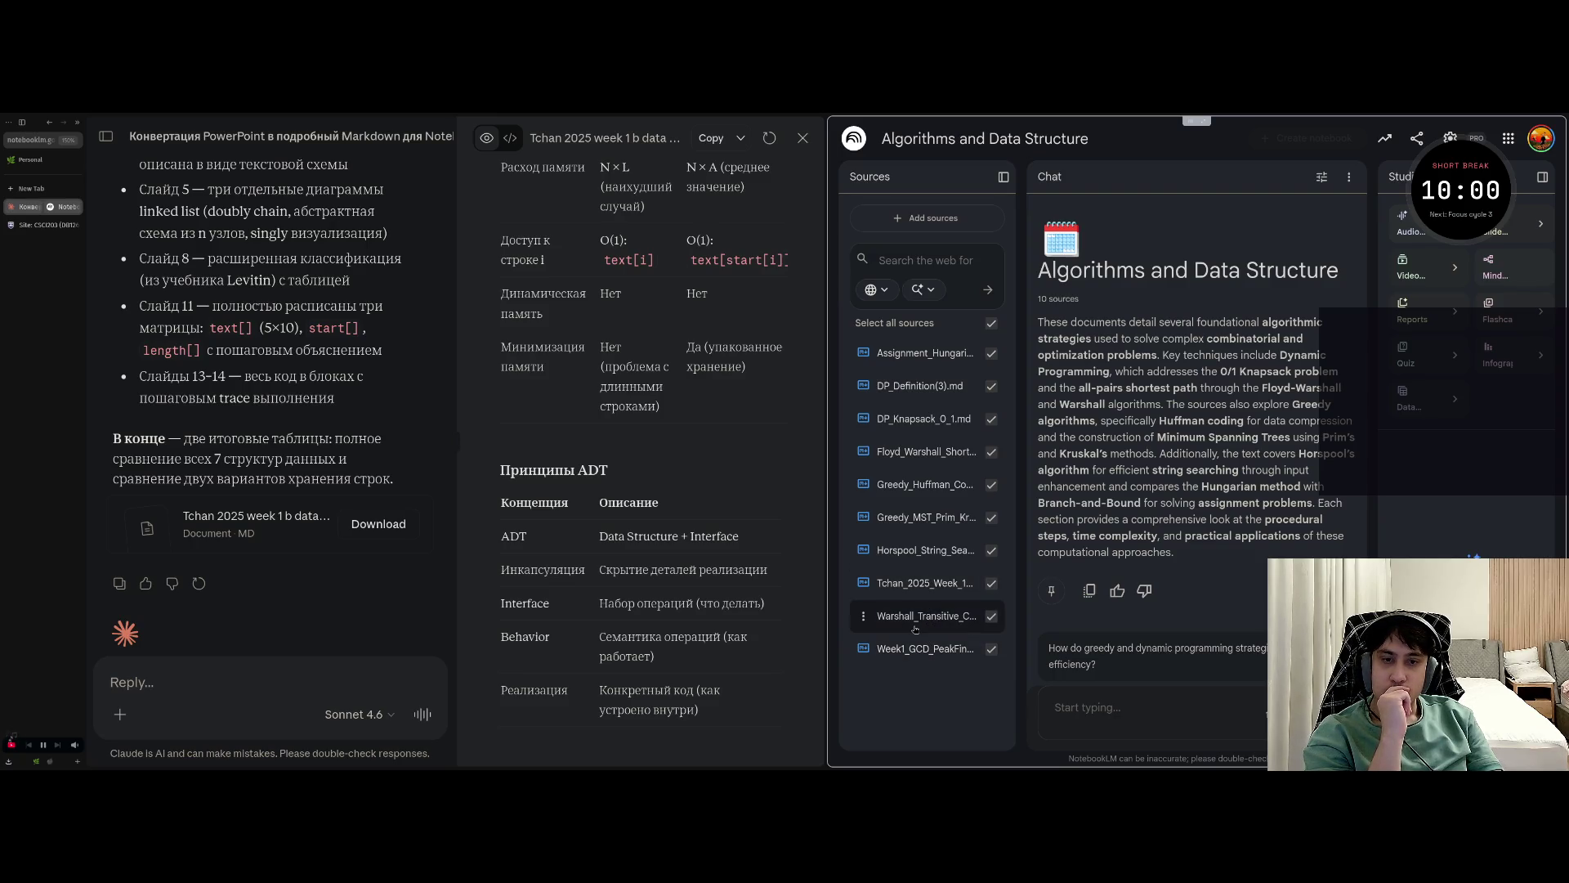
Review the new Data Structures source, return to the ten-source list, then go to the CSCI203 page.
{"action": "left_click", "coordinate": [910, 586]}
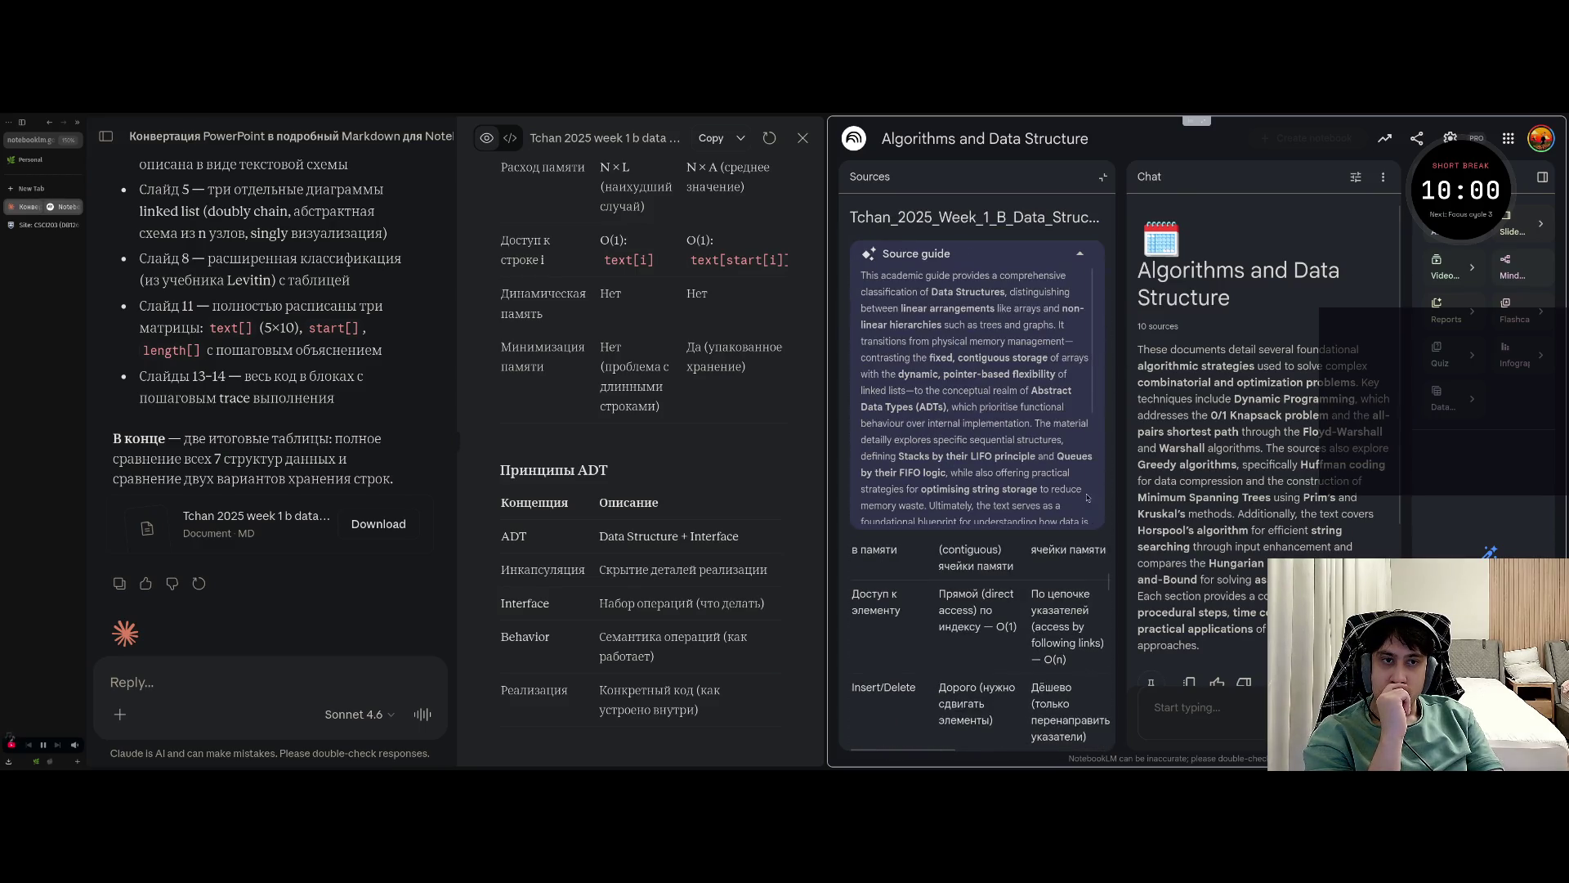
{"action": "scroll", "coordinate": [1063, 328], "scroll_direction": "down", "scroll_amount": 3}
{"action": "left_click", "coordinate": [1080, 251]}
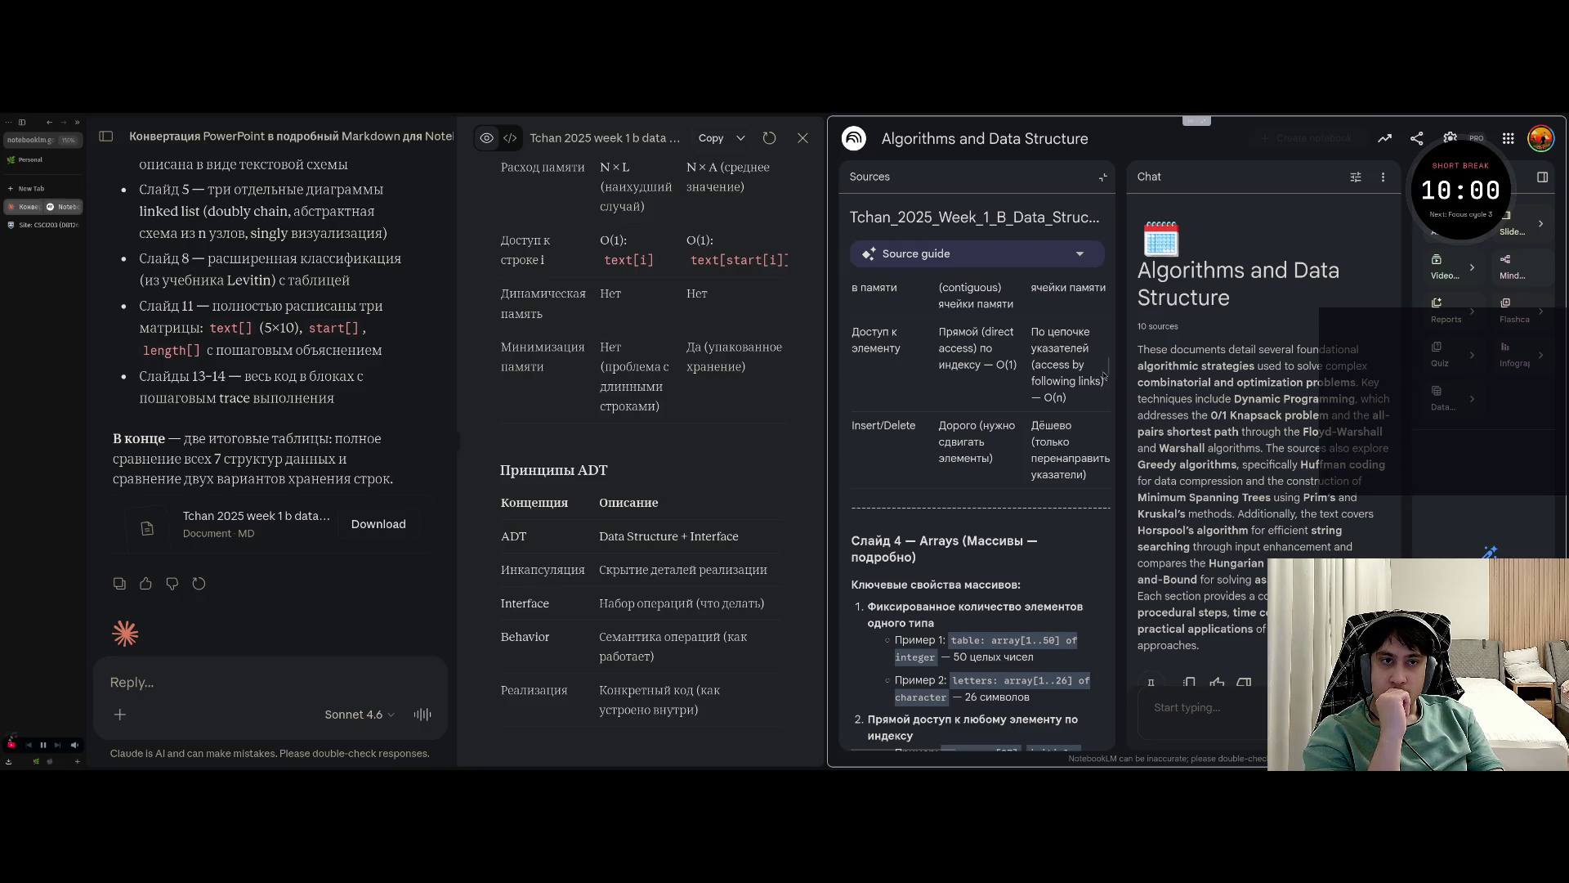
{"action": "scroll", "coordinate": [1100, 703], "scroll_direction": "down", "scroll_amount": 3}
{"action": "scroll", "coordinate": [1007, 655], "scroll_direction": "down", "scroll_amount": 5}
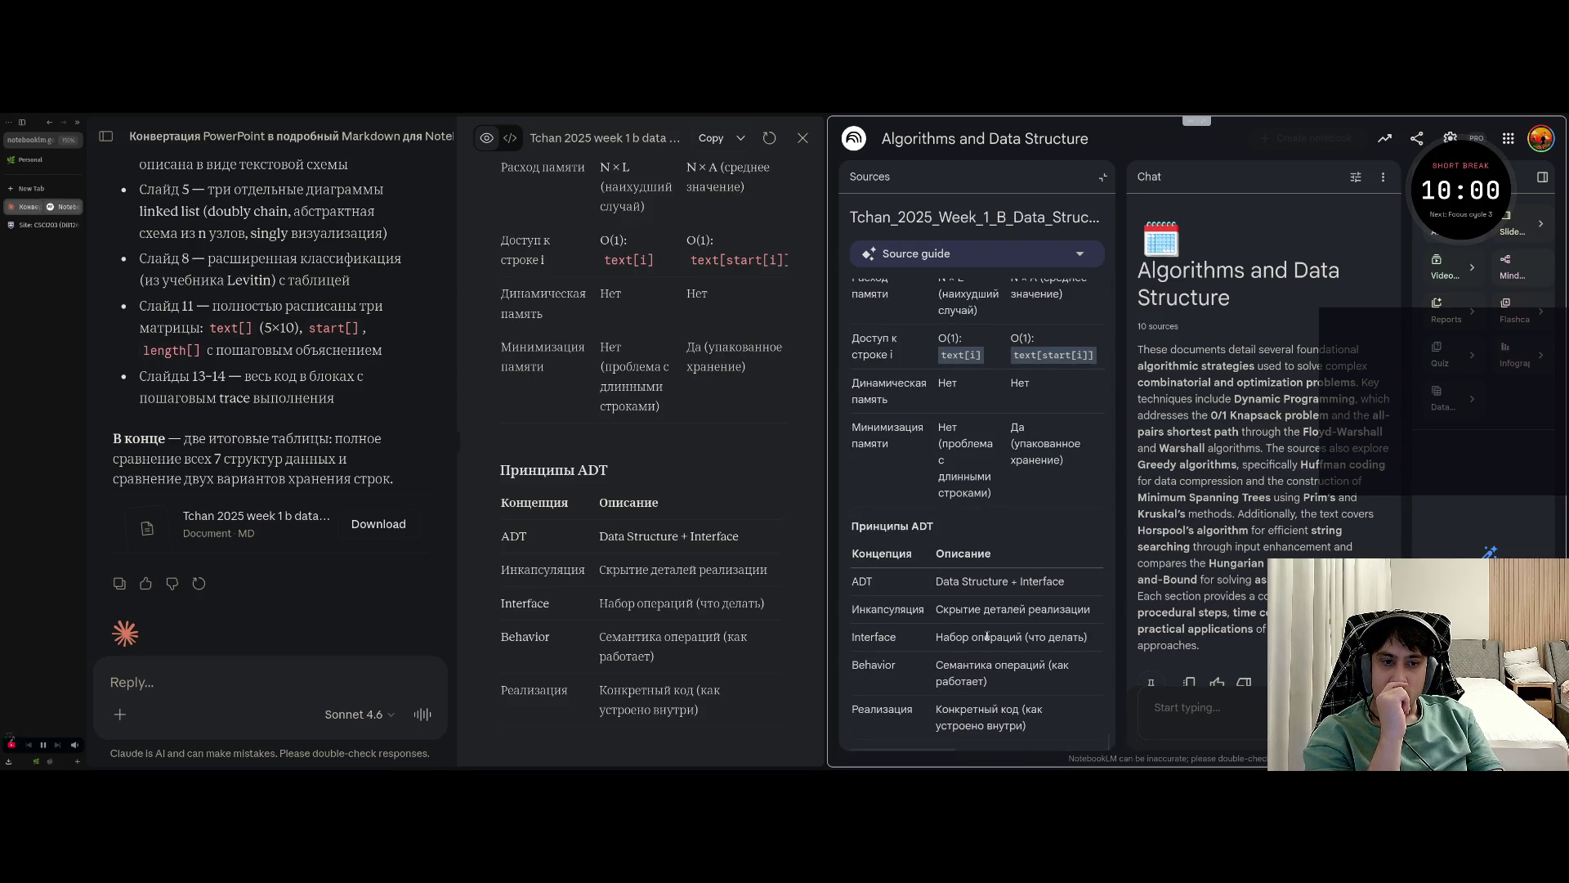
{"action": "scroll", "coordinate": [987, 636], "scroll_direction": "down", "scroll_amount": 10}
{"action": "scroll", "coordinate": [987, 640], "scroll_direction": "up", "scroll_amount": 1}
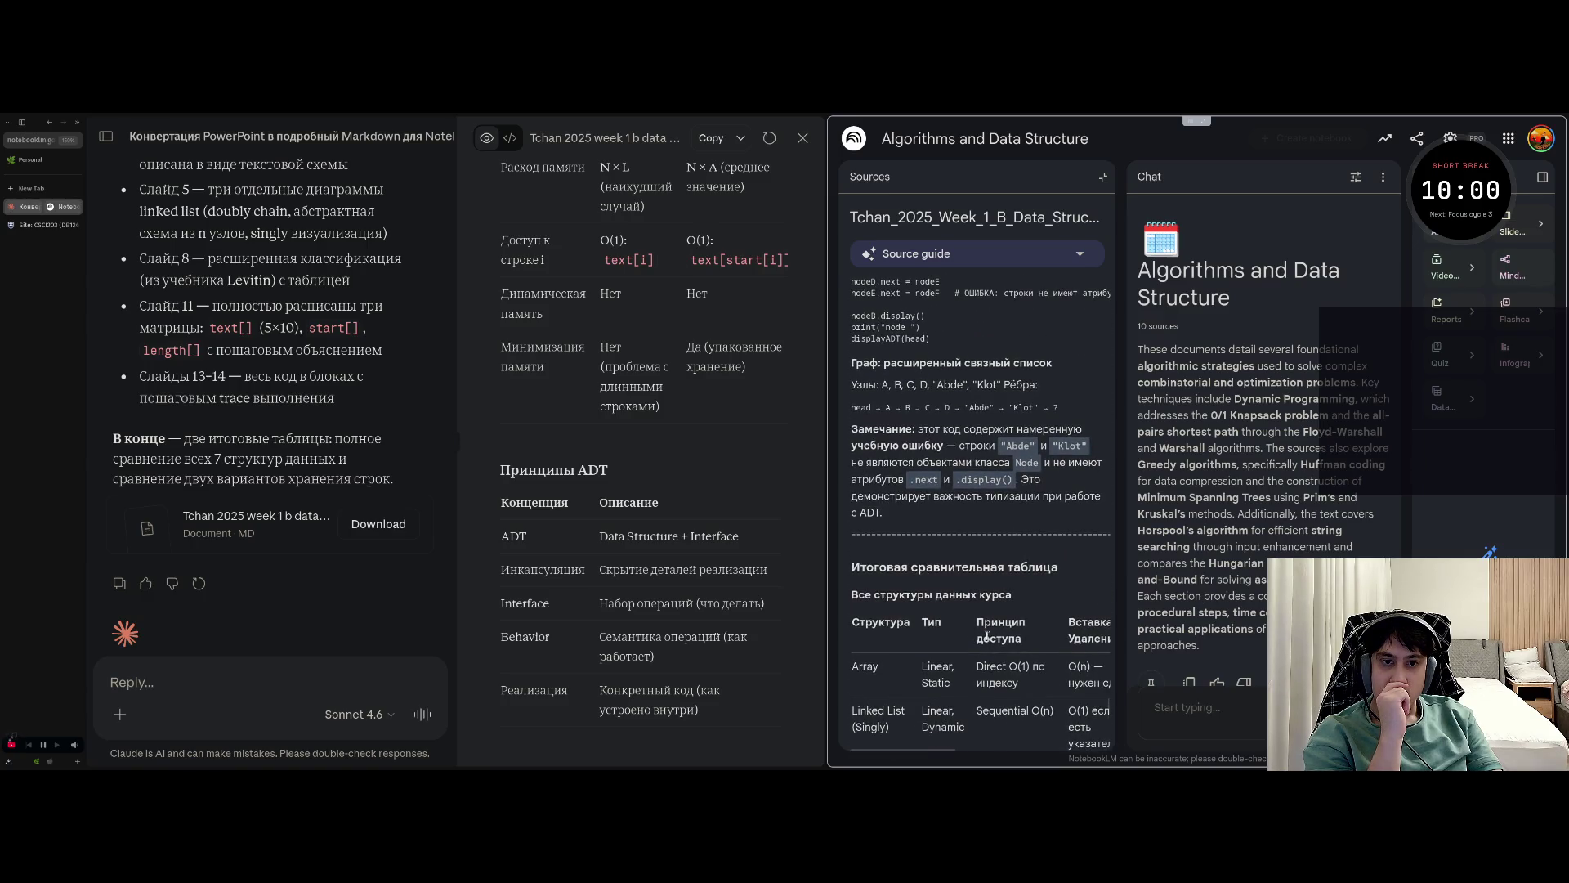
{"action": "left_click", "coordinate": [1104, 177]}
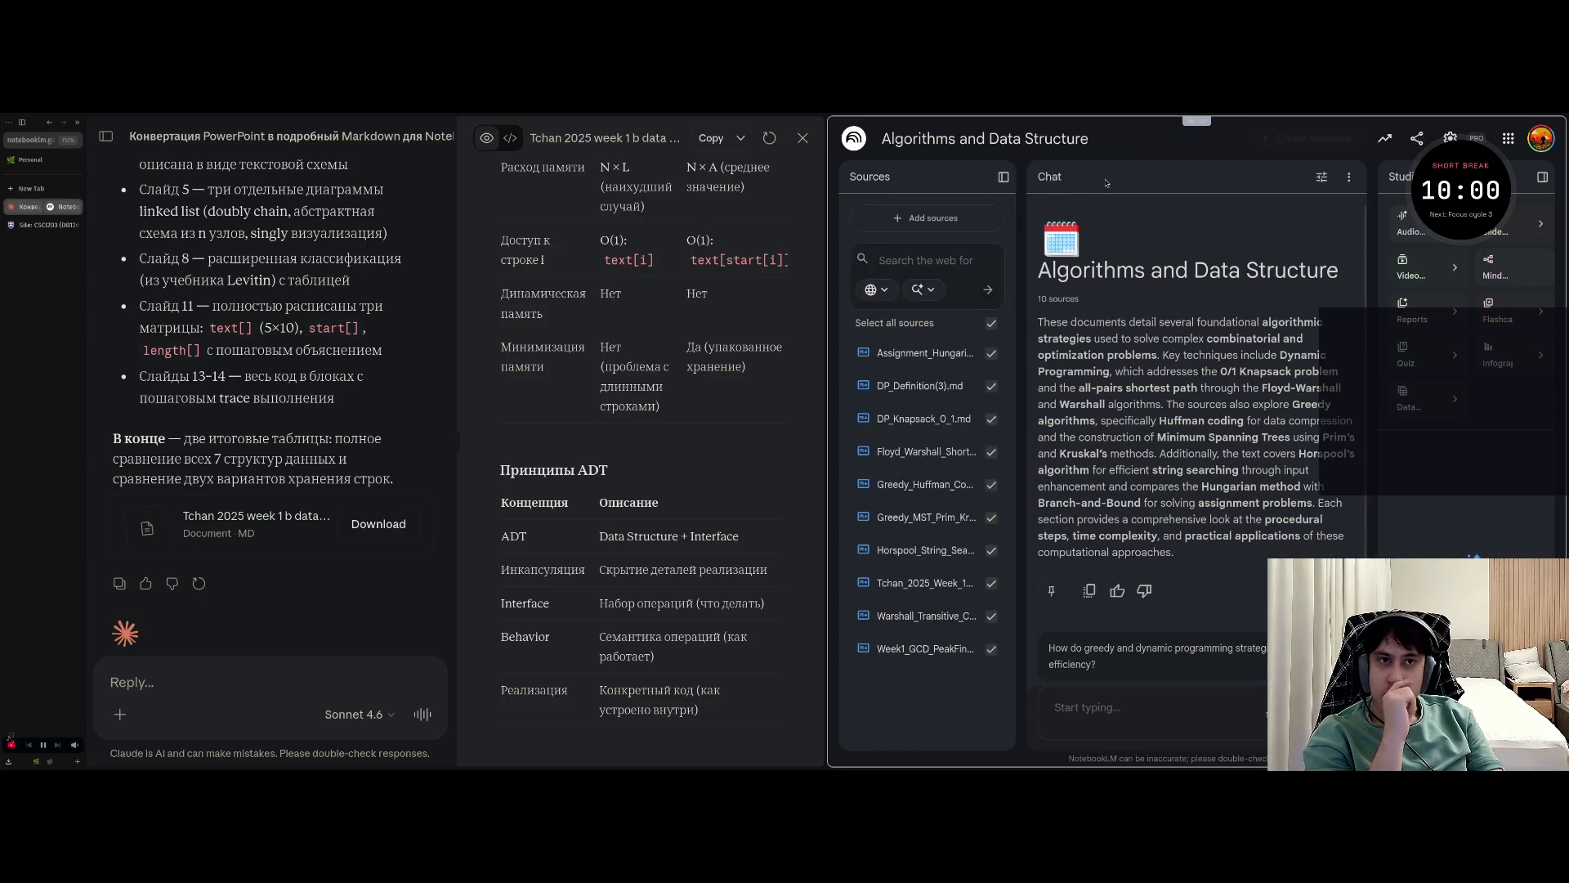
{"action": "left_click", "coordinate": [45, 224]}
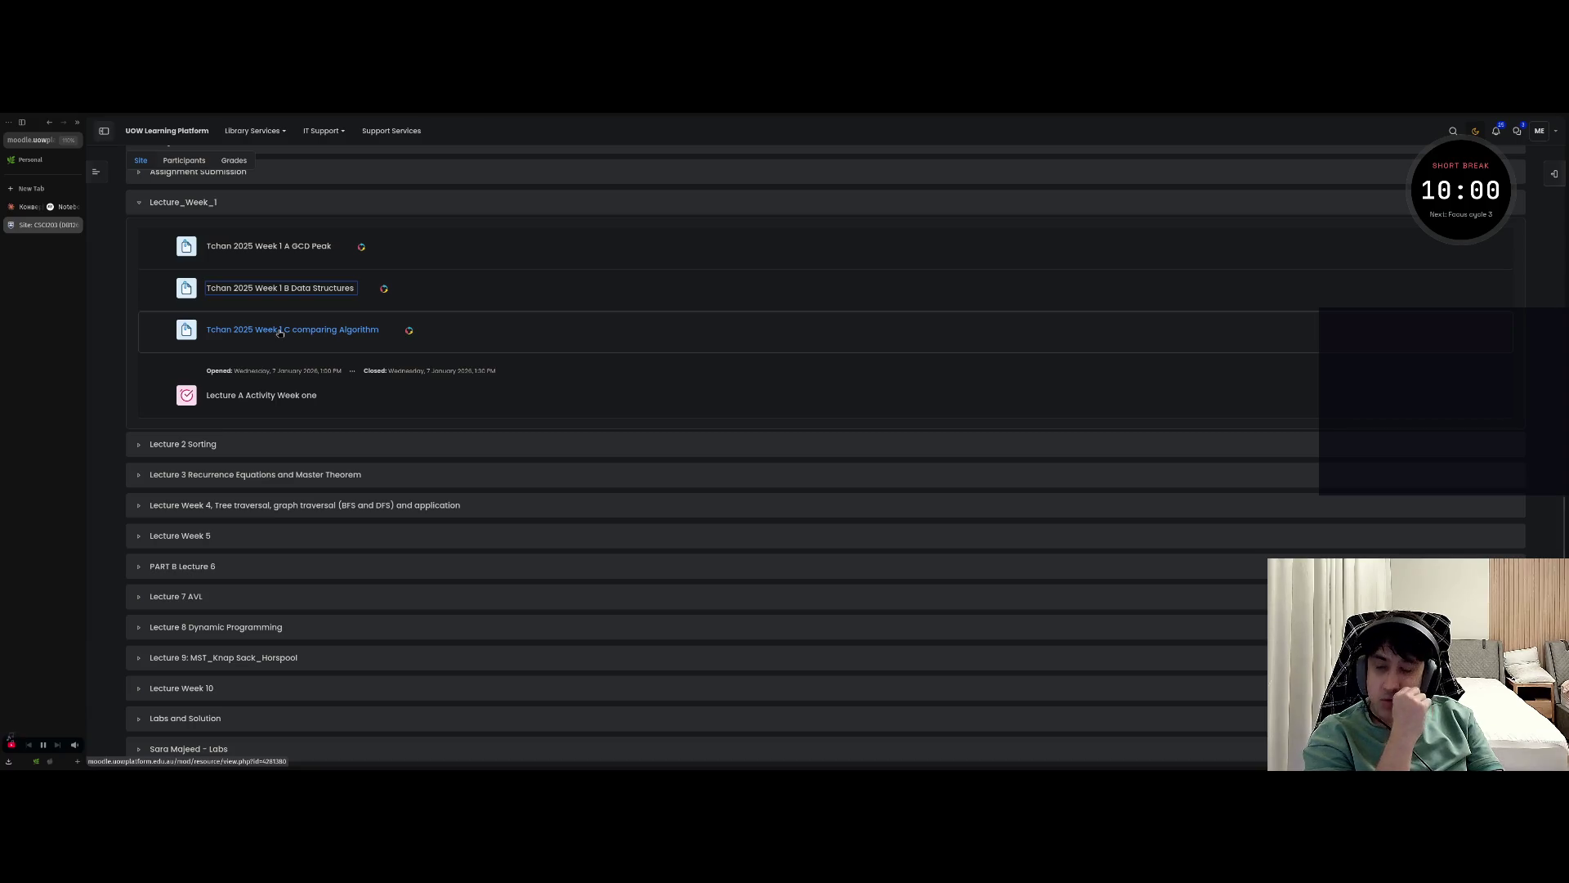
Open the Week 1 C comparing Algorithm lecture in Moodle, then return to Claude for a new reply.
{"action": "left_click", "coordinate": [279, 334]}
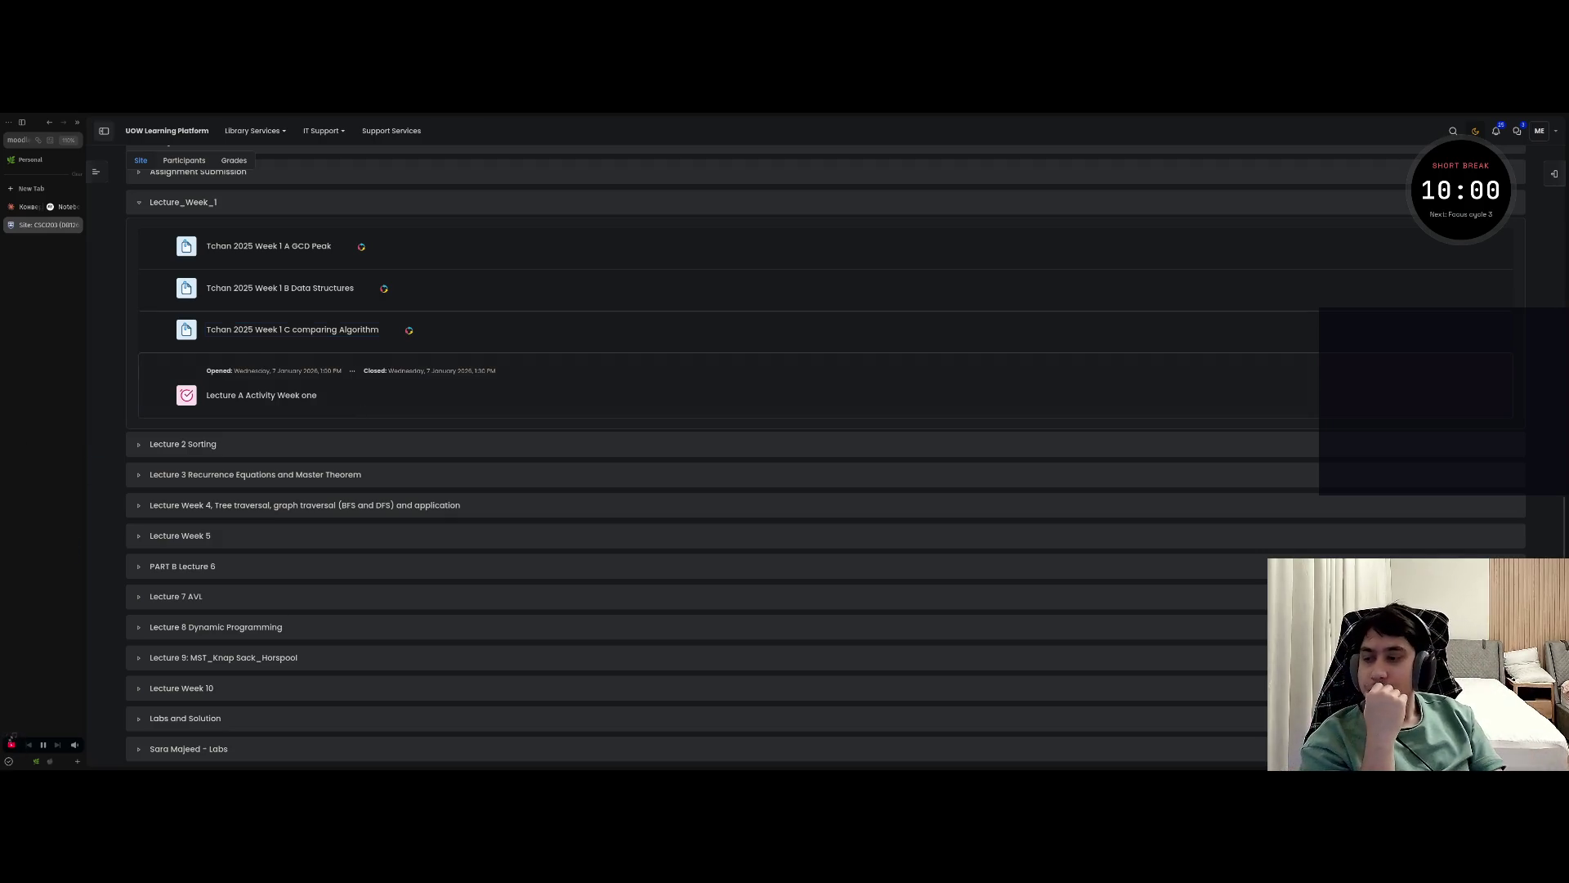
{"action": "left_click", "coordinate": [53, 206]}
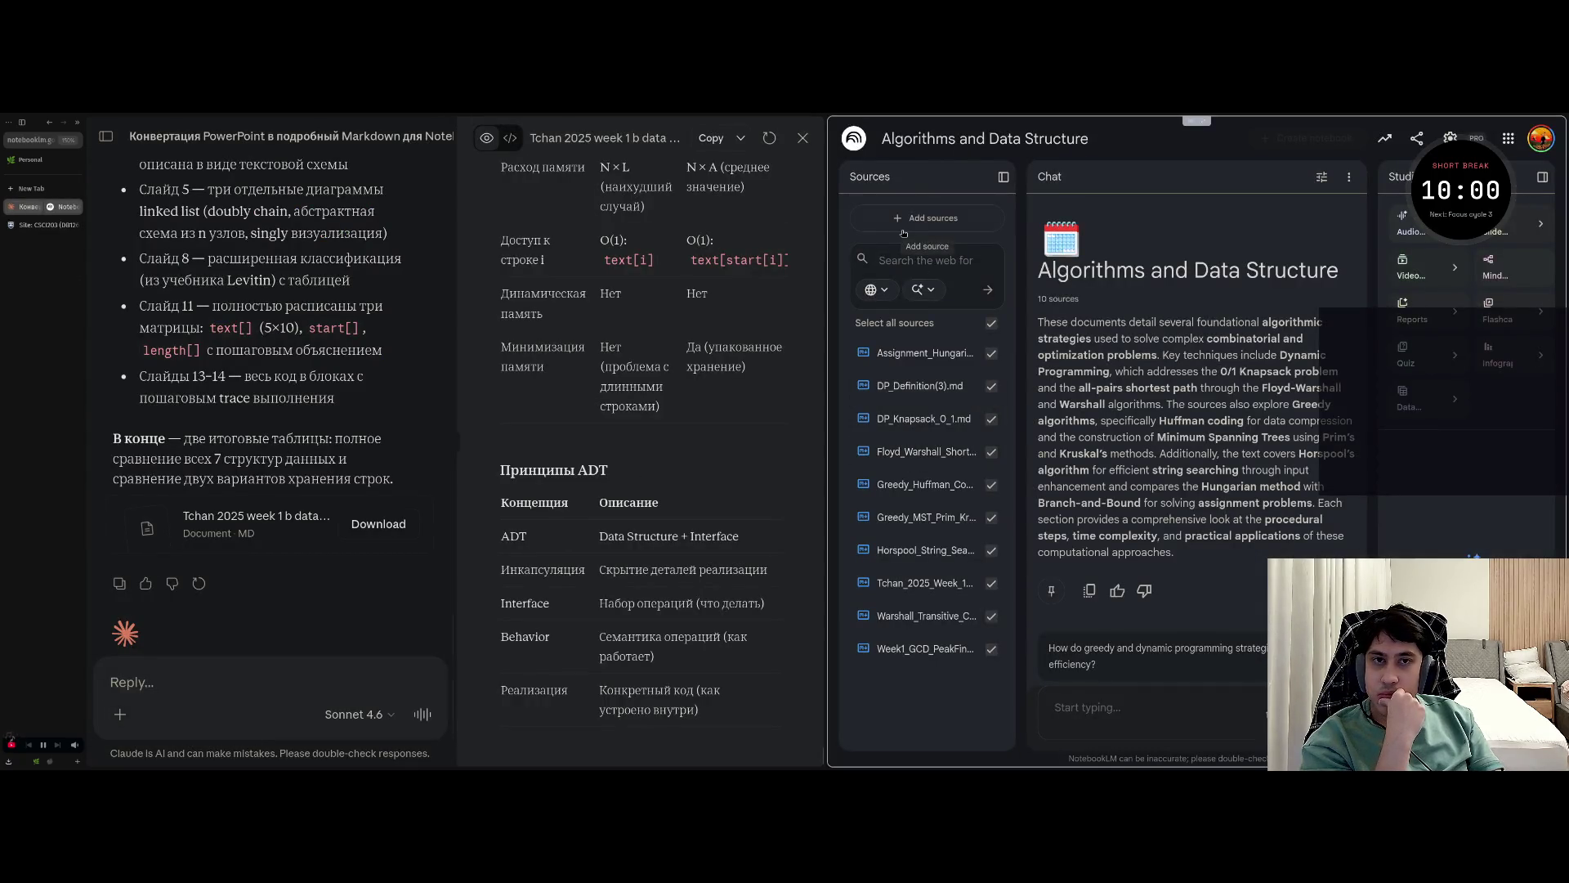
{"action": "left_click", "coordinate": [109, 719]}
Attach the Tchan_2025_Week_1_C_comparing Algorithm.pptx lecture and send it to Claude.
{"action": "left_click", "coordinate": [119, 714]}
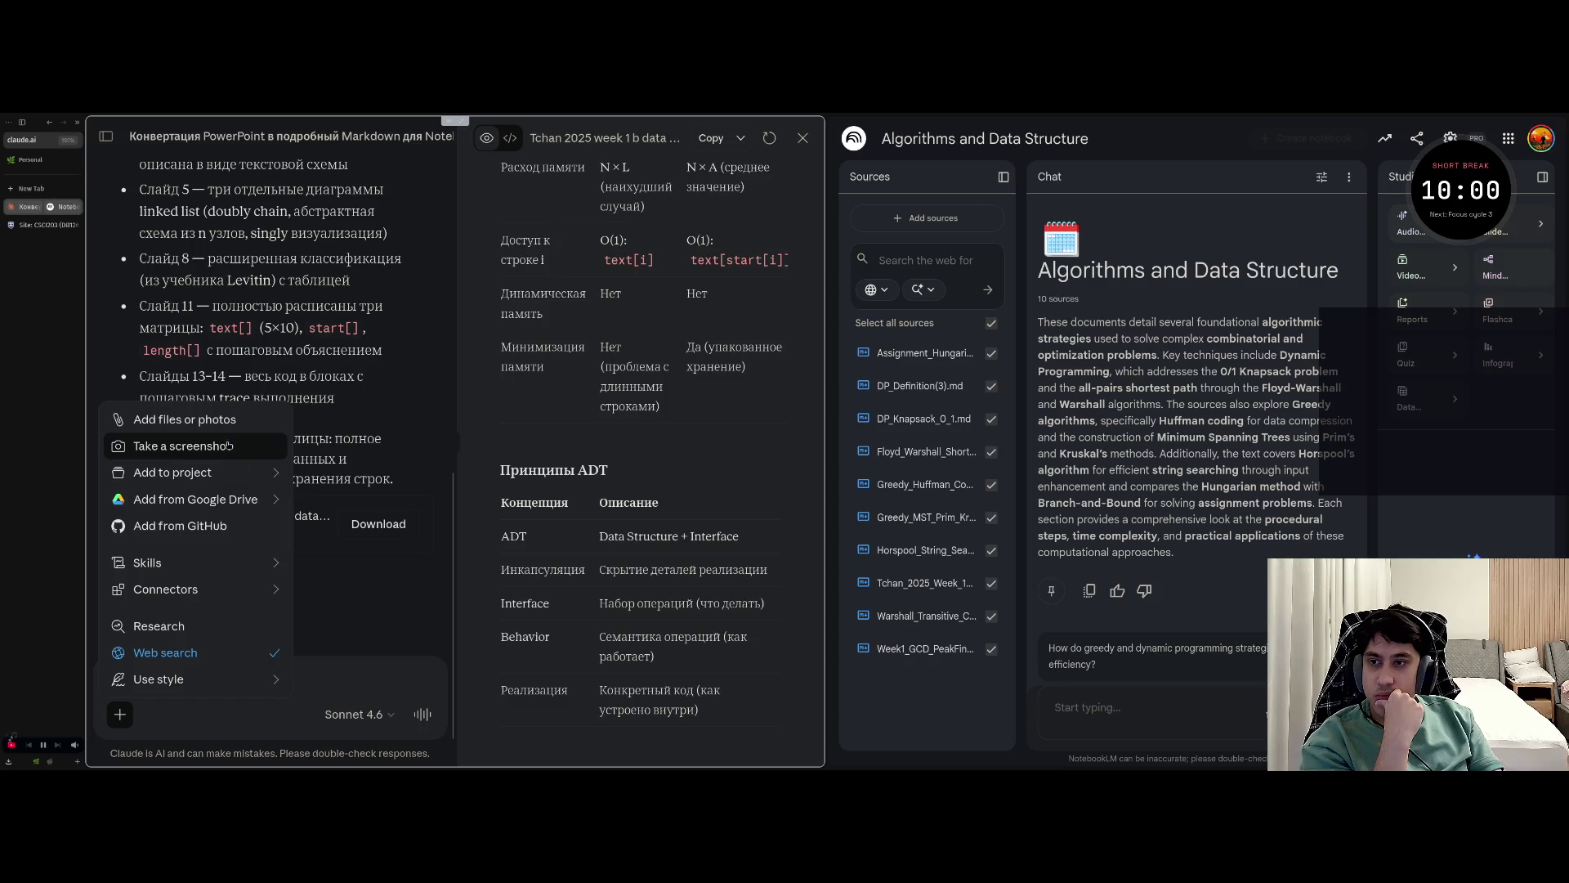
{"action": "left_click", "coordinate": [212, 418]}
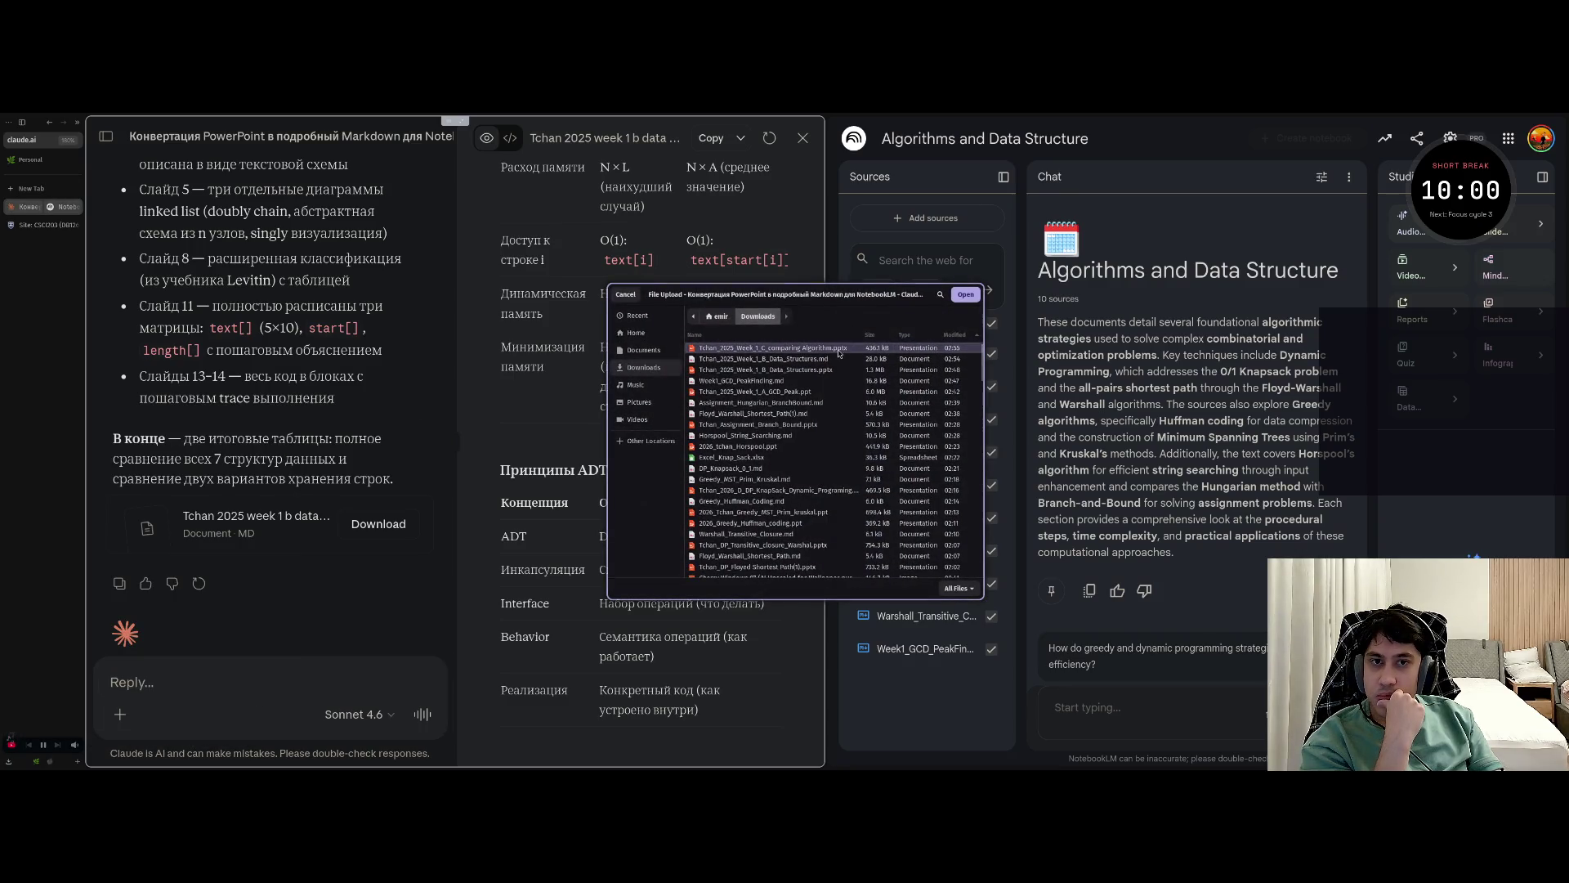
{"action": "left_click", "coordinate": [965, 294]}
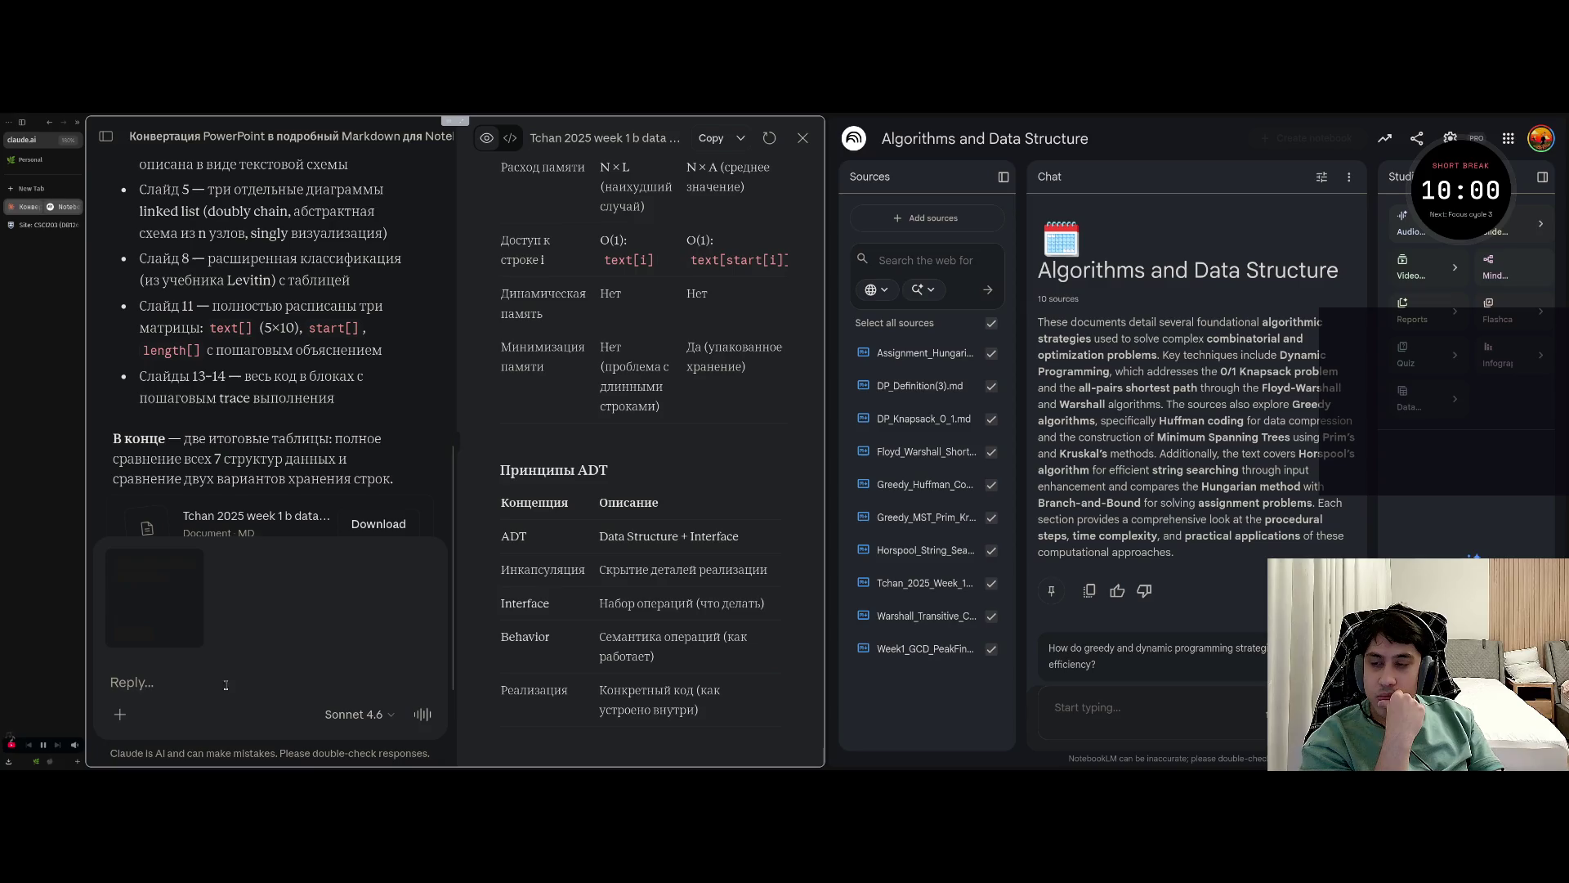
{"action": "key", "text": "Return"}
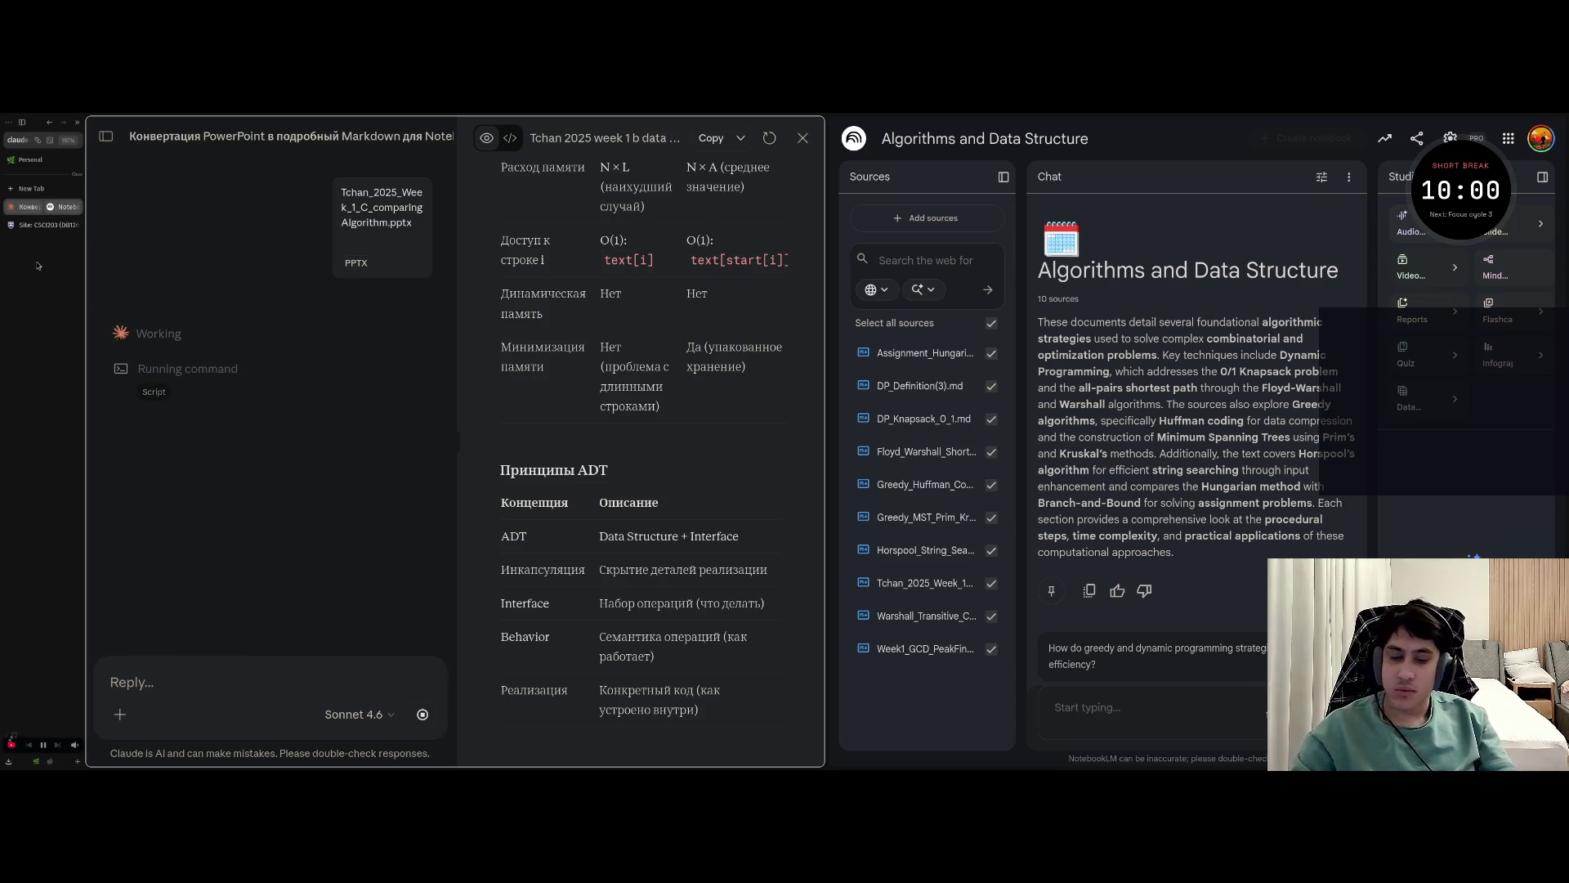
Search 'outlook' in a new tab to bring up Outlook web mail.
{"action": "key", "text": "ctrl+t"}
{"action": "type", "text": "ne"}
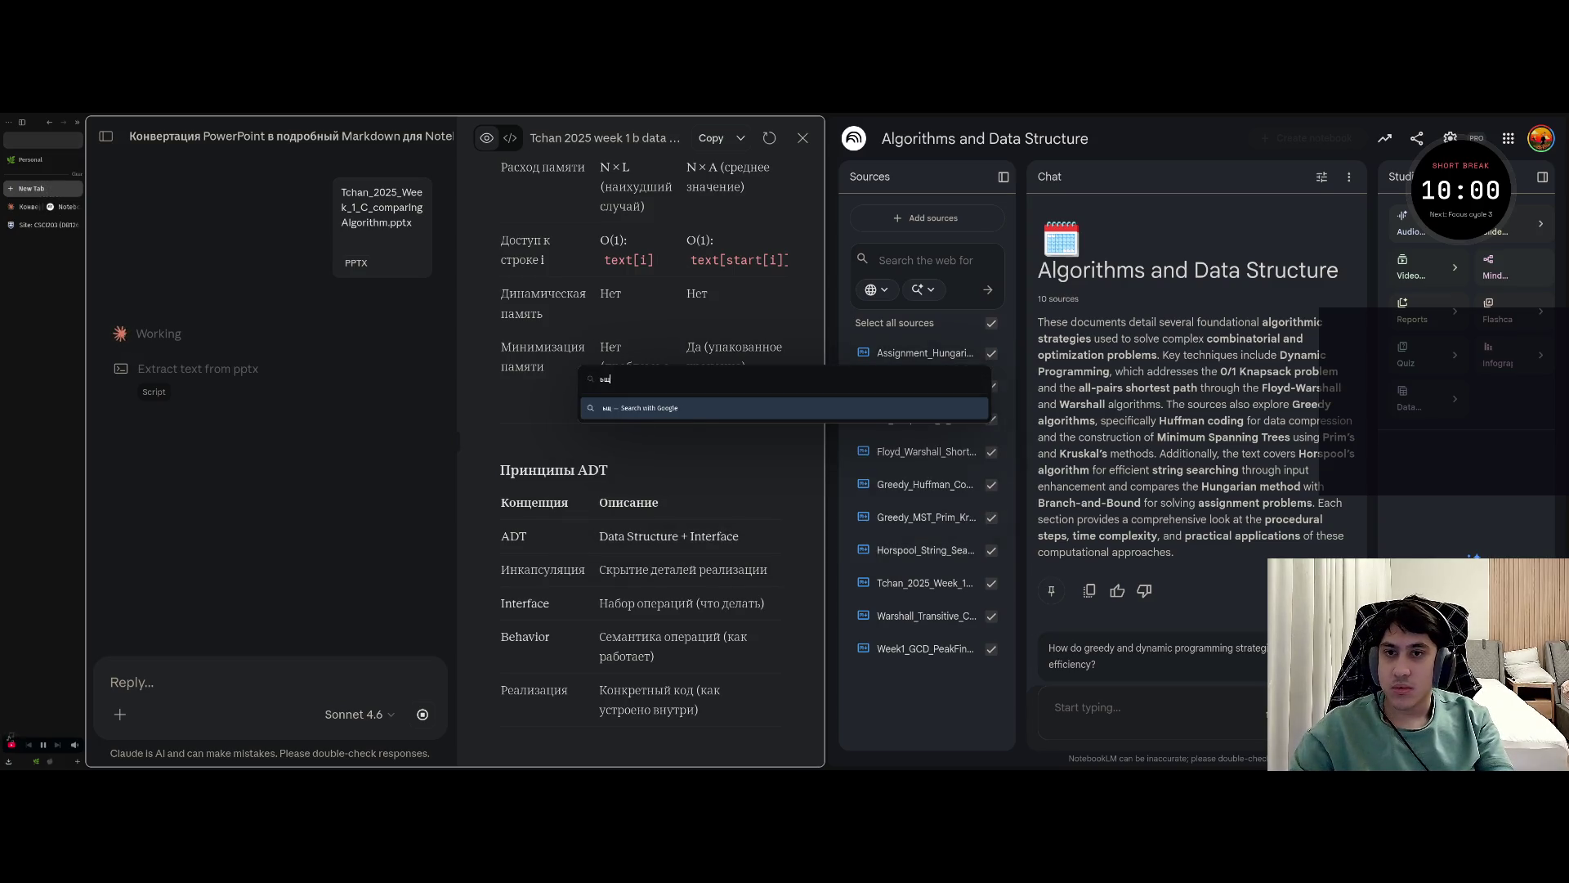
{"action": "key", "text": "BackSpace"}
{"action": "key", "text": "BackSpace"}
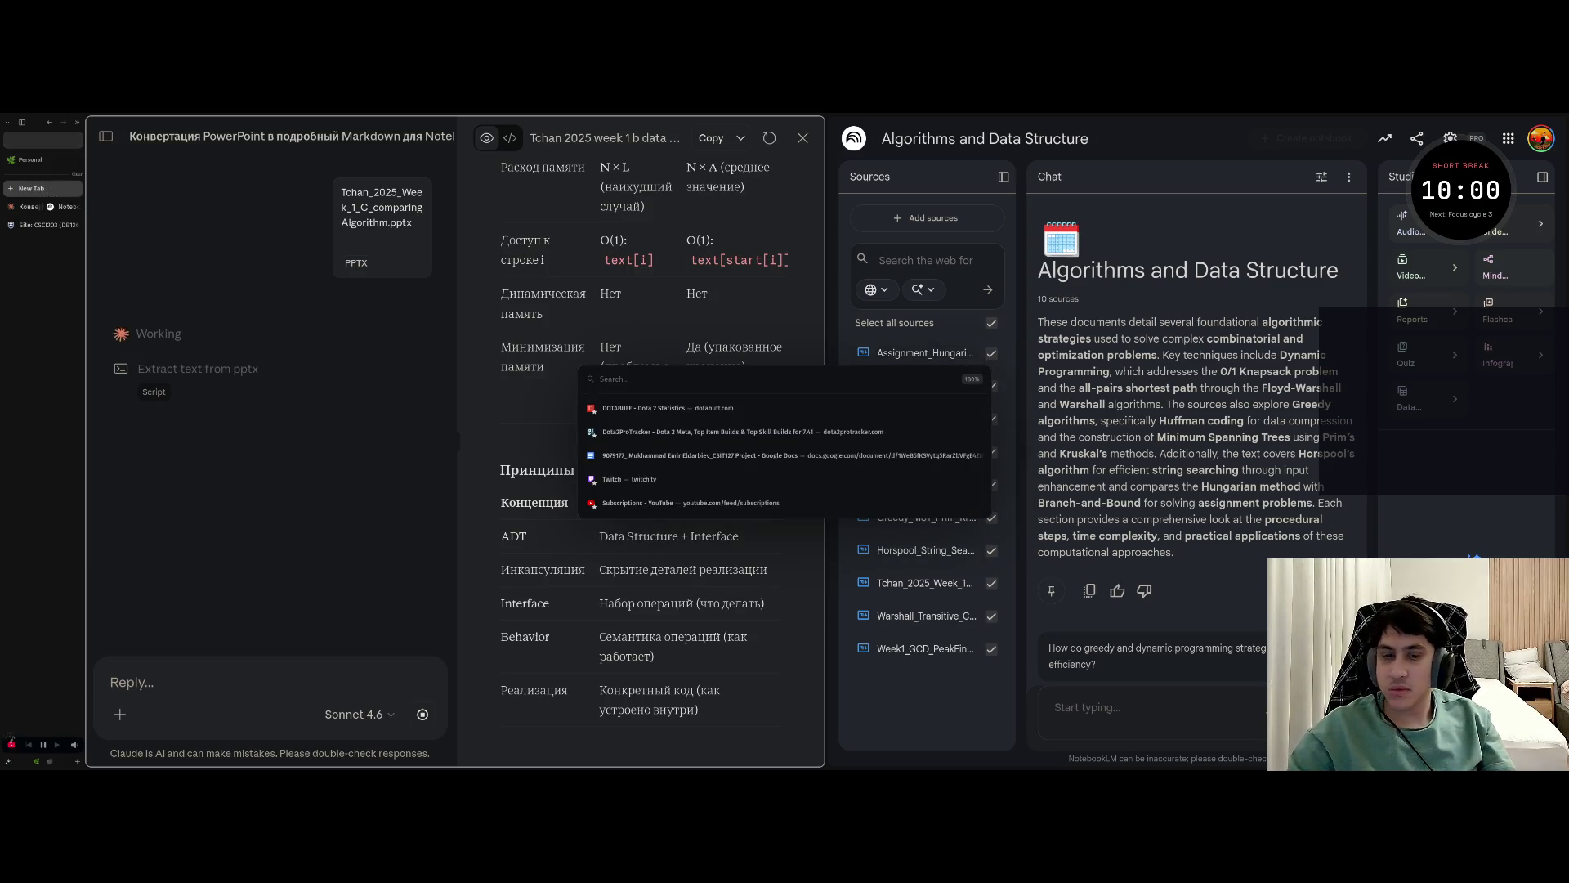
{"action": "type", "text": "outlook.office365.com"}
{"action": "key", "text": "Return"}
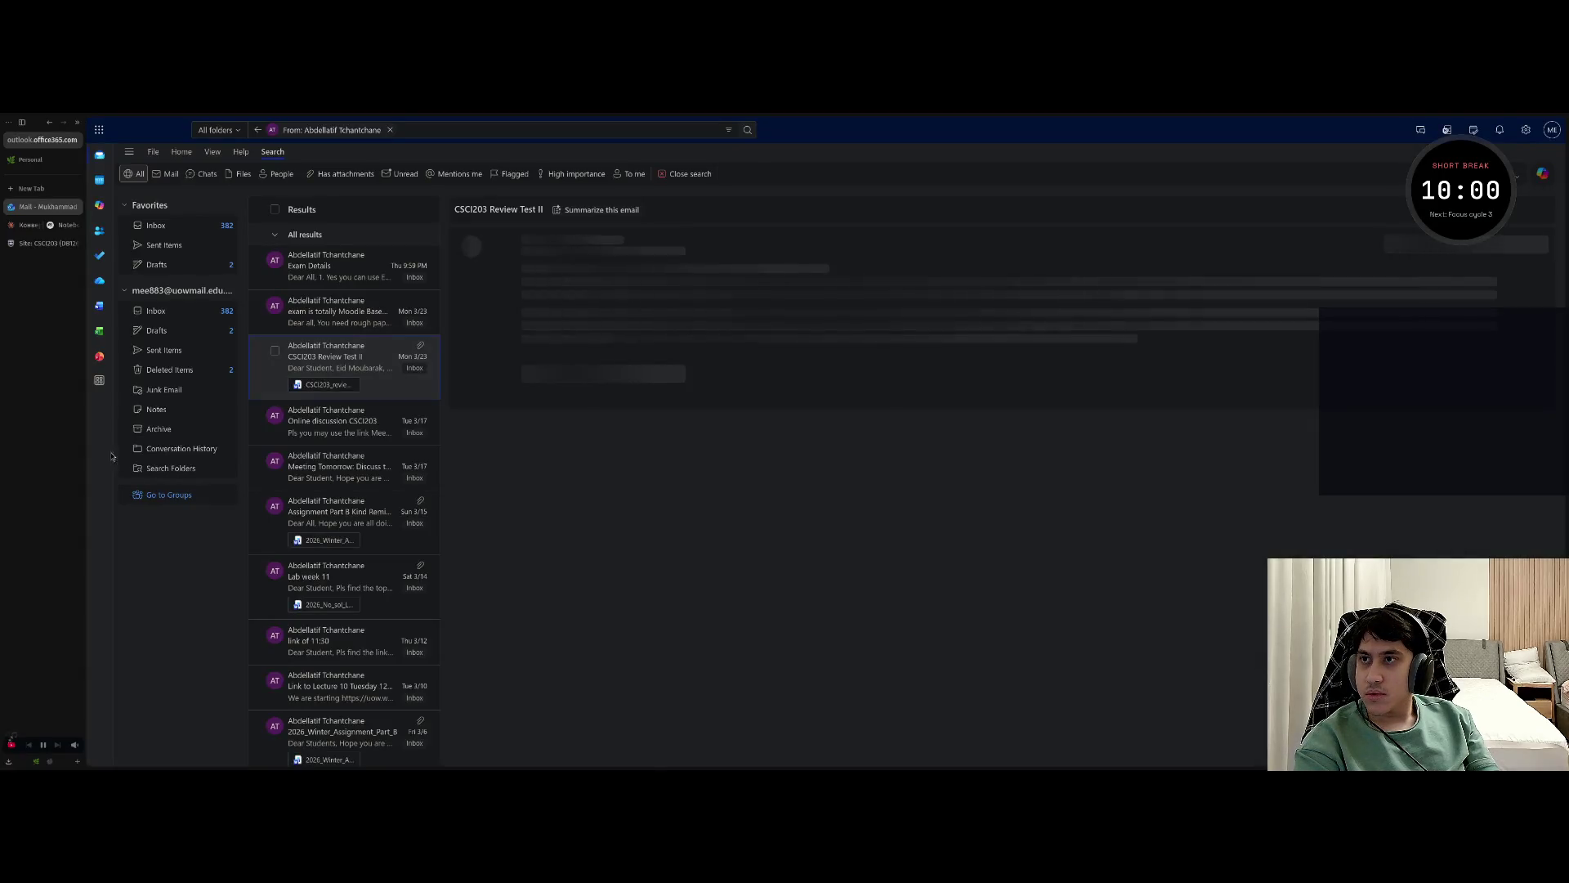
Preview and download CSCI203_review.docx from the CSCI203 Review Test II email, then close the preview.
{"action": "left_click", "coordinate": [25, 226]}
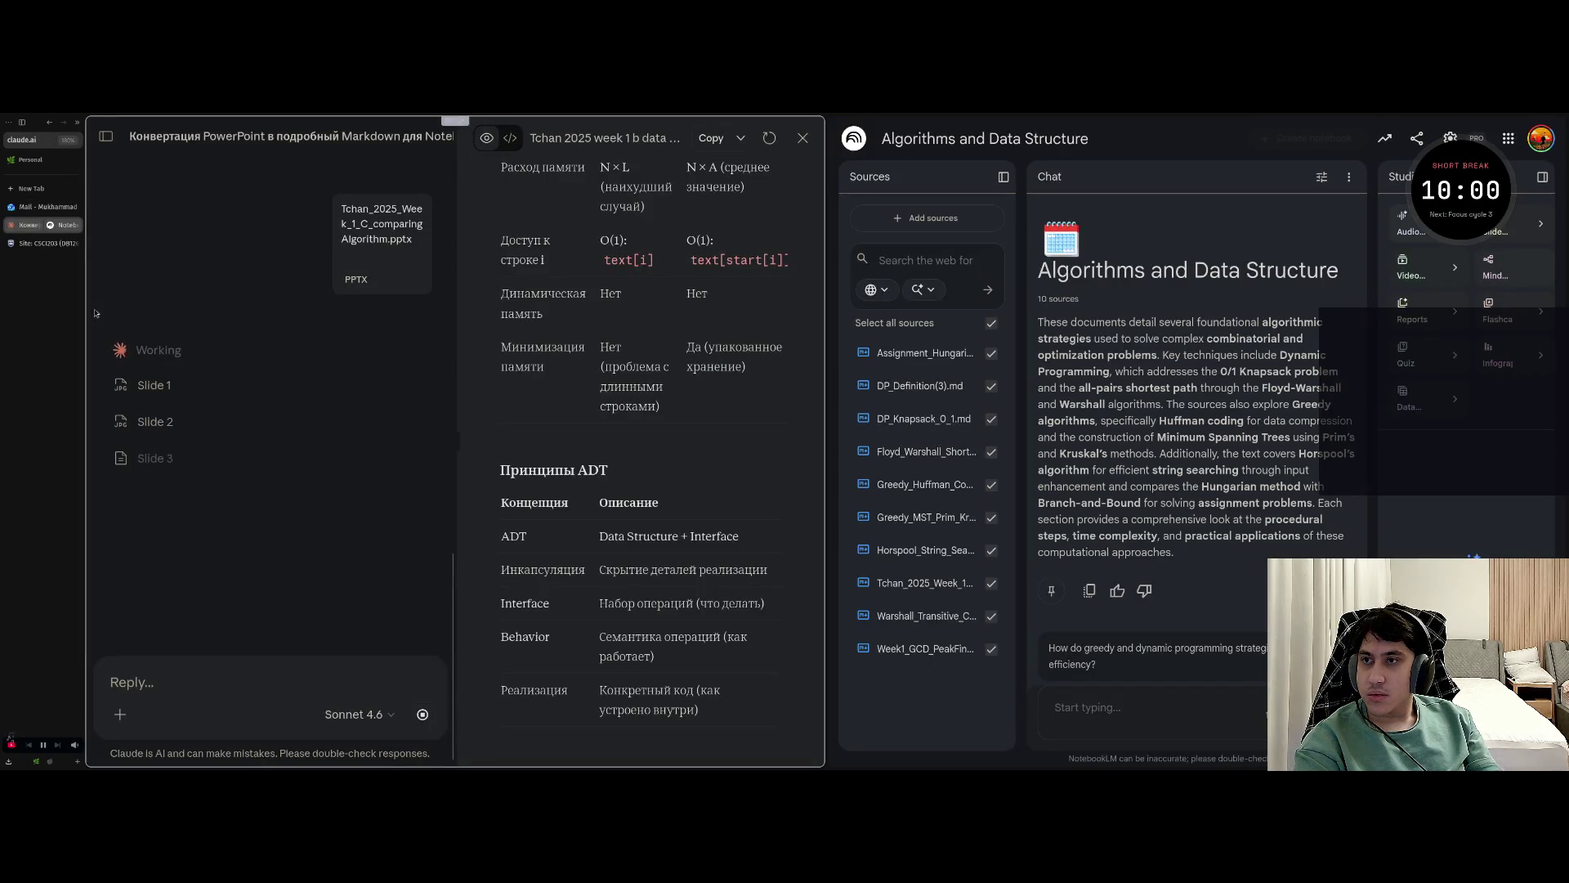
{"action": "left_click", "coordinate": [45, 206]}
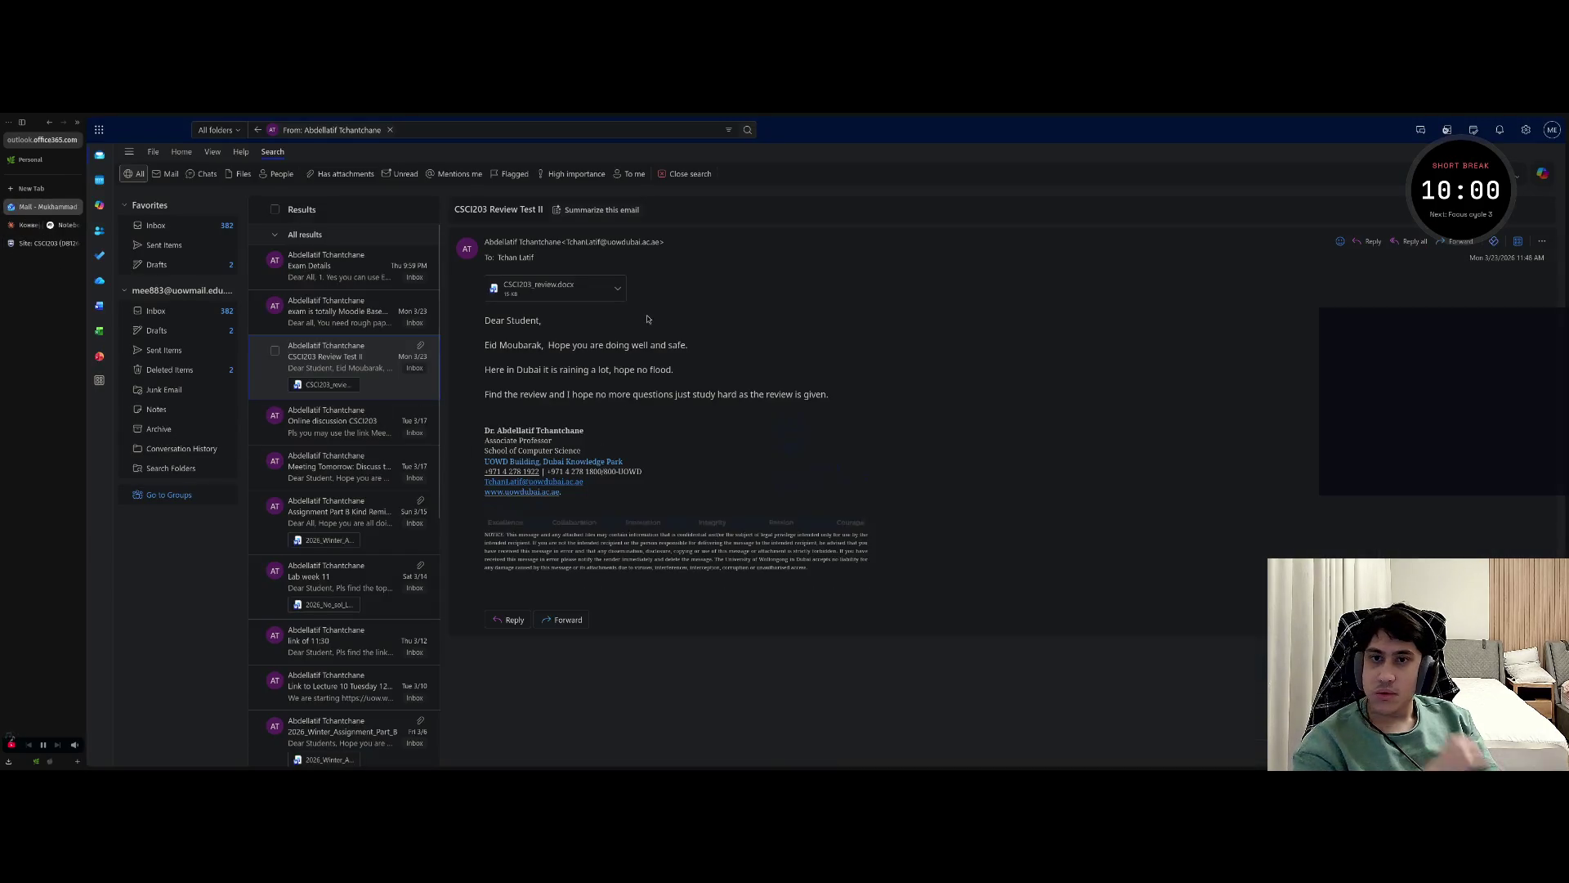
{"action": "left_click", "coordinate": [590, 296]}
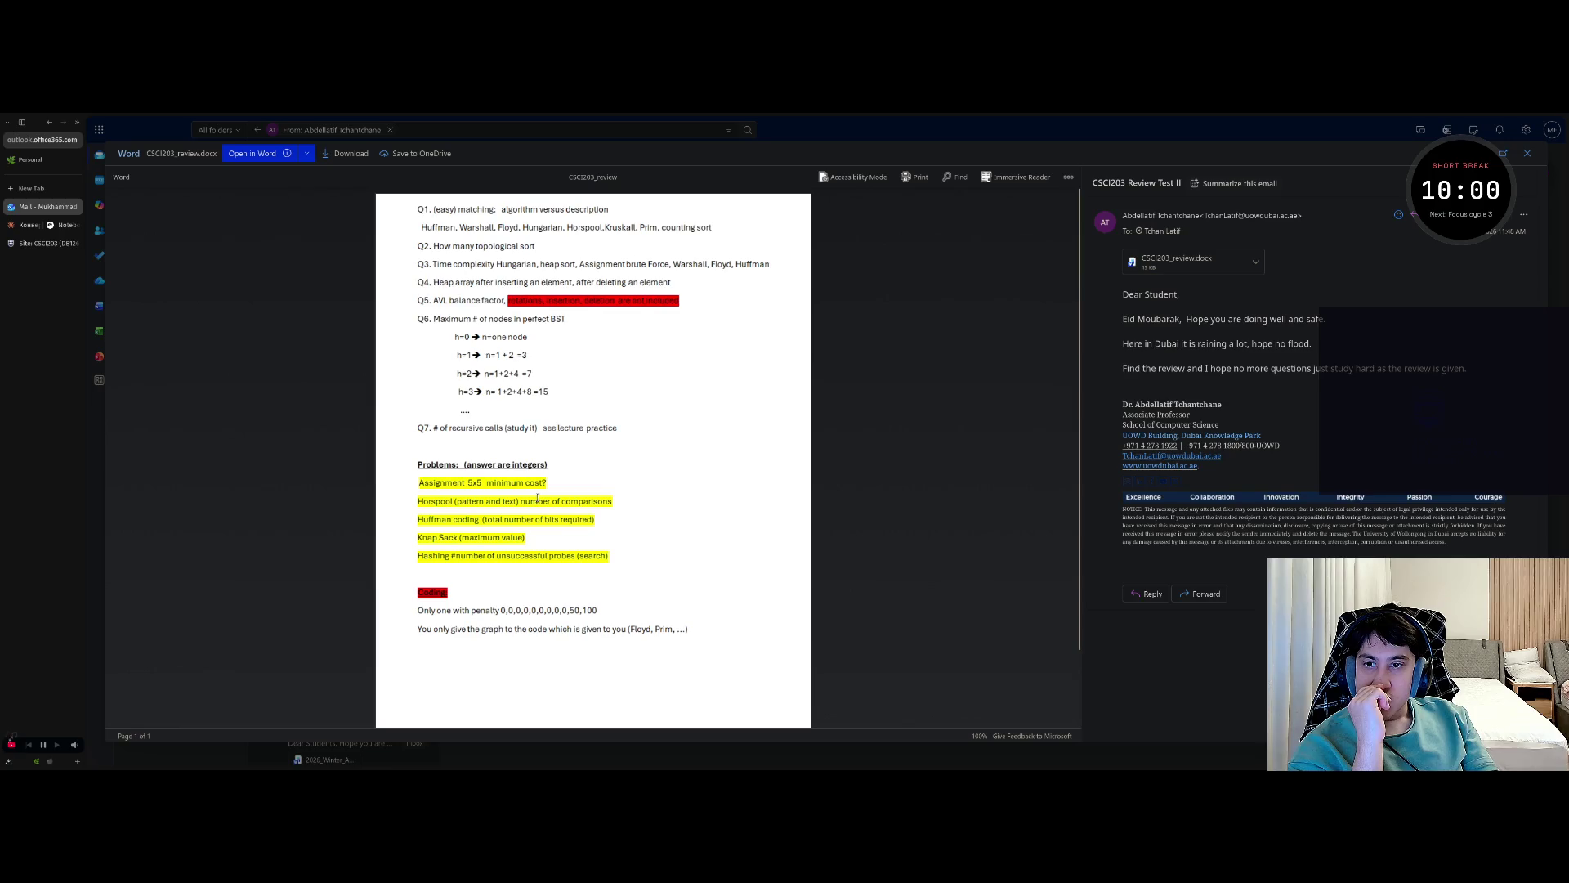
{"action": "scroll", "coordinate": [537, 497], "scroll_direction": "down", "scroll_amount": 2}
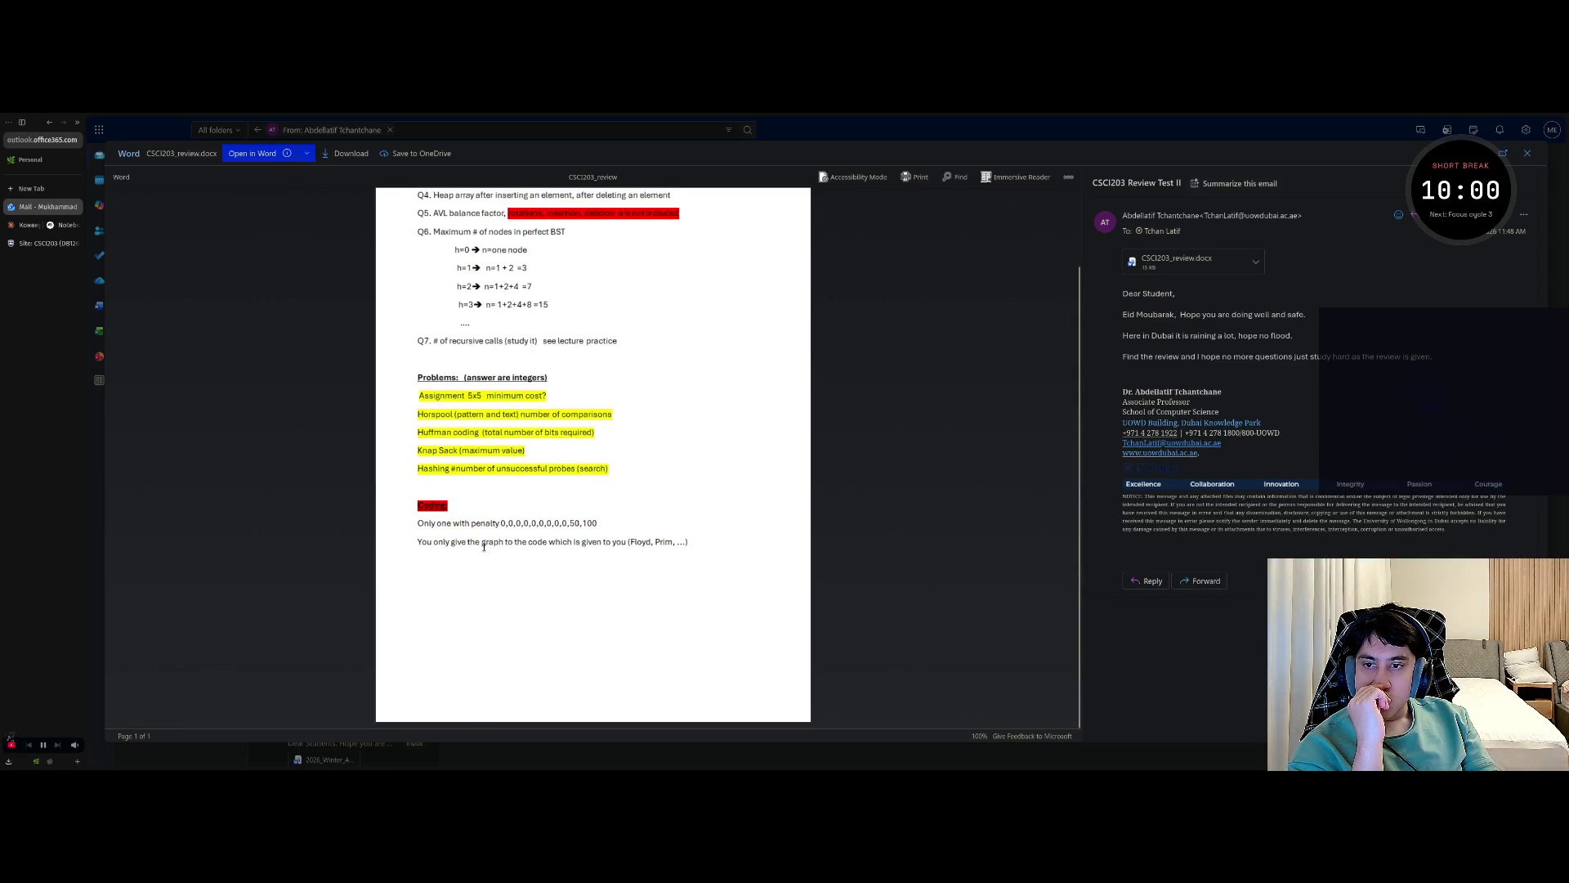
{"action": "scroll", "coordinate": [646, 301], "scroll_direction": "up", "scroll_amount": 2}
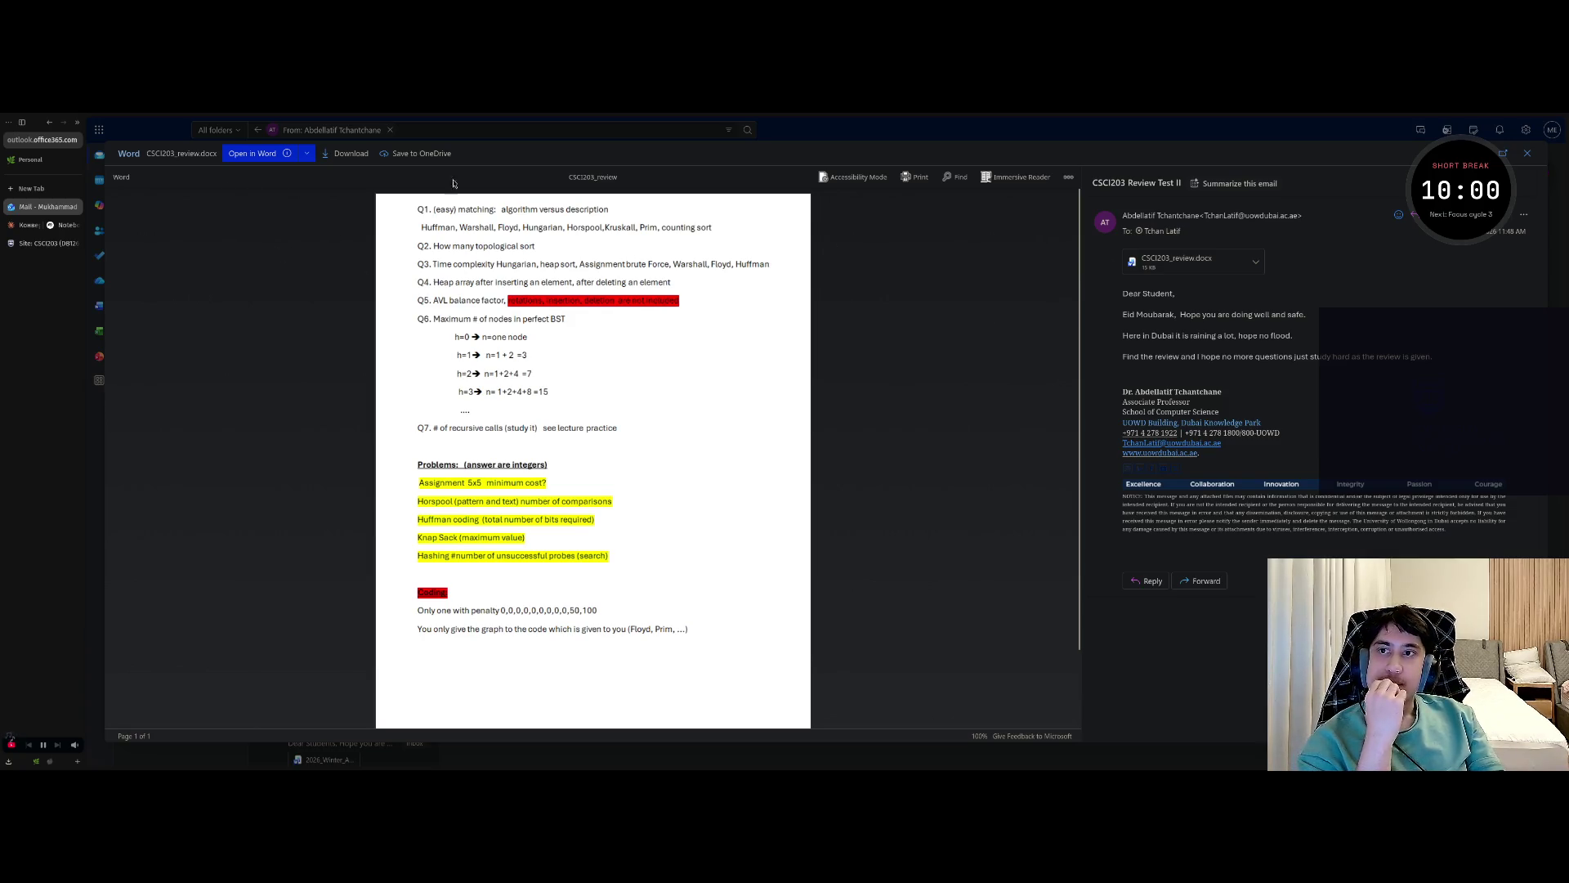
{"action": "left_click", "coordinate": [350, 154]}
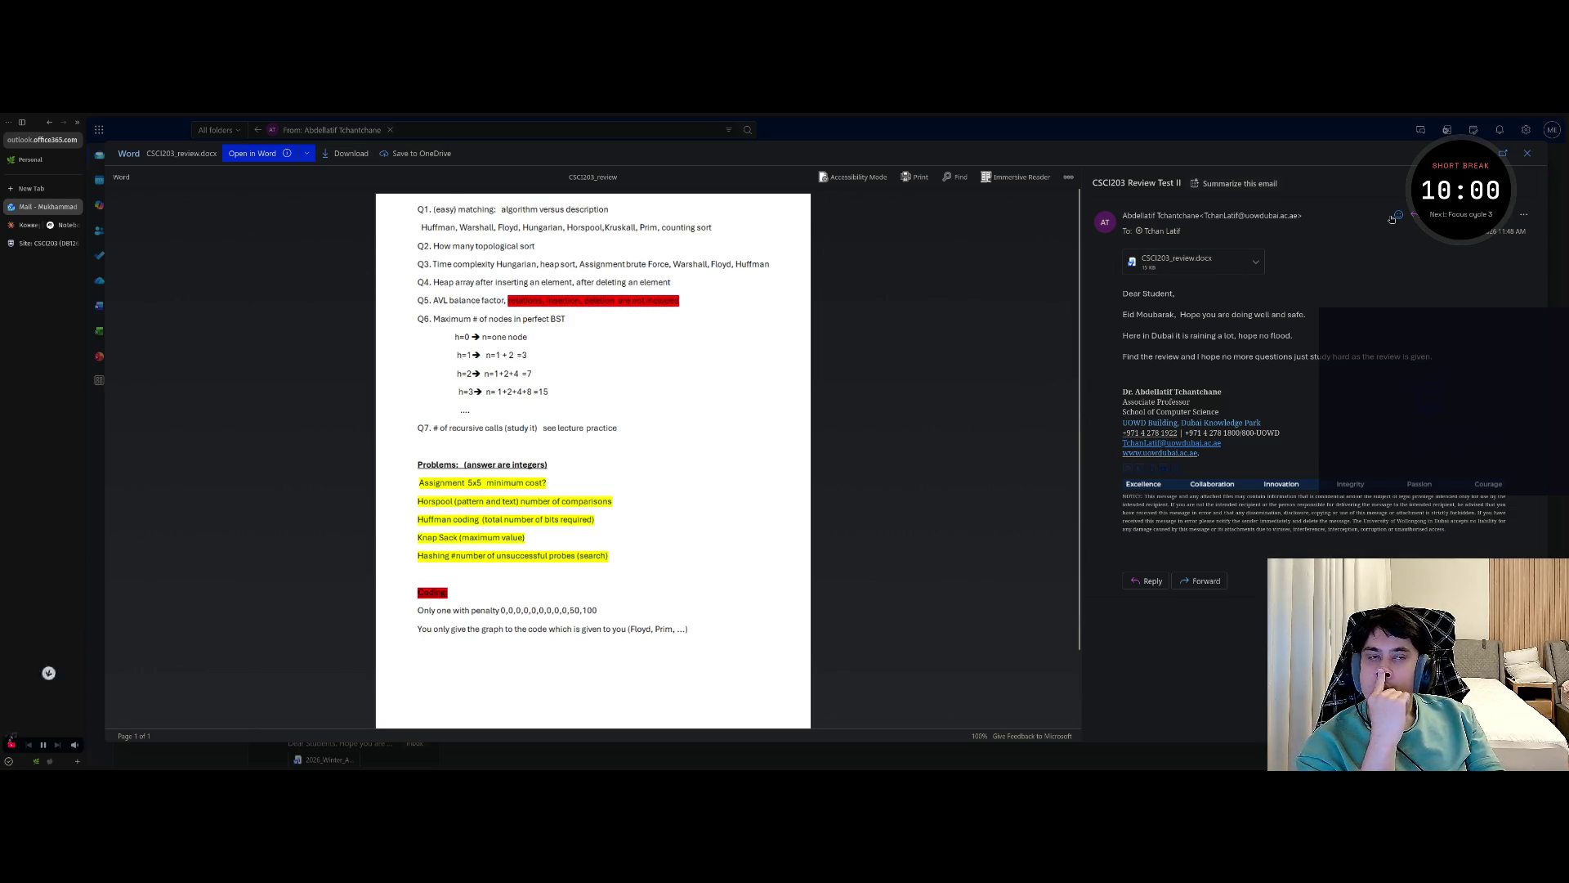
{"action": "key", "text": "Escape"}
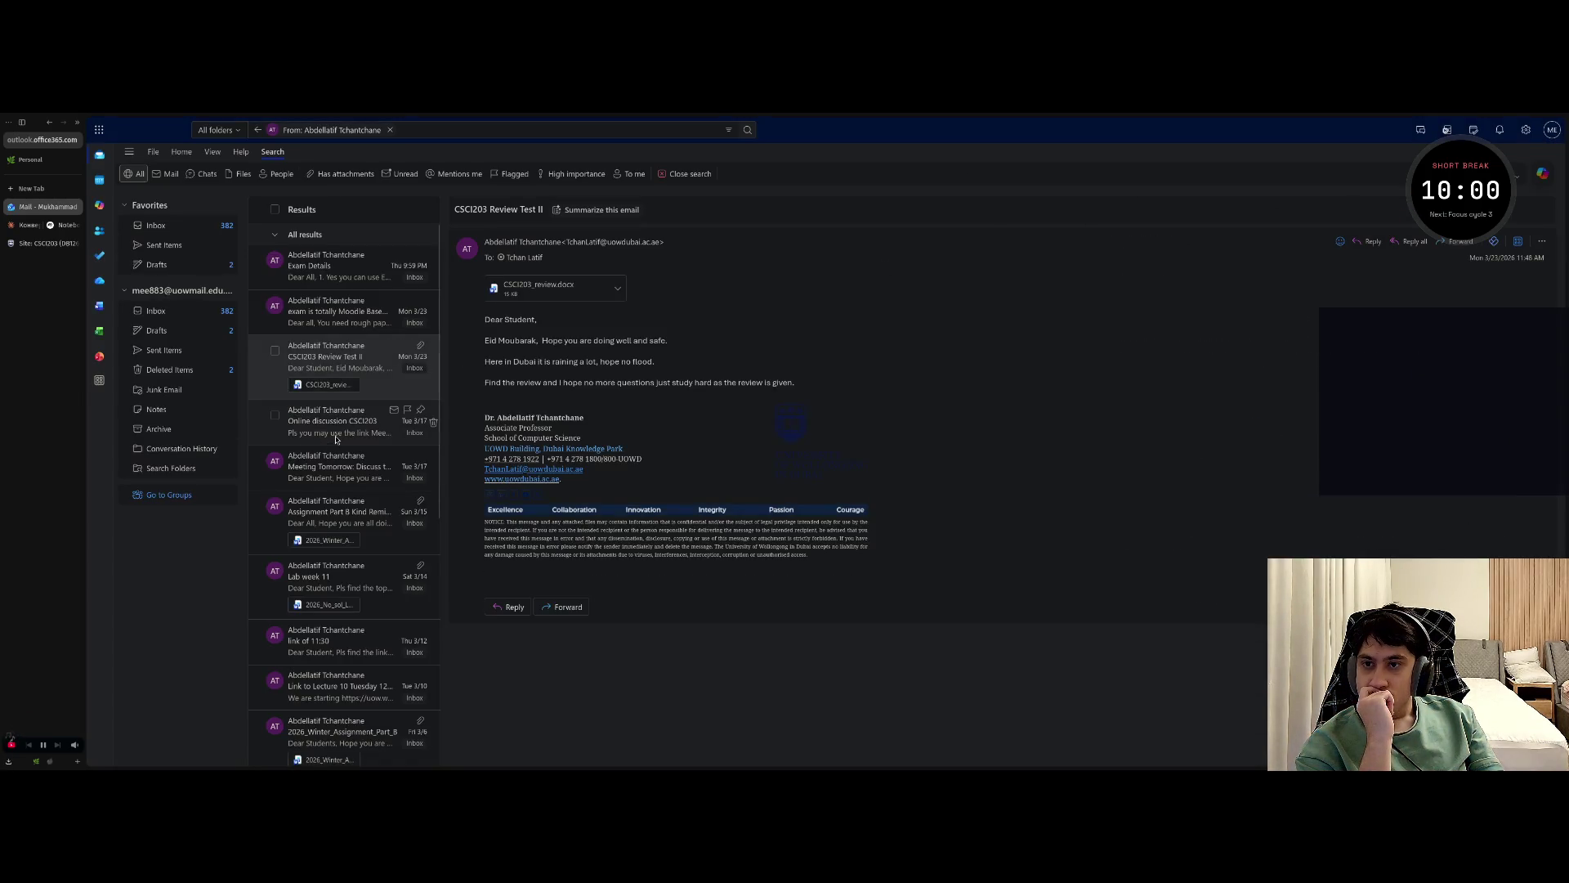
Step through the quiz, Exam Details, discussion, meeting and assignment emails, ending on Lab week 11.
{"action": "left_click", "coordinate": [343, 313]}
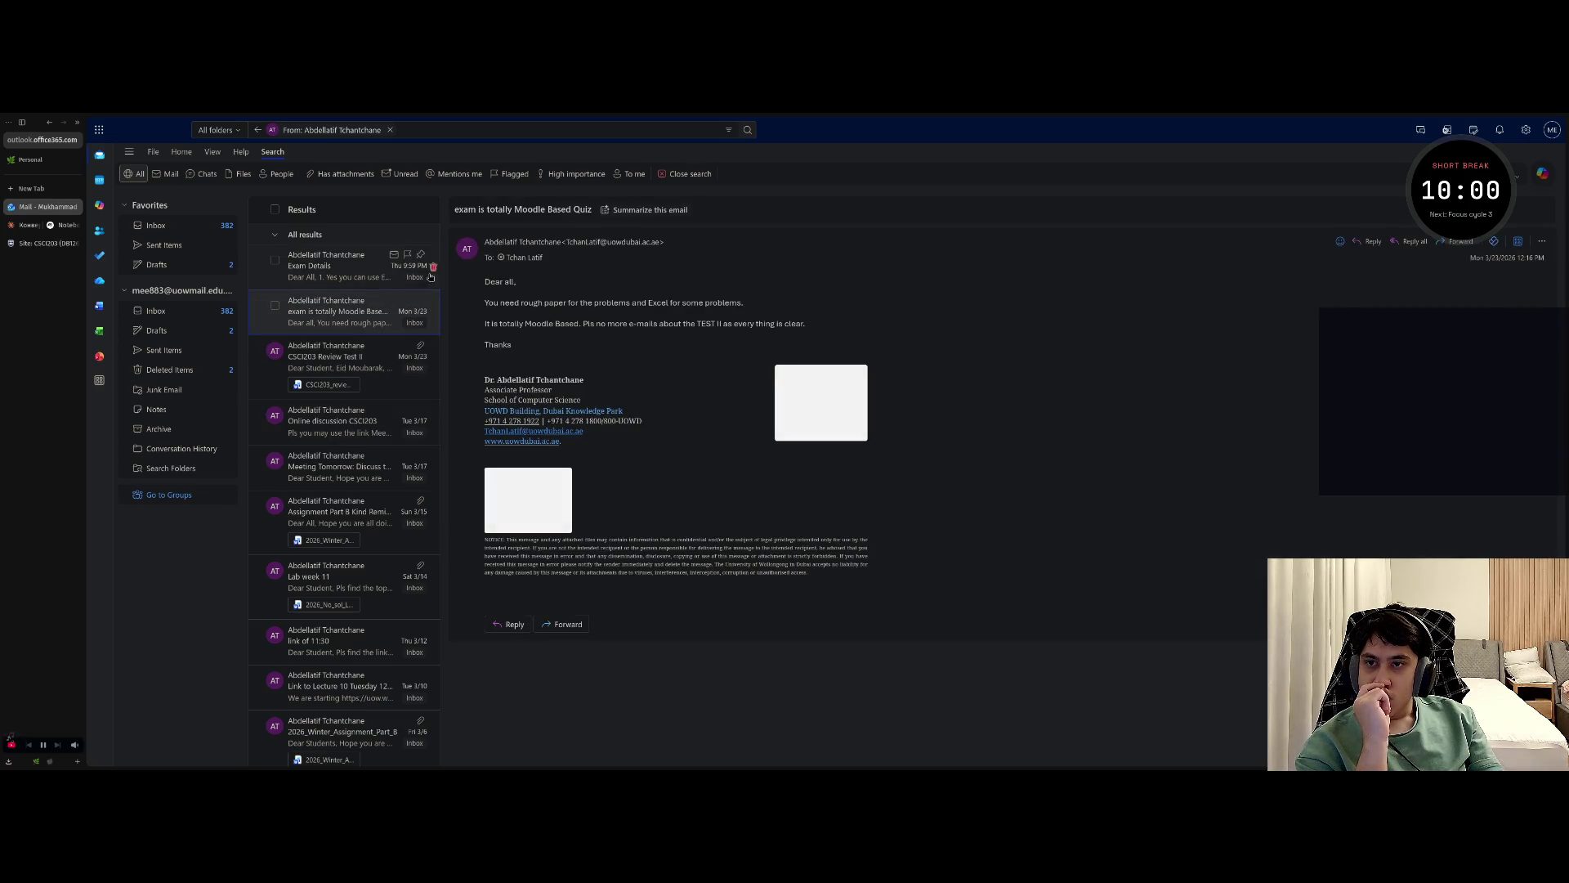
{"action": "key", "text": "Up"}
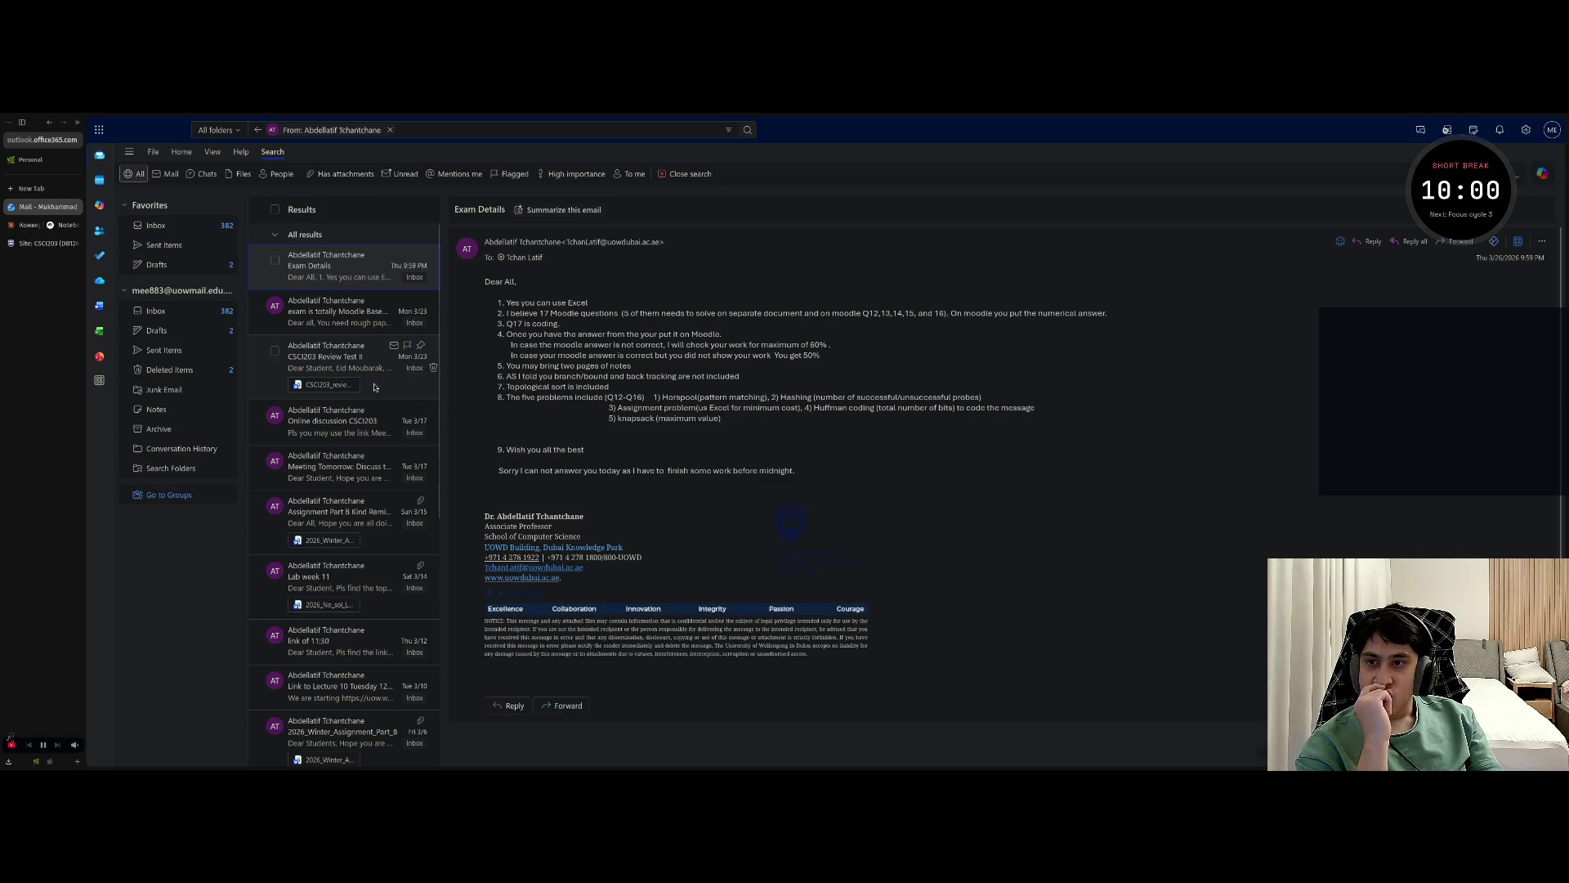
{"action": "left_click", "coordinate": [337, 421]}
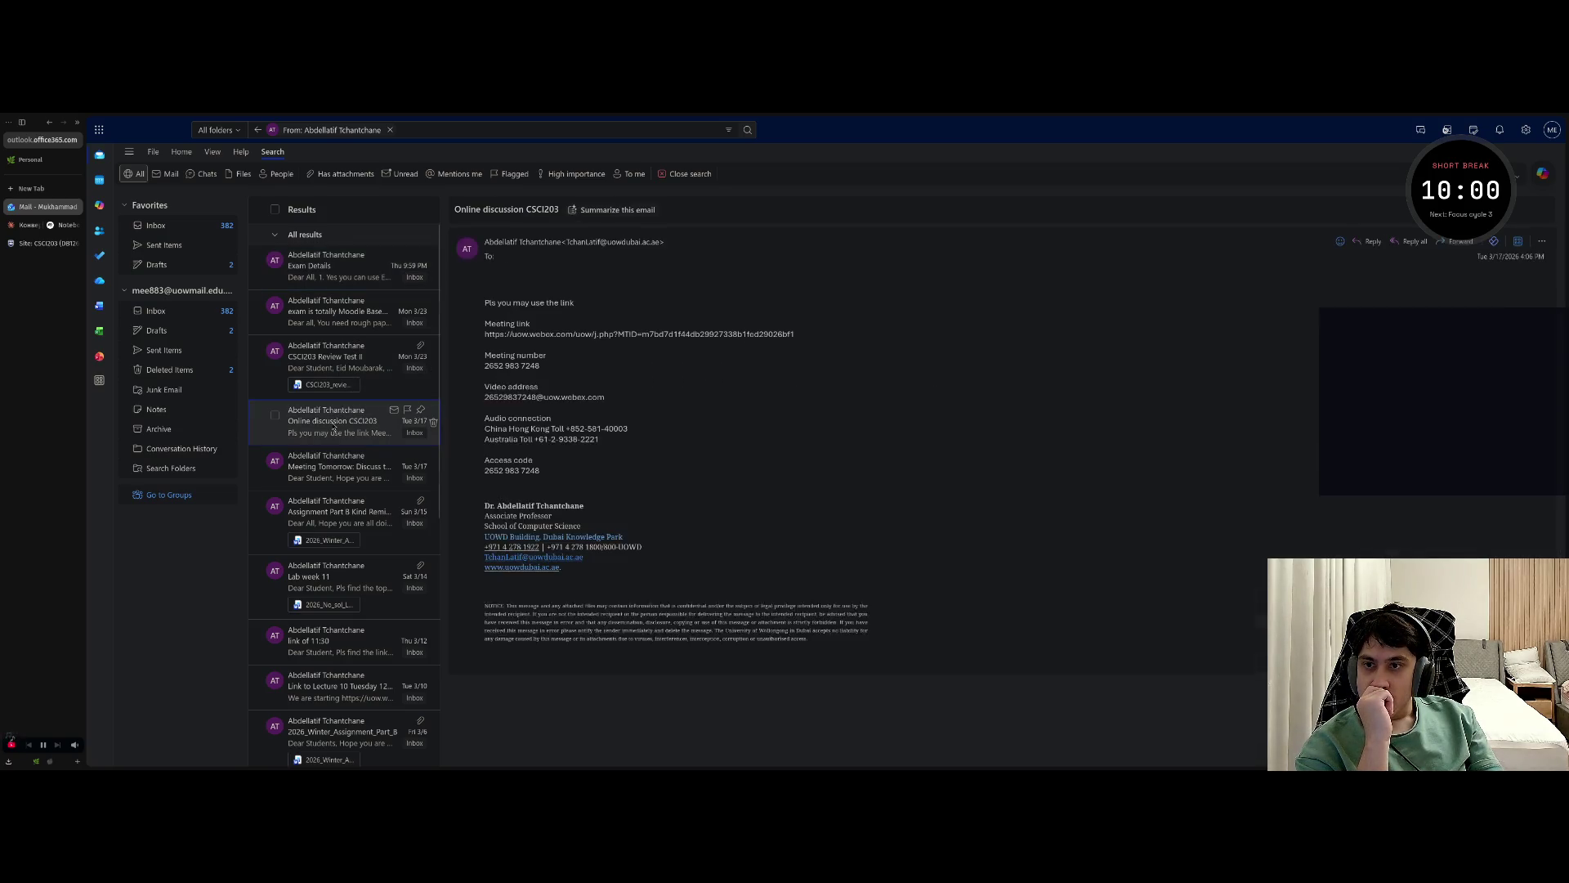
{"action": "left_click", "coordinate": [330, 474]}
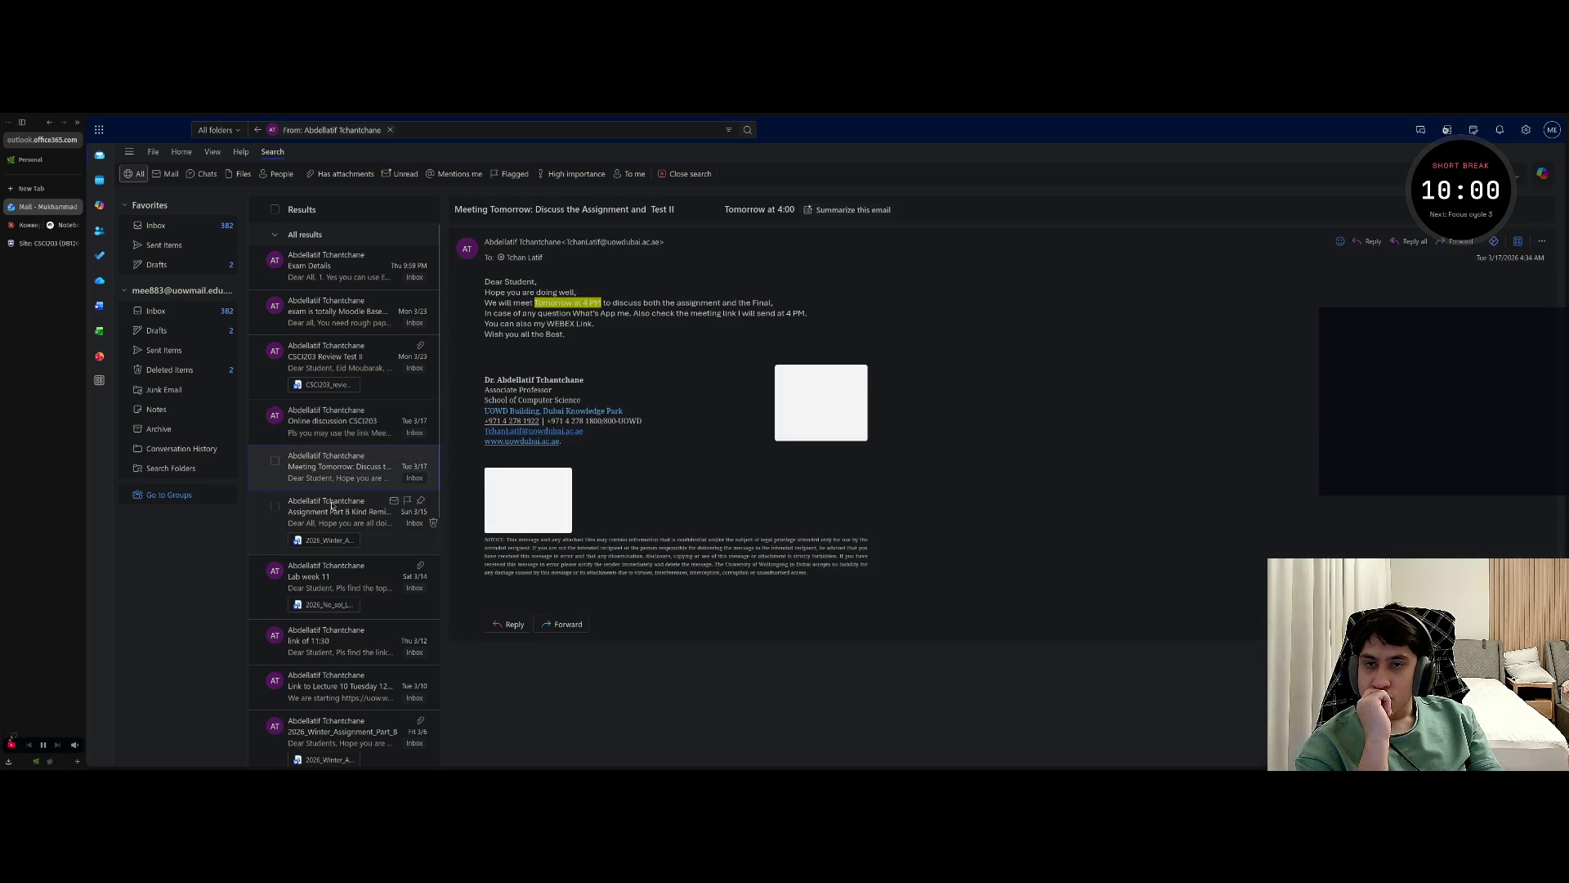
{"action": "left_click", "coordinate": [332, 509]}
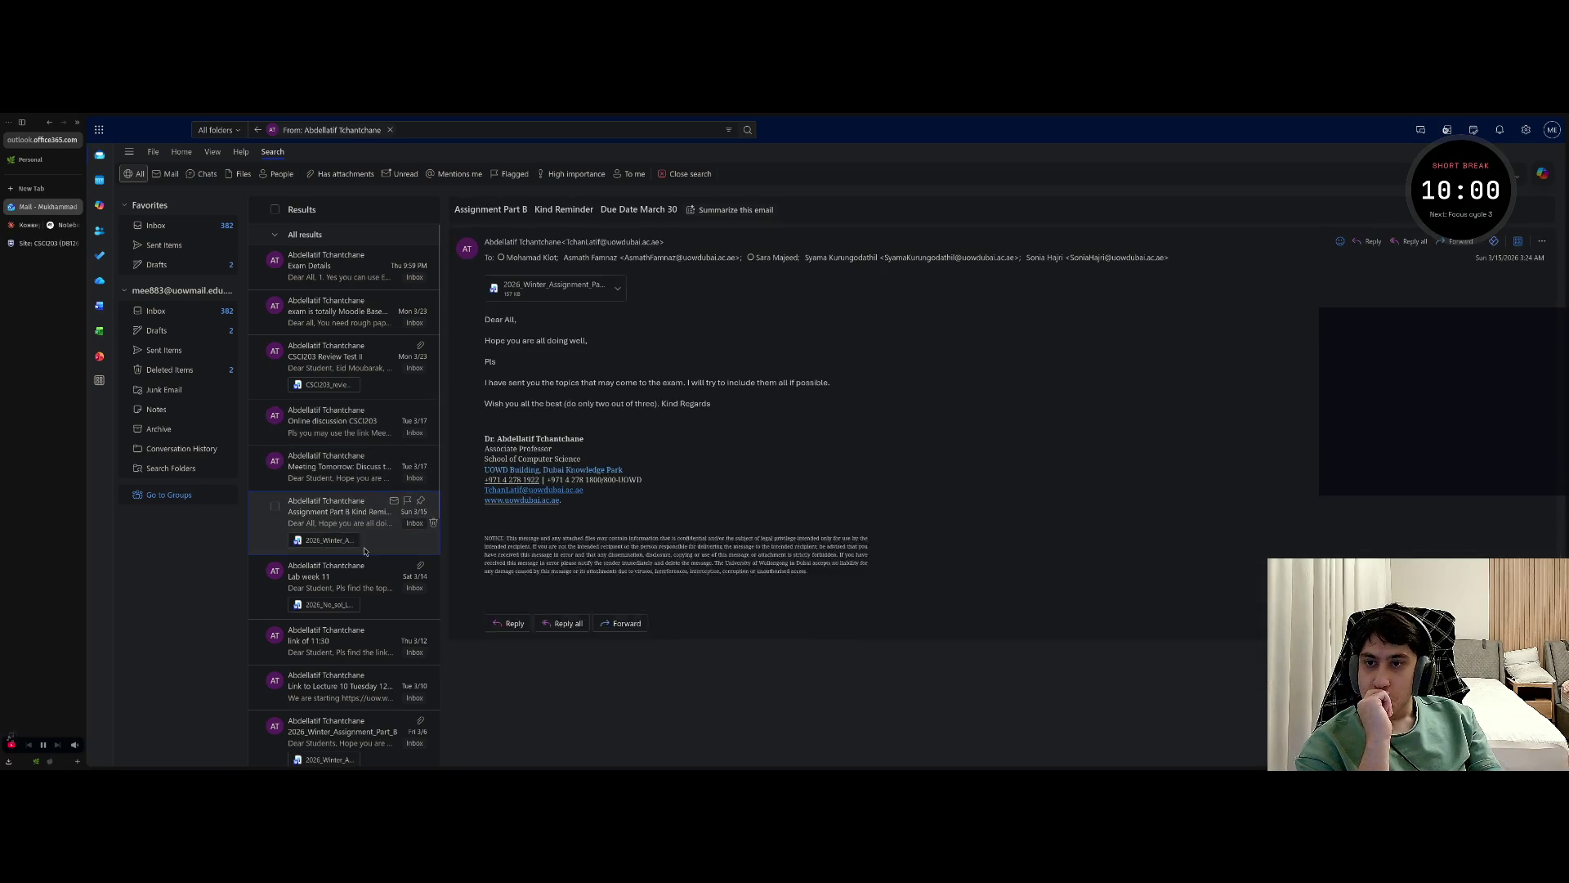
{"action": "left_click", "coordinate": [366, 575]}
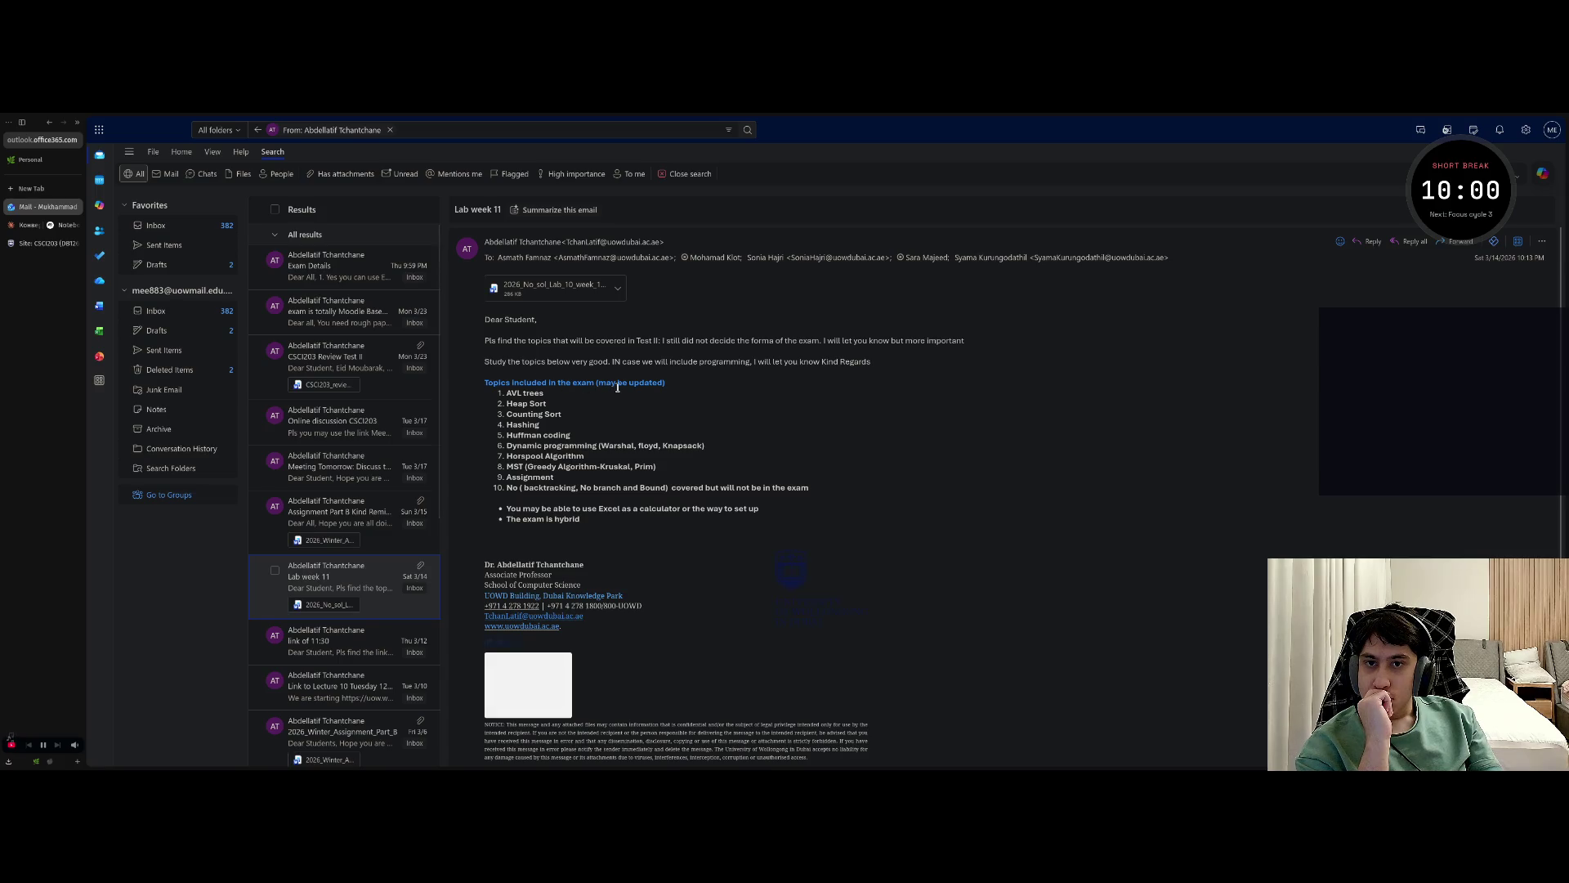
Preview and scroll through the 2026_No_sol_Lab_10_week_11.docx worksheet, then close it.
{"action": "left_click", "coordinate": [547, 291]}
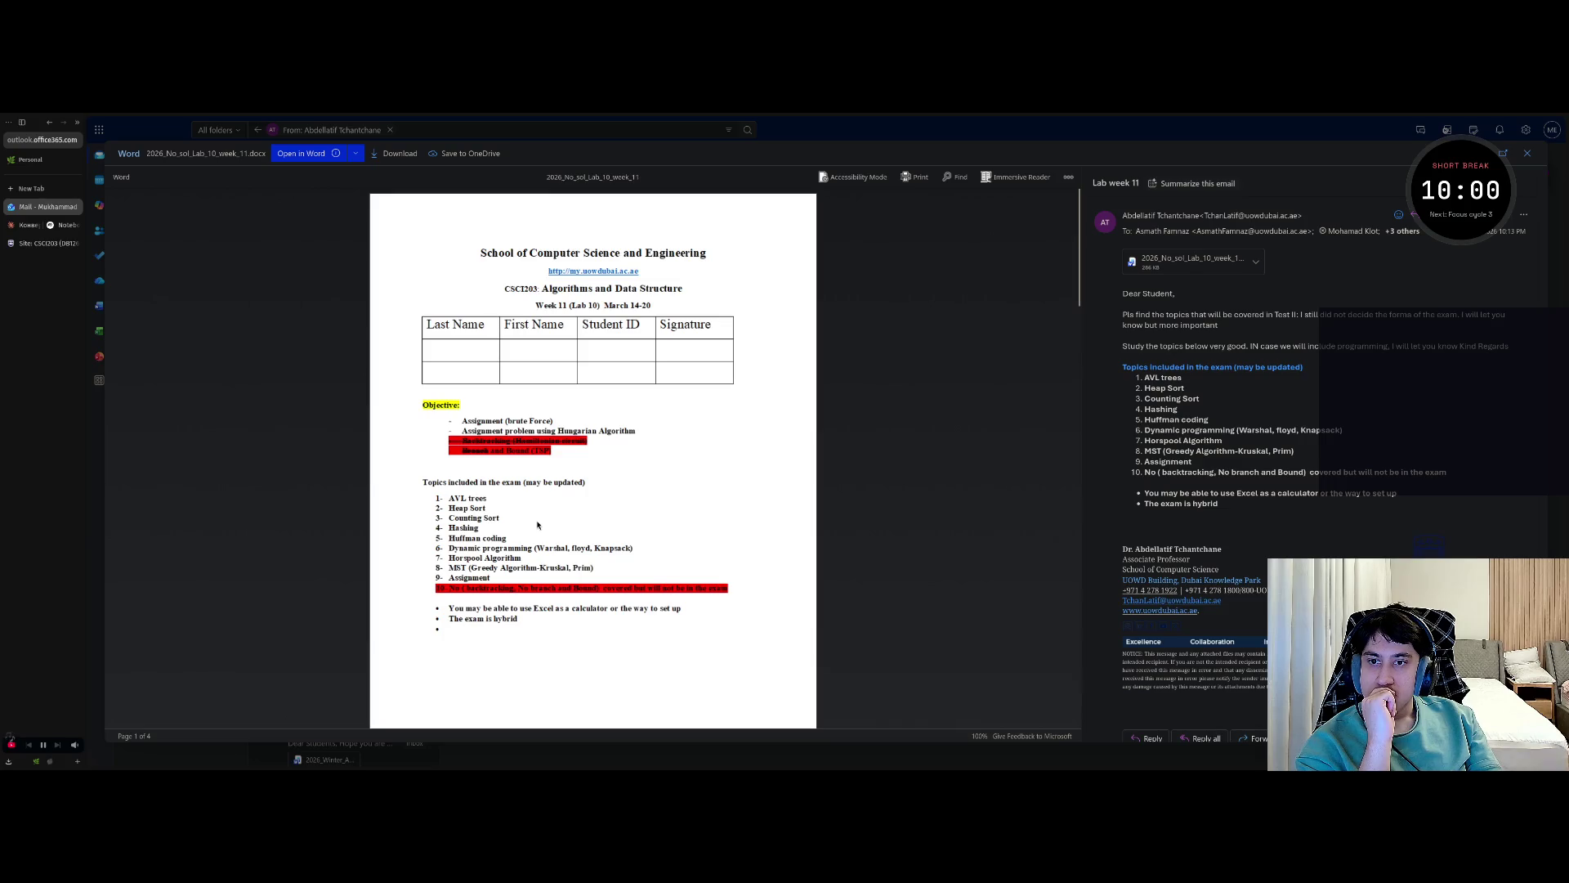
{"action": "scroll", "coordinate": [538, 525], "scroll_direction": "down", "scroll_amount": 5}
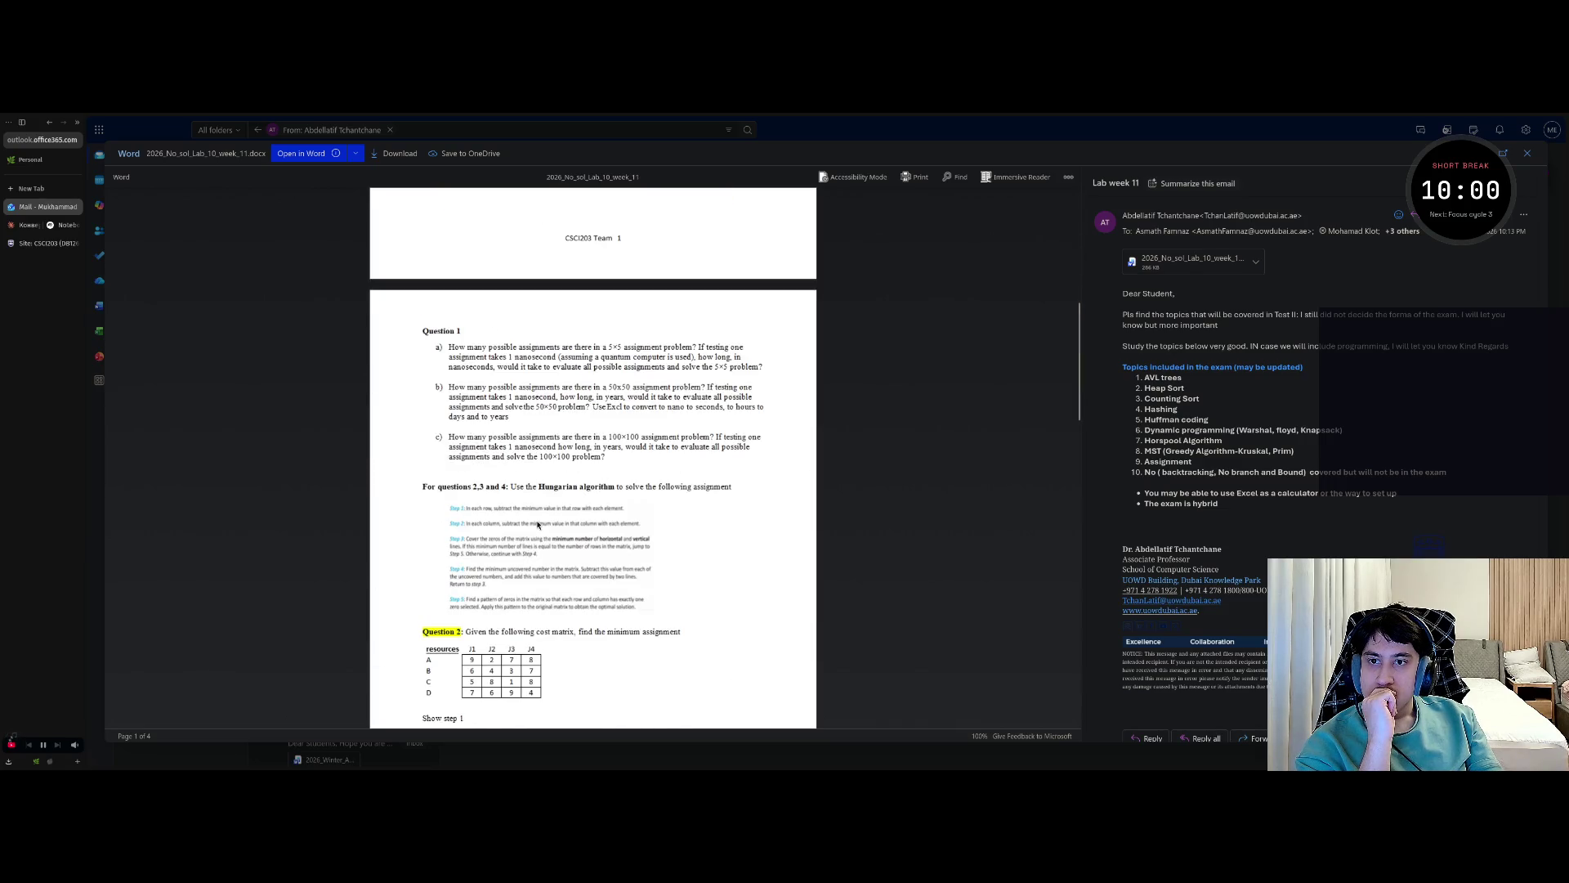
{"action": "scroll", "coordinate": [538, 525], "scroll_direction": "down", "scroll_amount": 2}
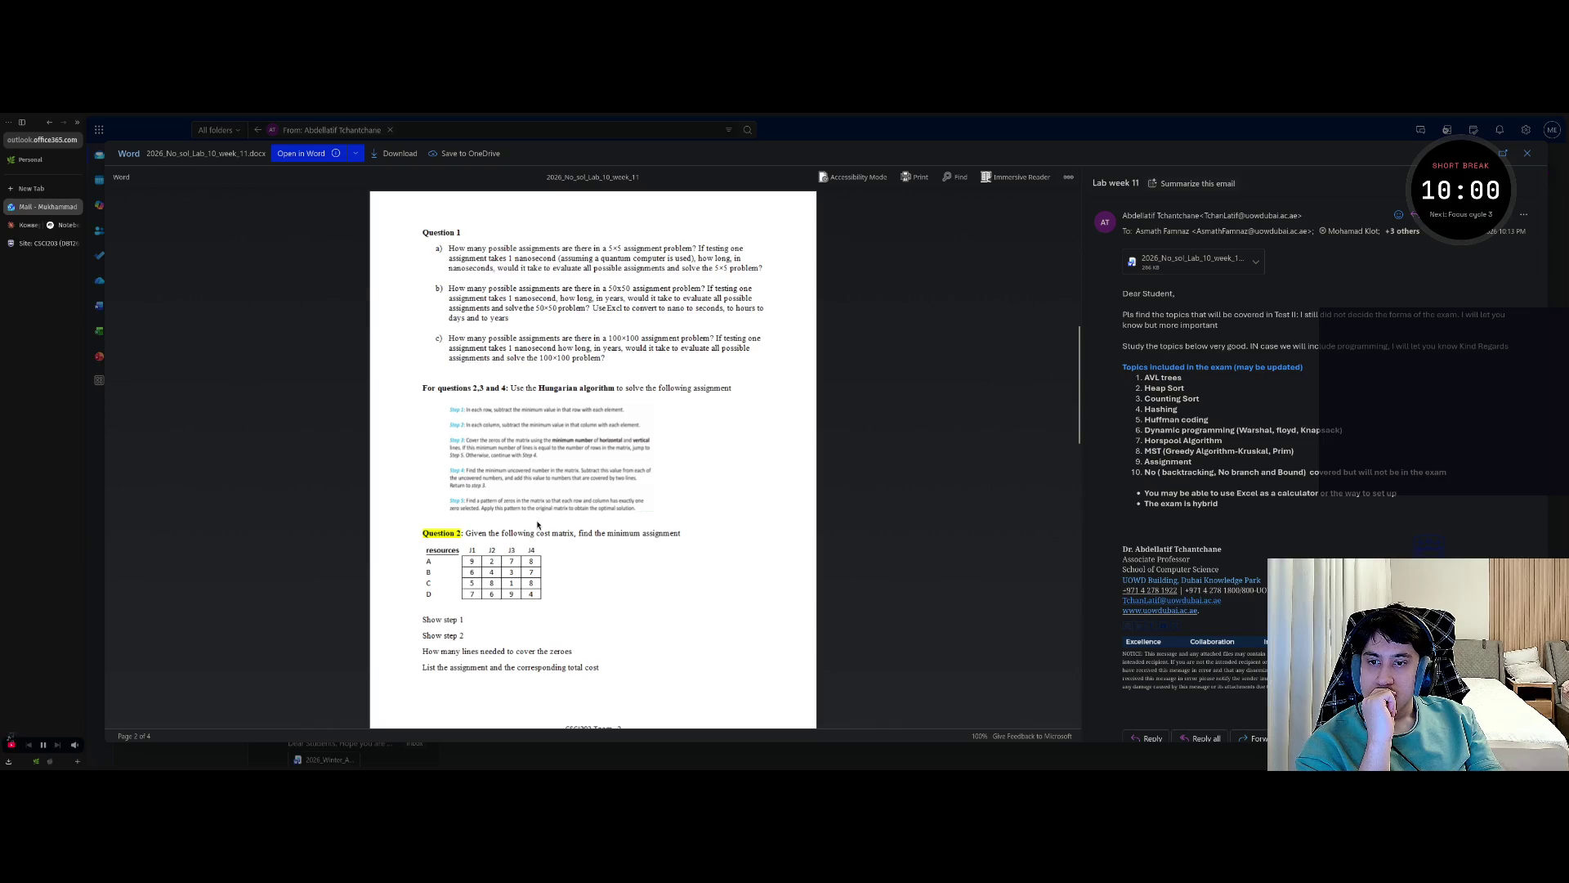
{"action": "scroll", "coordinate": [538, 525], "scroll_direction": "up", "scroll_amount": 7}
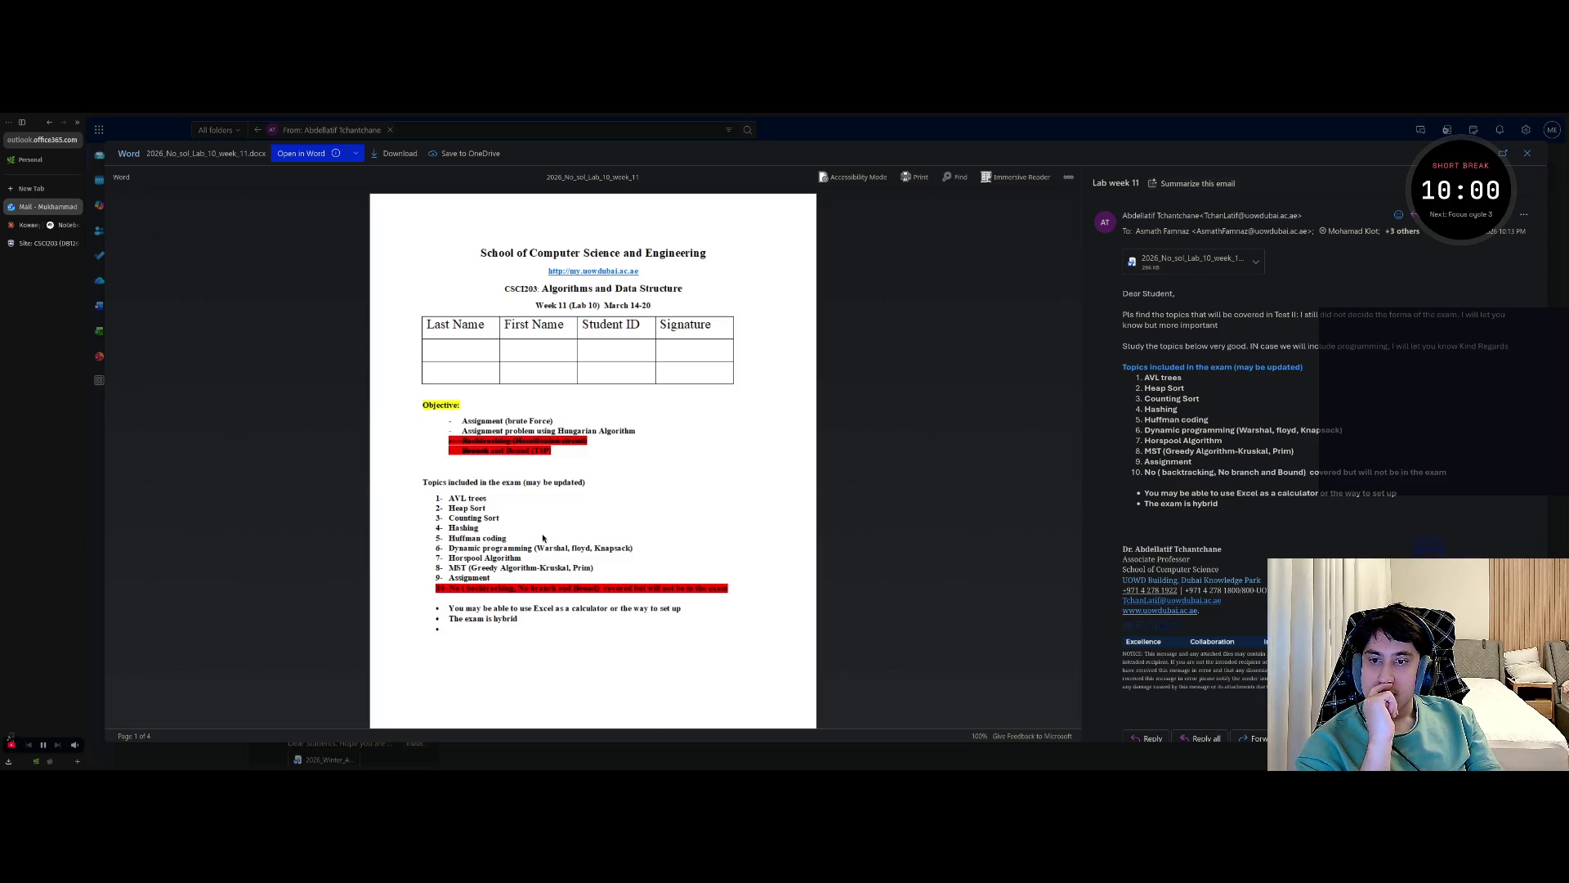
{"action": "scroll", "coordinate": [543, 537], "scroll_direction": "down", "scroll_amount": 7}
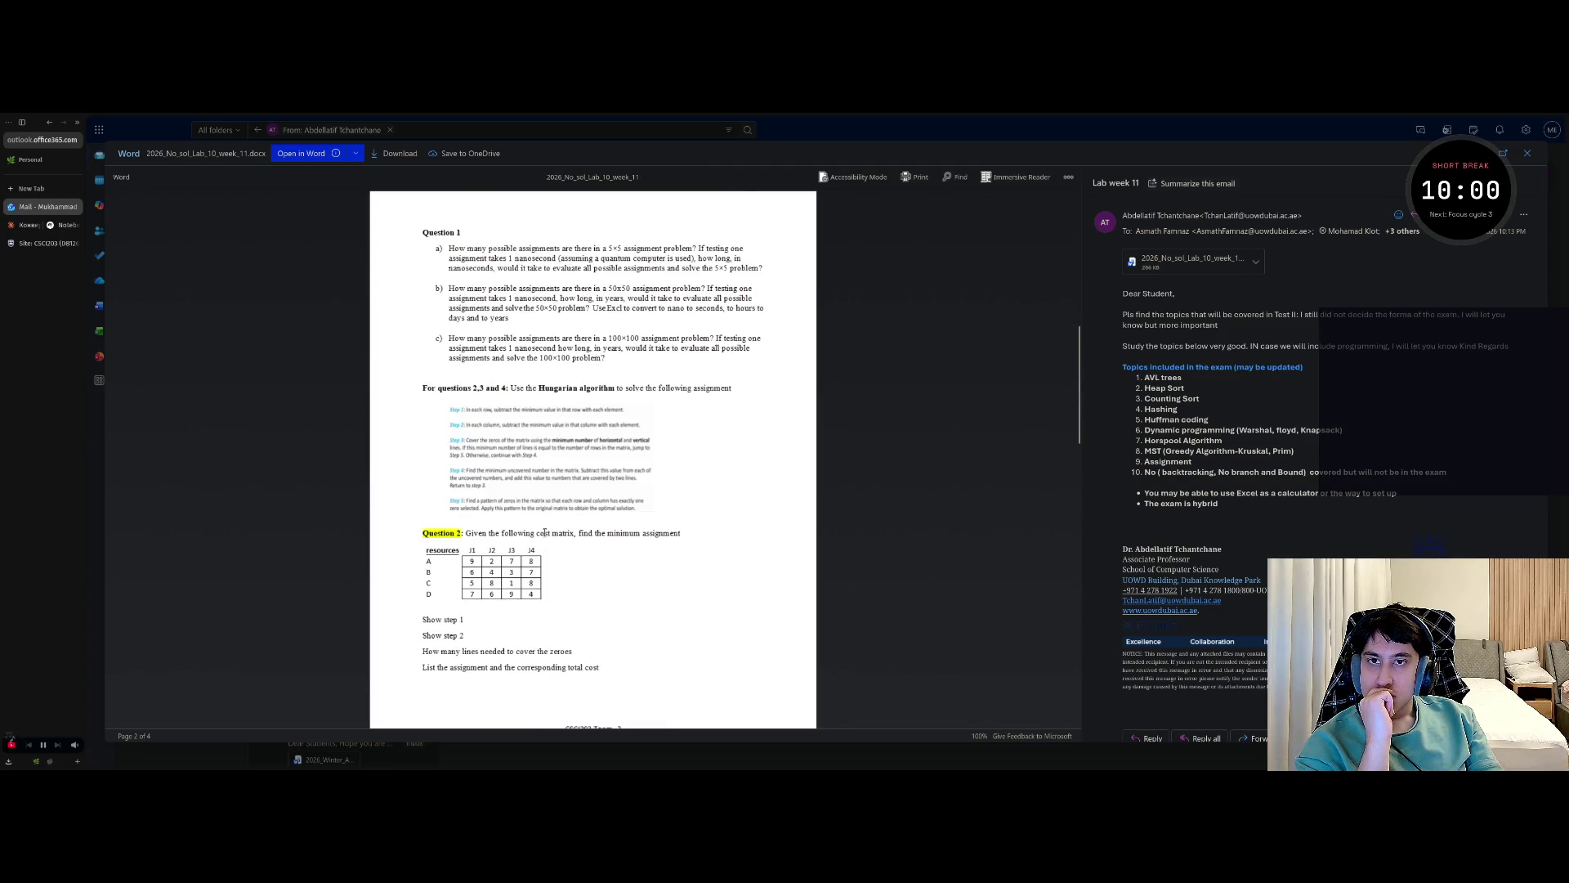
{"action": "scroll", "coordinate": [545, 532], "scroll_direction": "down", "scroll_amount": 15}
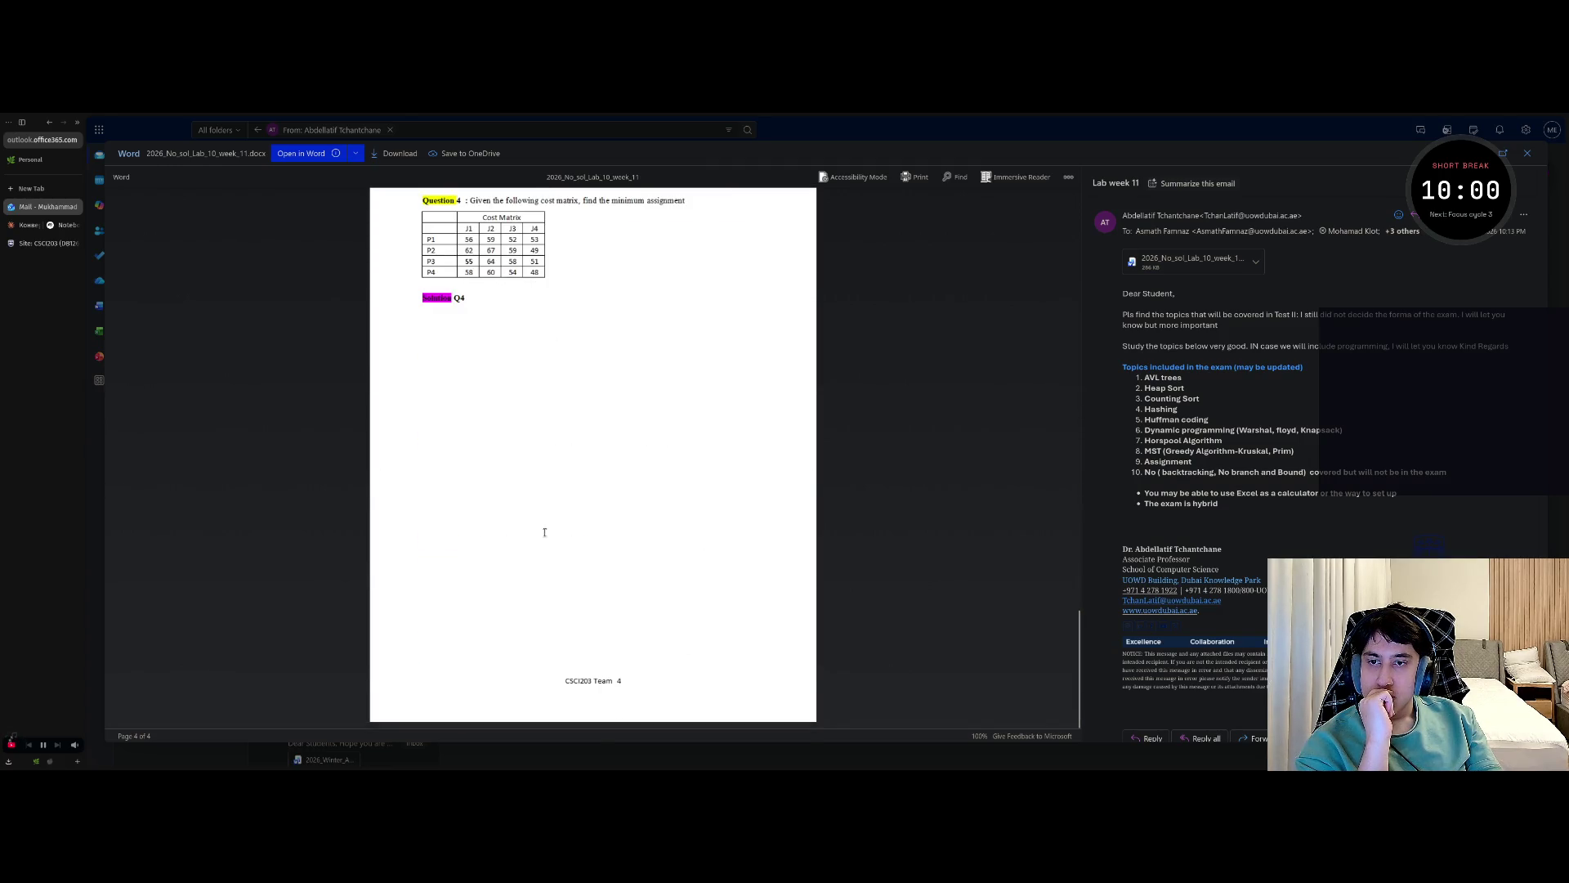
{"action": "scroll", "coordinate": [545, 532], "scroll_direction": "up", "scroll_amount": 20}
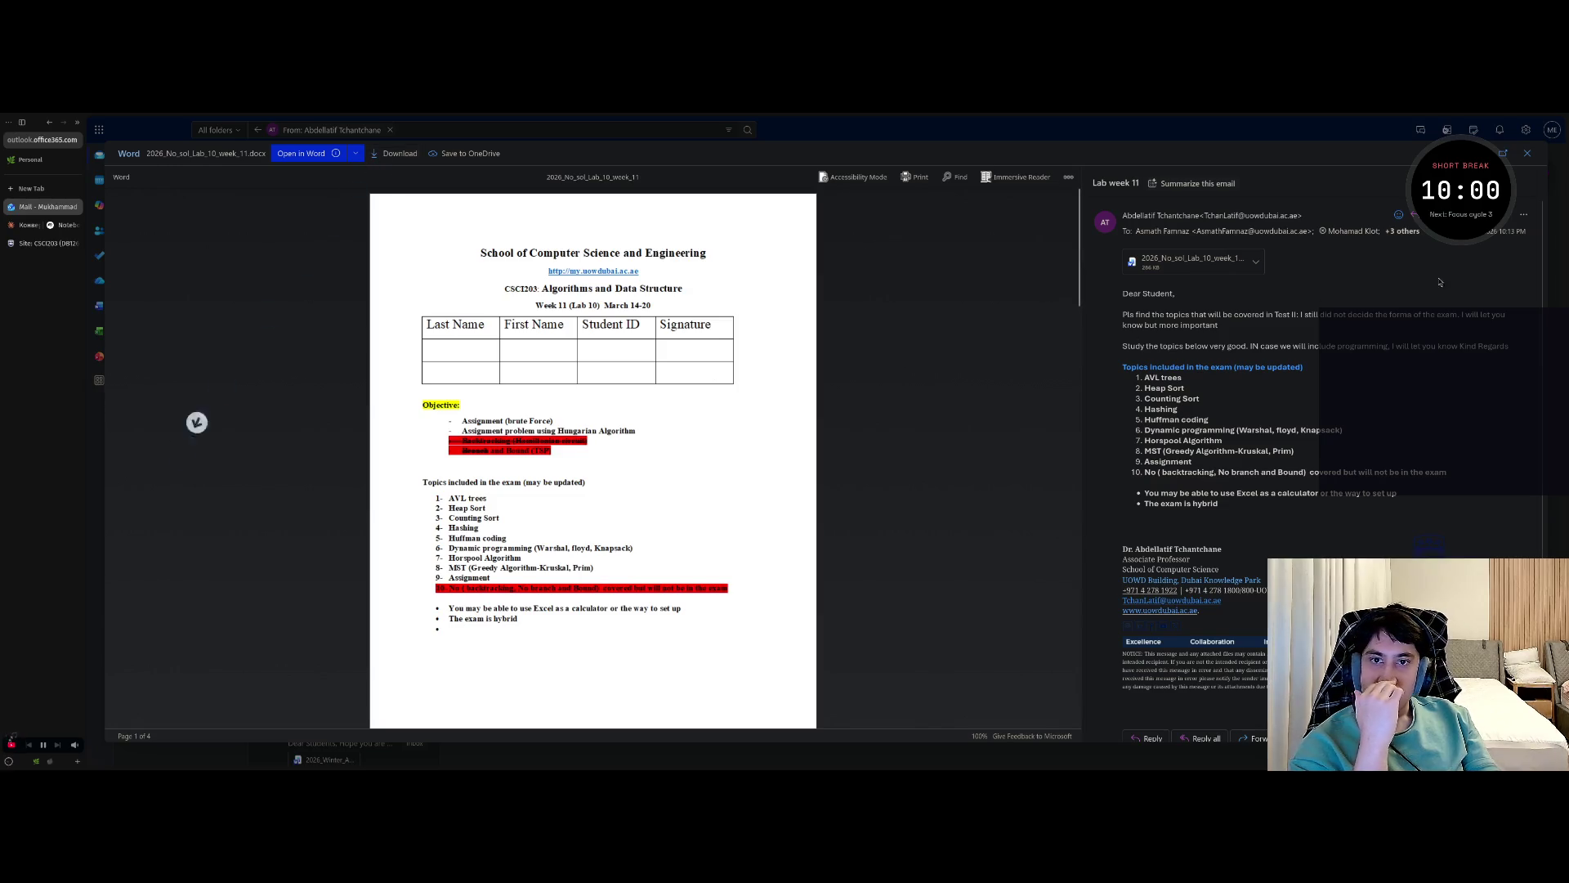
{"action": "key", "text": "Escape"}
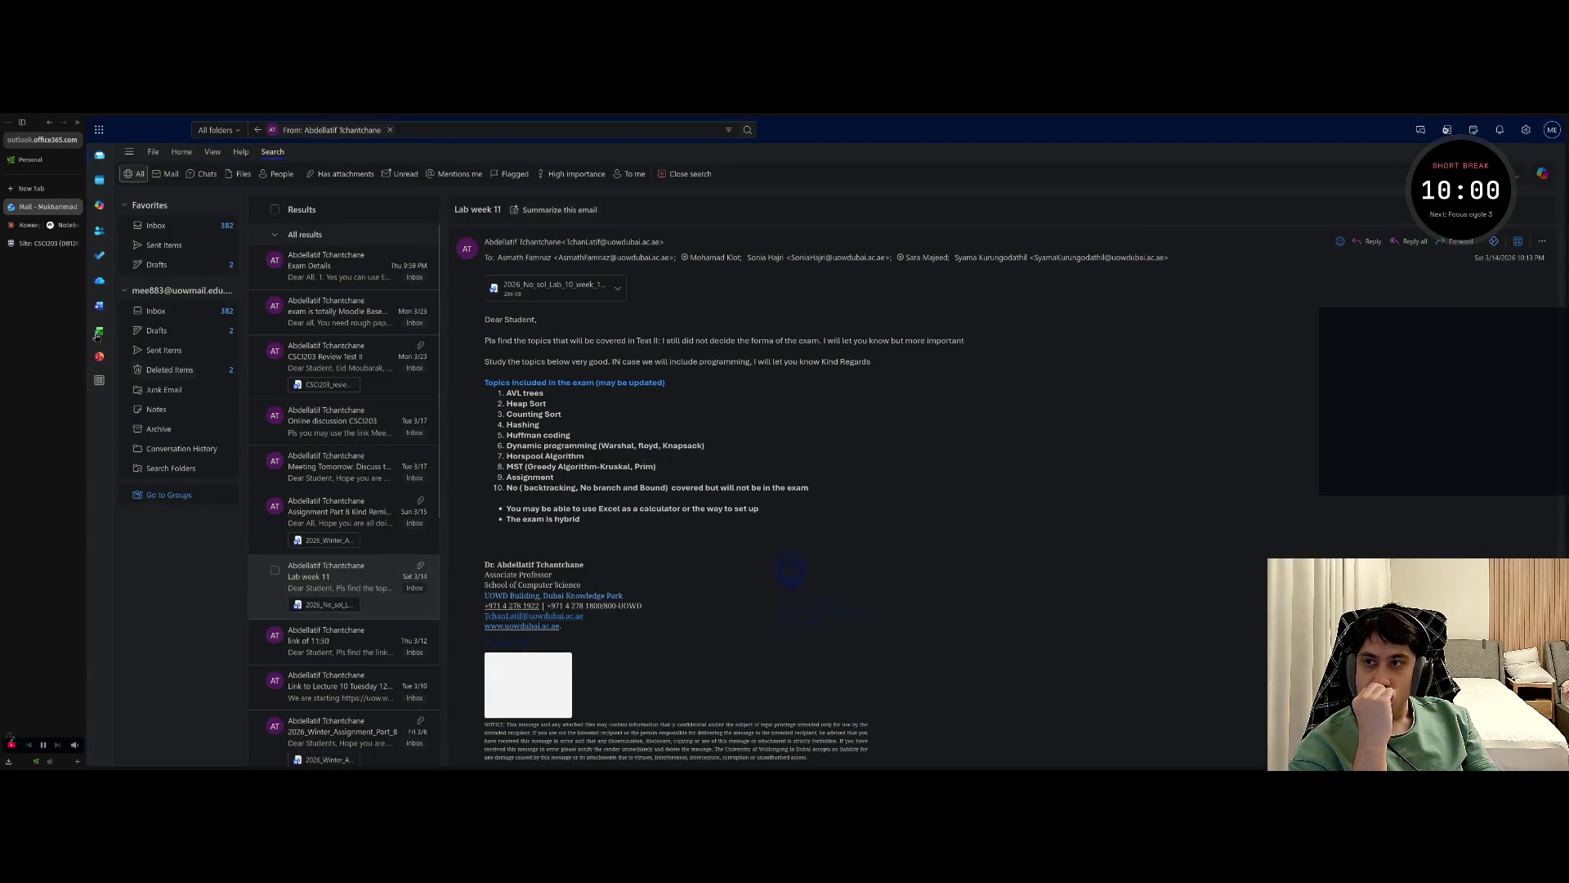
Move the Mail tab below the course Site tab and return to the Claude/NotebookLM view.
{"action": "left_click", "coordinate": [33, 225]}
{"action": "left_click_drag", "start_coordinate": [41, 207], "coordinate": [43, 242]}
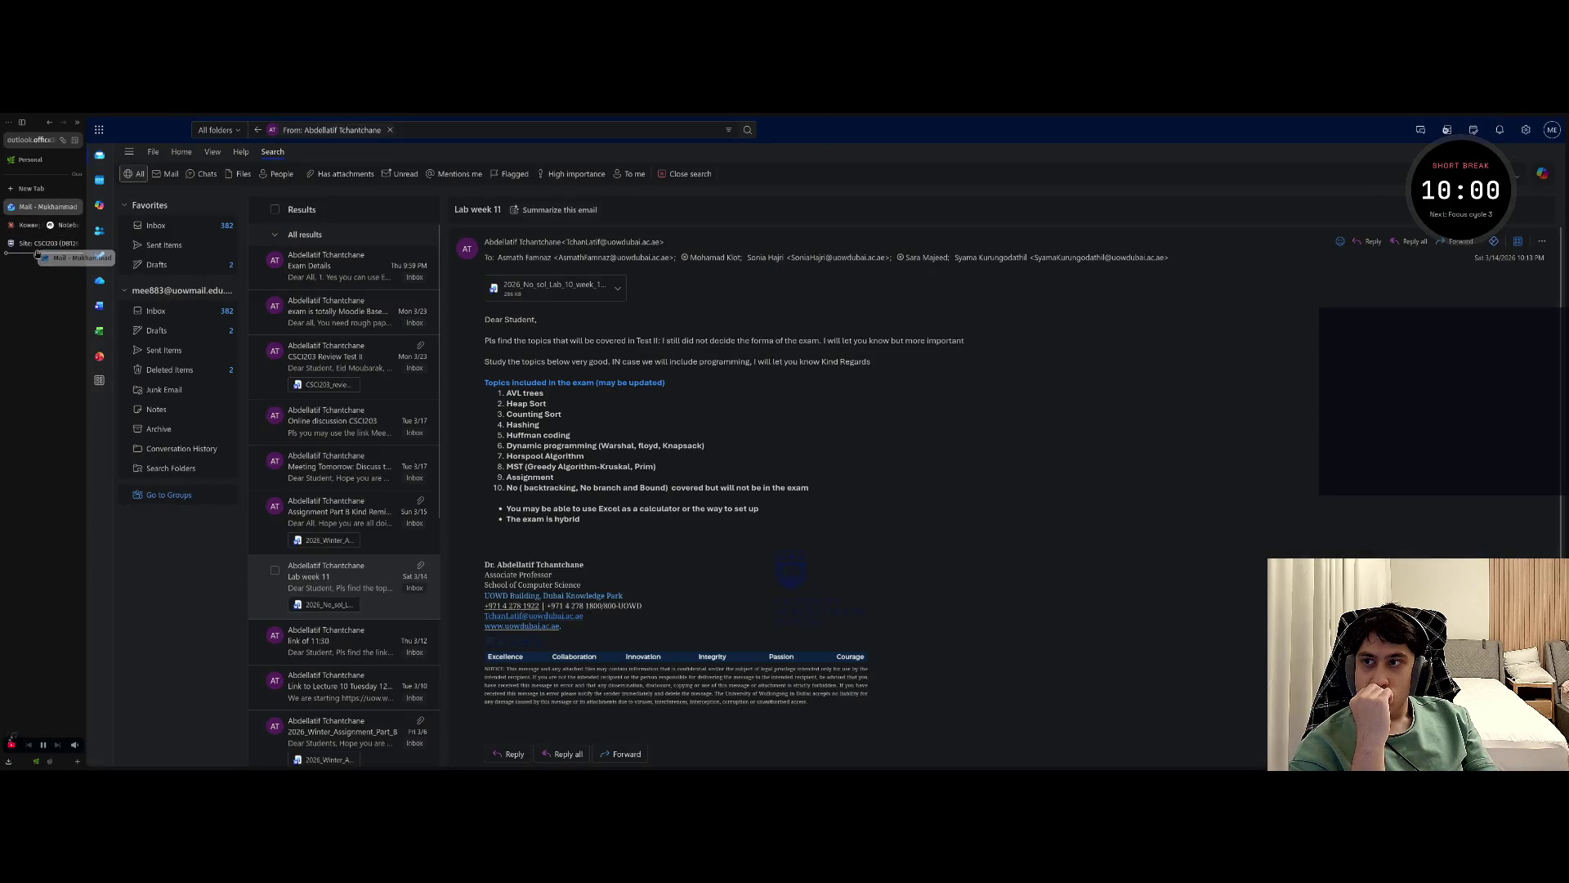
{"action": "left_click", "coordinate": [29, 207]}
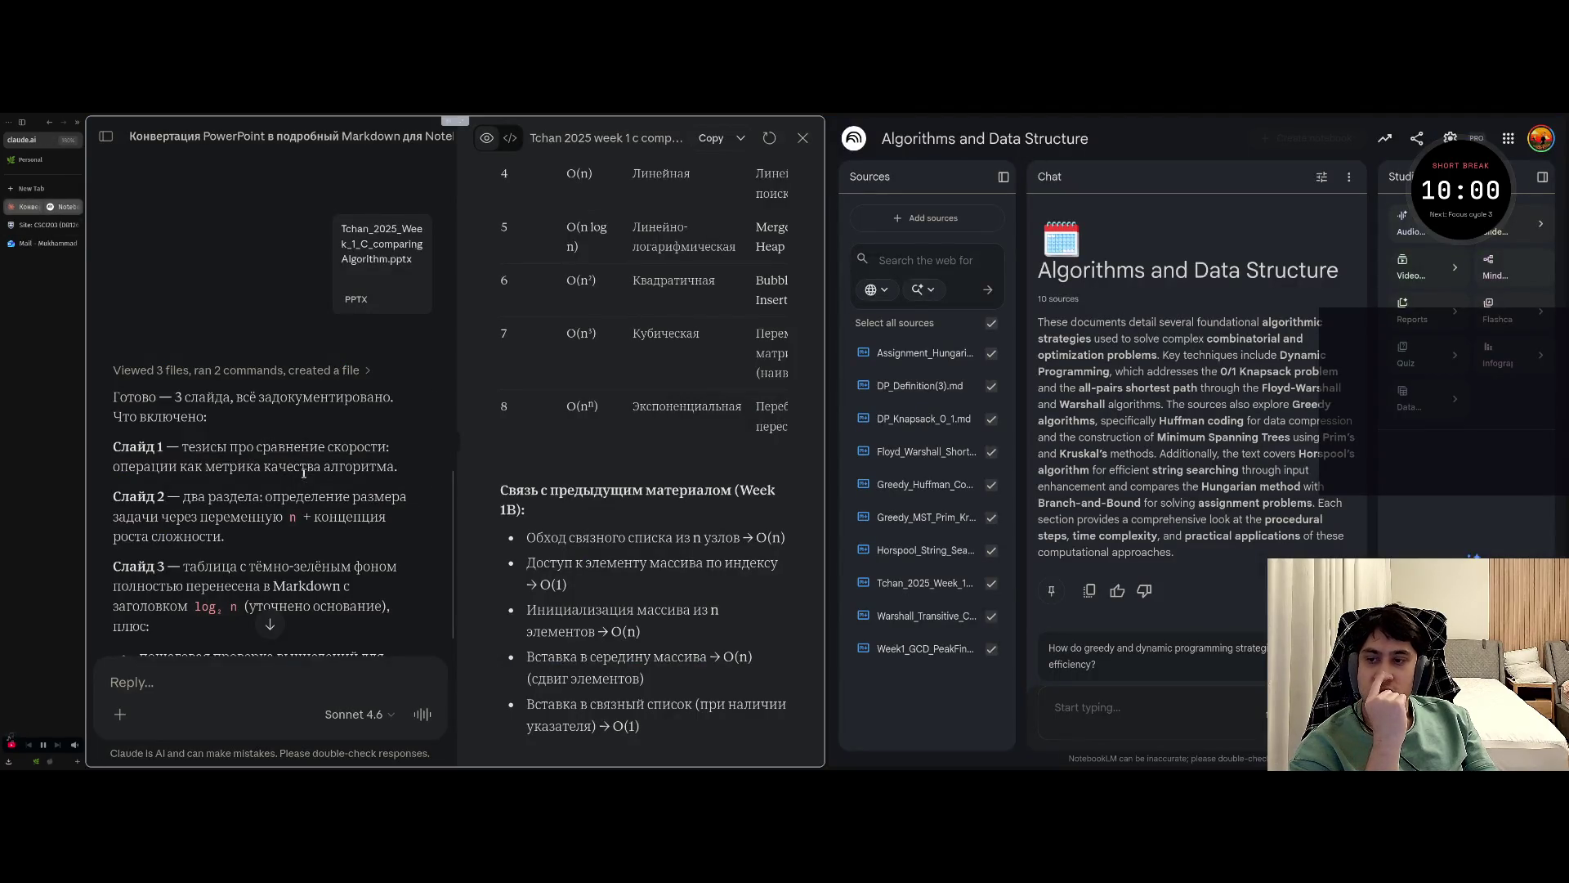
Download the converted Week 1 C Markdown from Claude and upload it to NotebookLM.
{"action": "scroll", "coordinate": [303, 472], "scroll_direction": "down", "scroll_amount": 5}
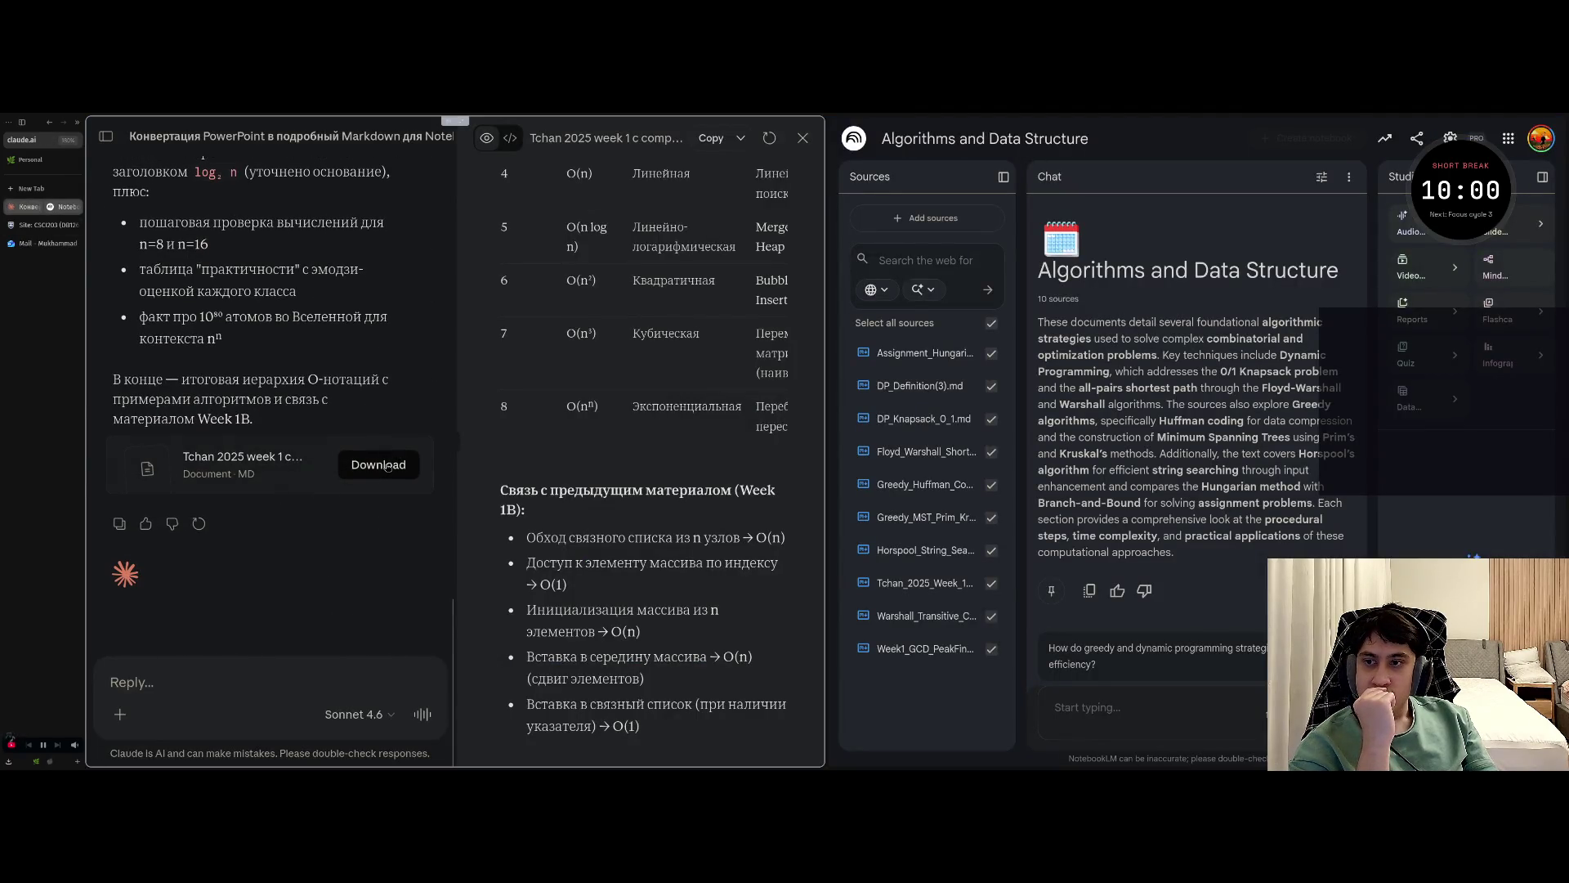
{"action": "left_click", "coordinate": [387, 466]}
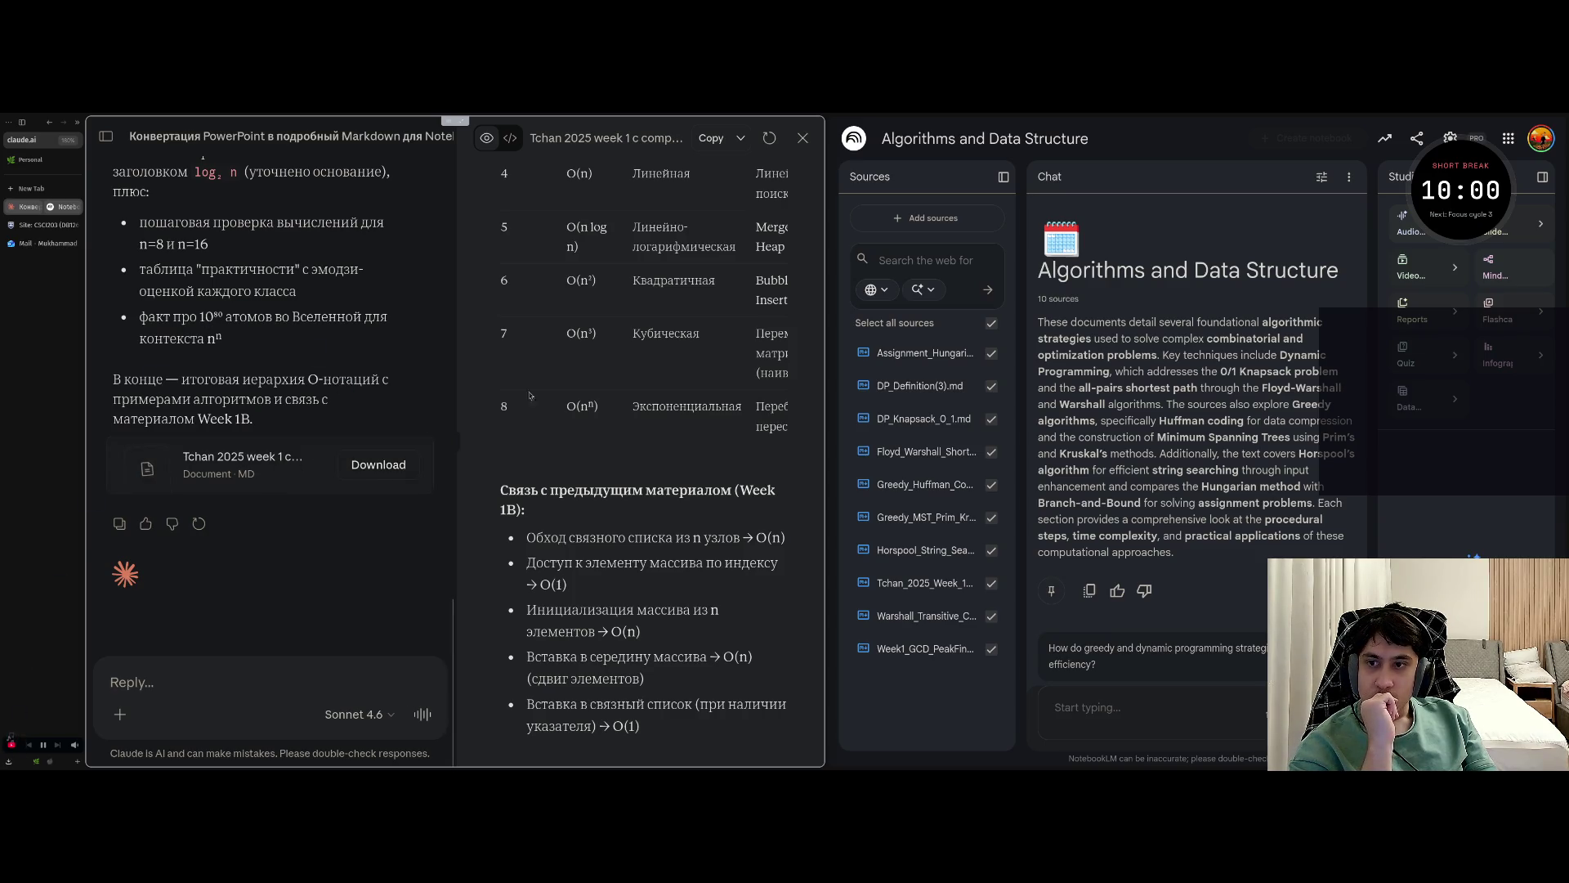
{"action": "left_click", "coordinate": [929, 218]}
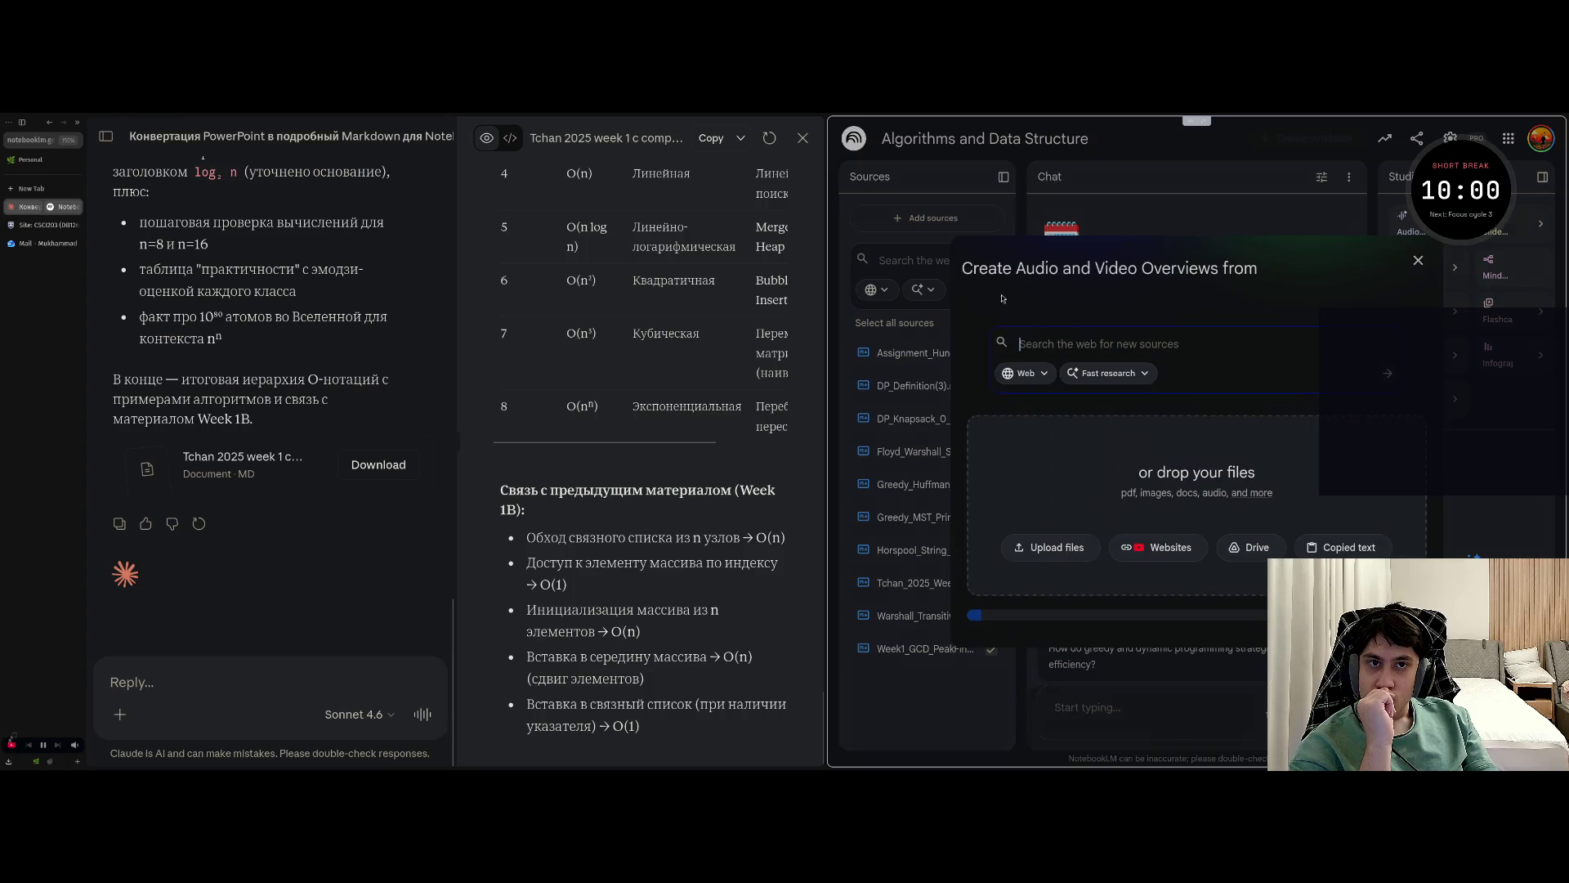
{"action": "left_click", "coordinate": [1050, 548]}
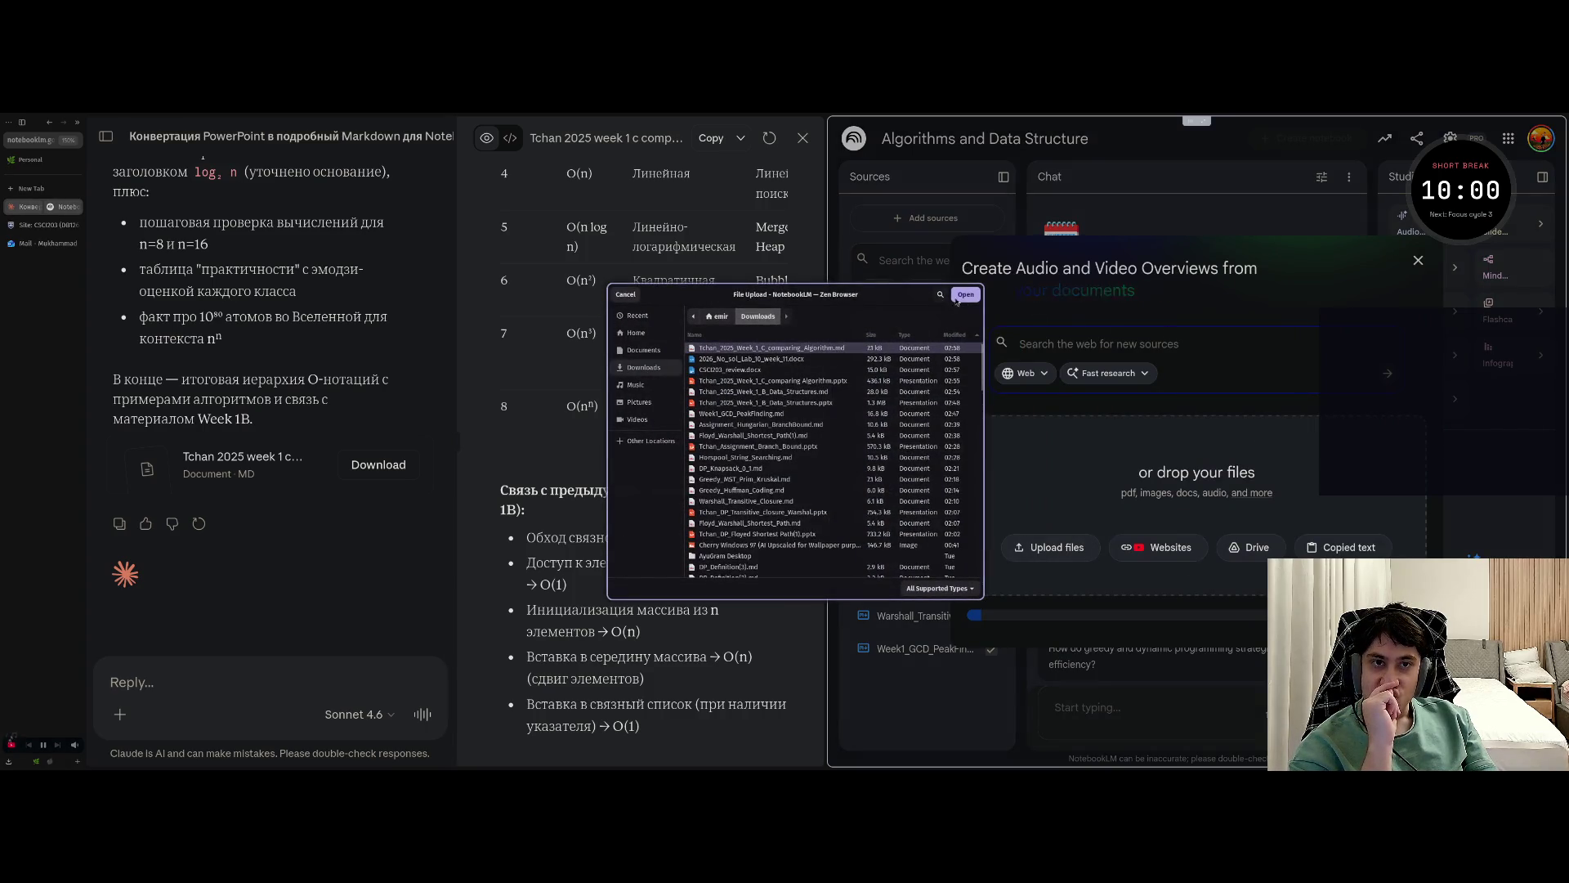
{"action": "double_click", "coordinate": [800, 349]}
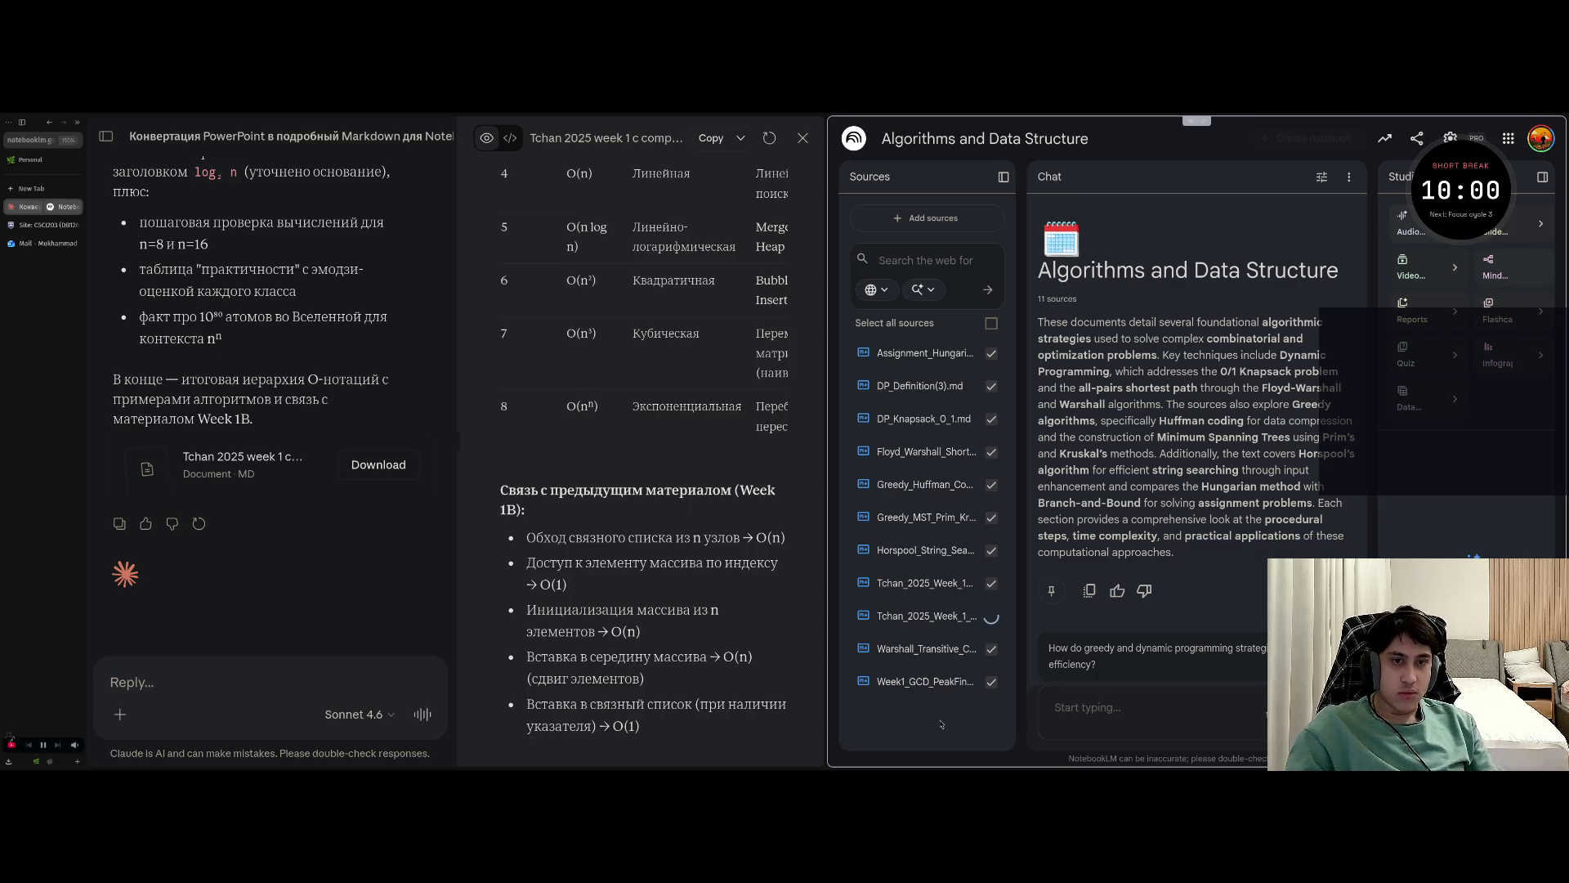
Reload NotebookLM to confirm 11 sources and check the Week 1 C source guide.
{"action": "right_click", "coordinate": [947, 728]}
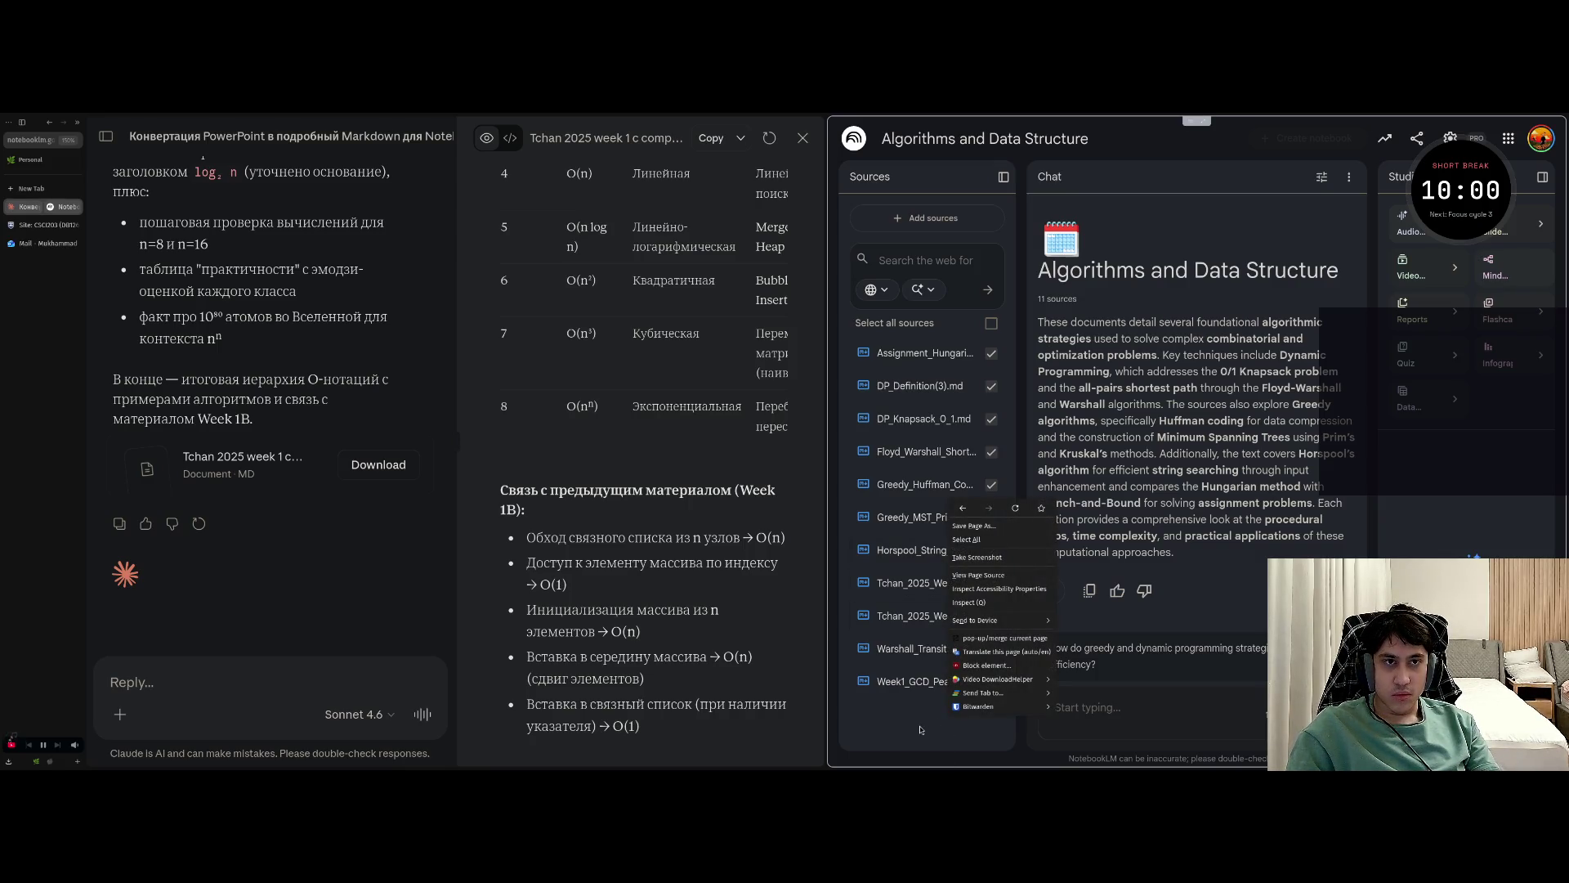
{"action": "left_click", "coordinate": [920, 728]}
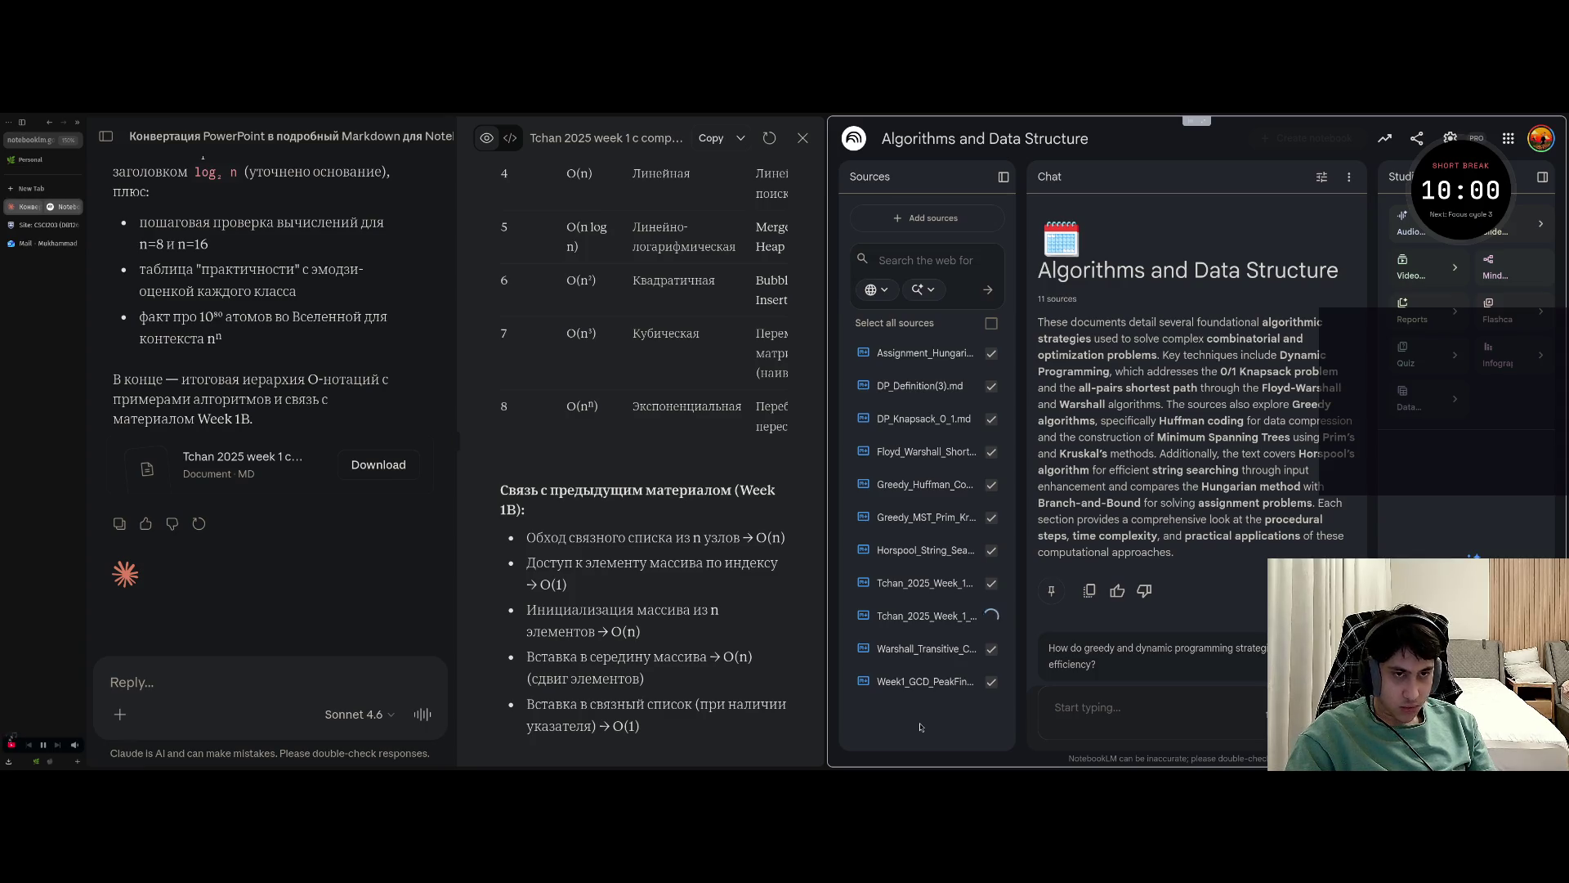
{"action": "right_click", "coordinate": [920, 728]}
{"action": "left_click", "coordinate": [993, 509]}
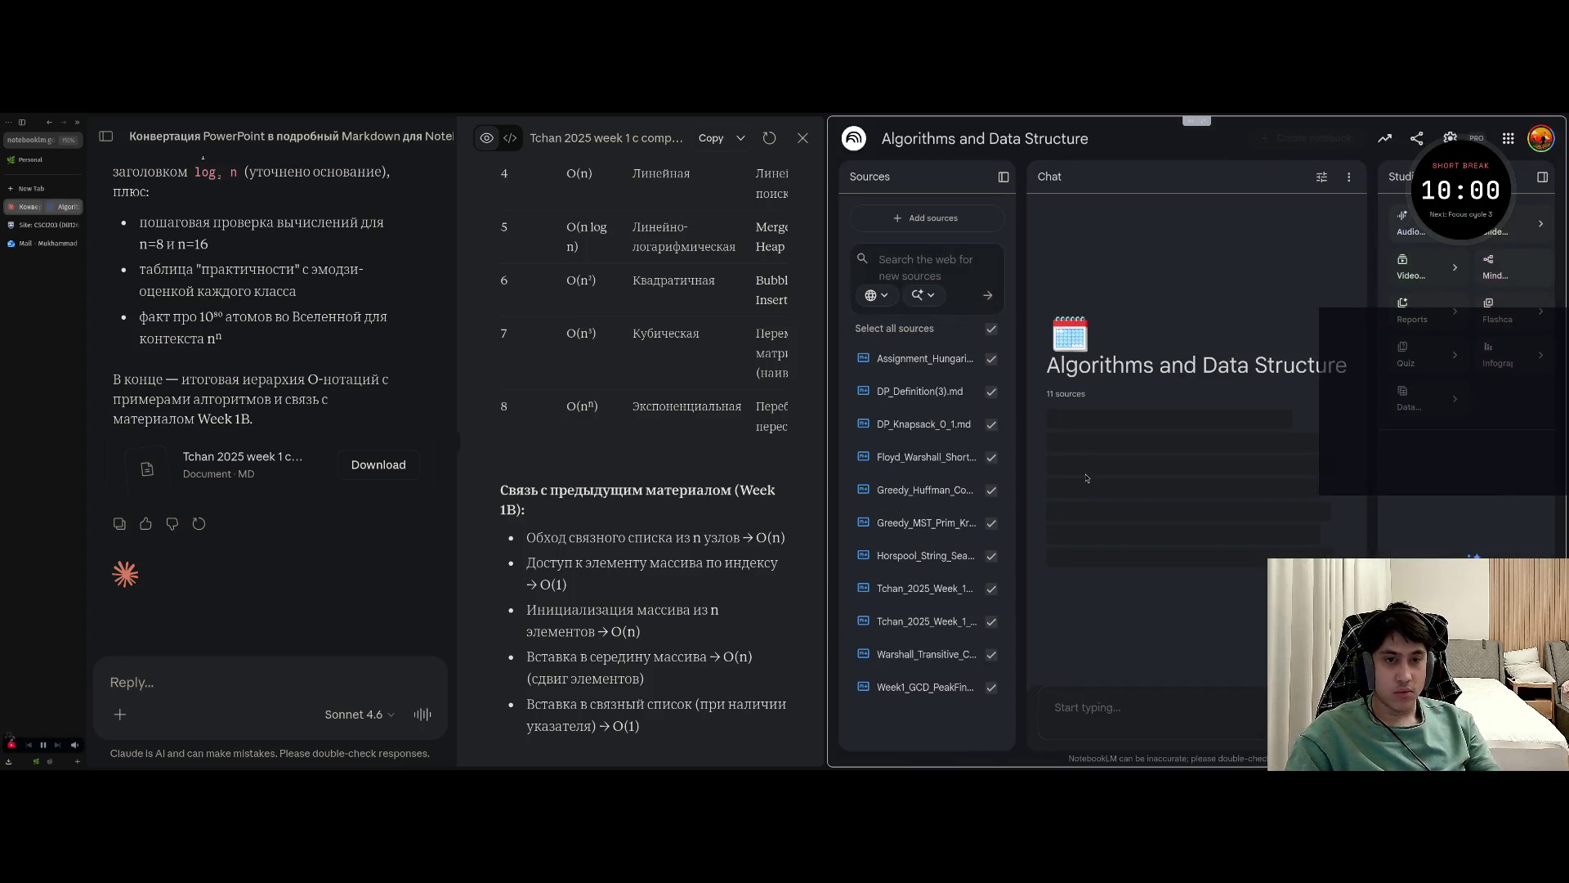
{"action": "left_click", "coordinate": [924, 621]}
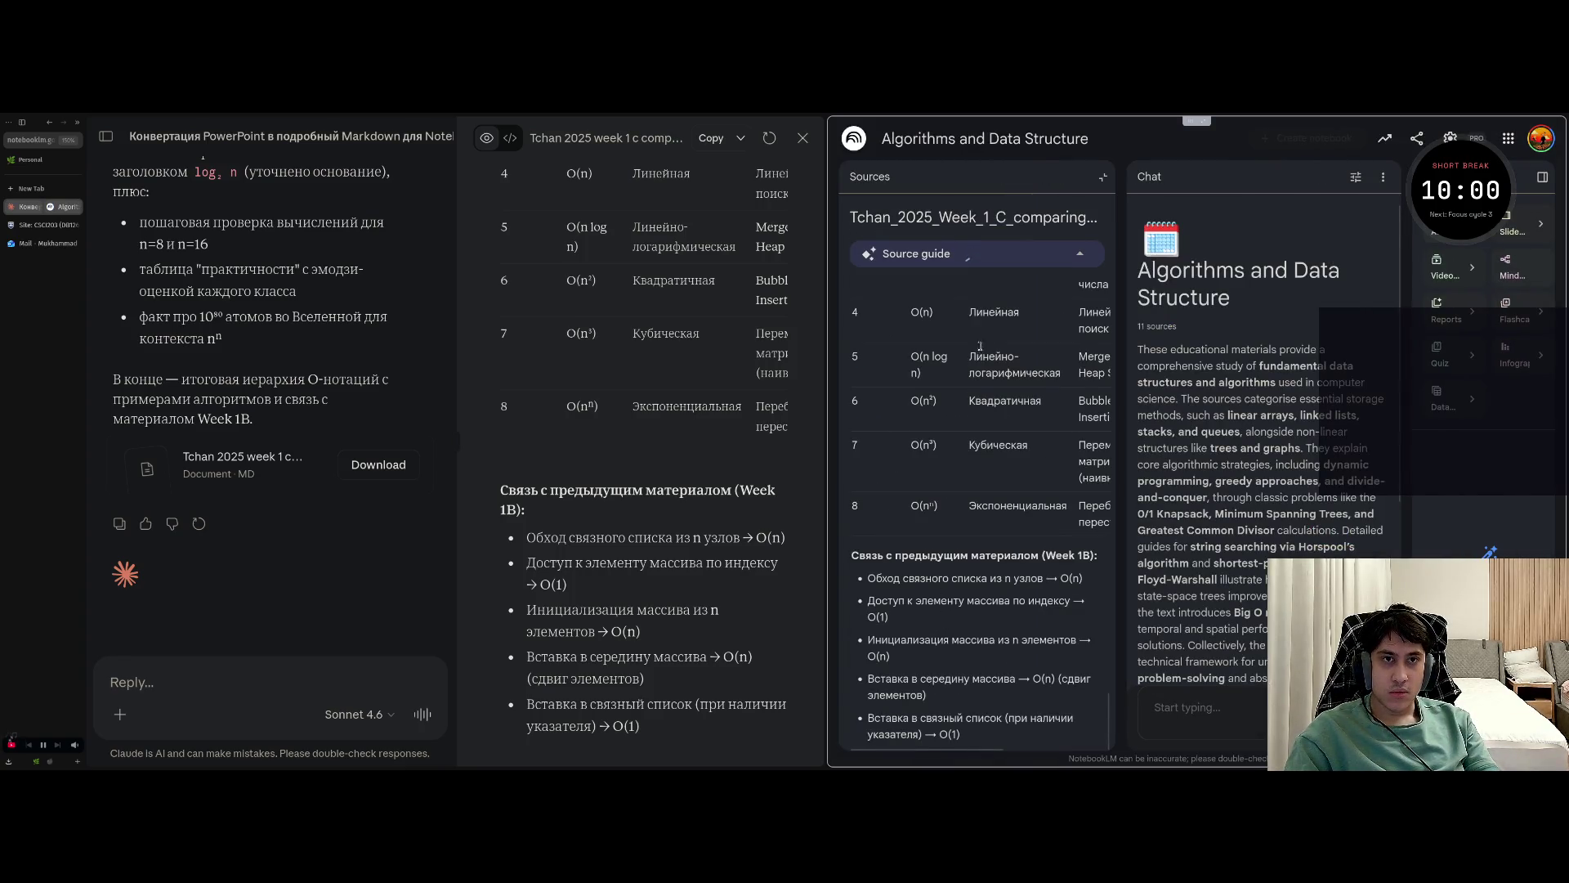
{"action": "left_click", "coordinate": [1098, 179]}
{"action": "left_click", "coordinate": [28, 225]}
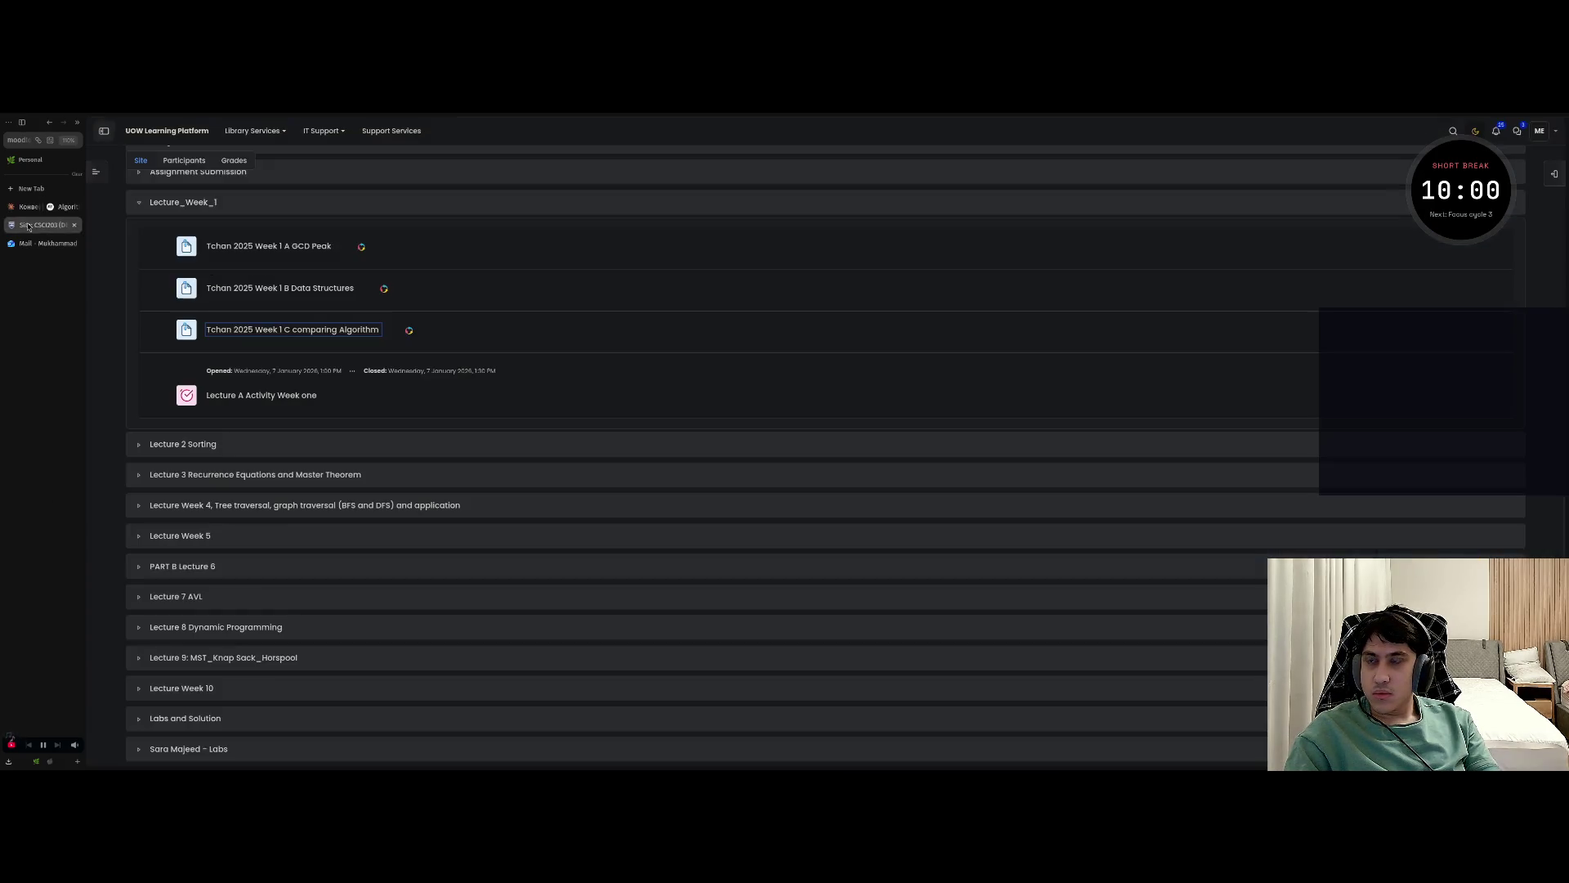
Collapse Lecture_Week_1, expand Lecture 2 Sorting, download Merge Sort Code, and return to Claude.
{"action": "left_click", "coordinate": [187, 270]}
{"action": "left_click", "coordinate": [196, 303]}
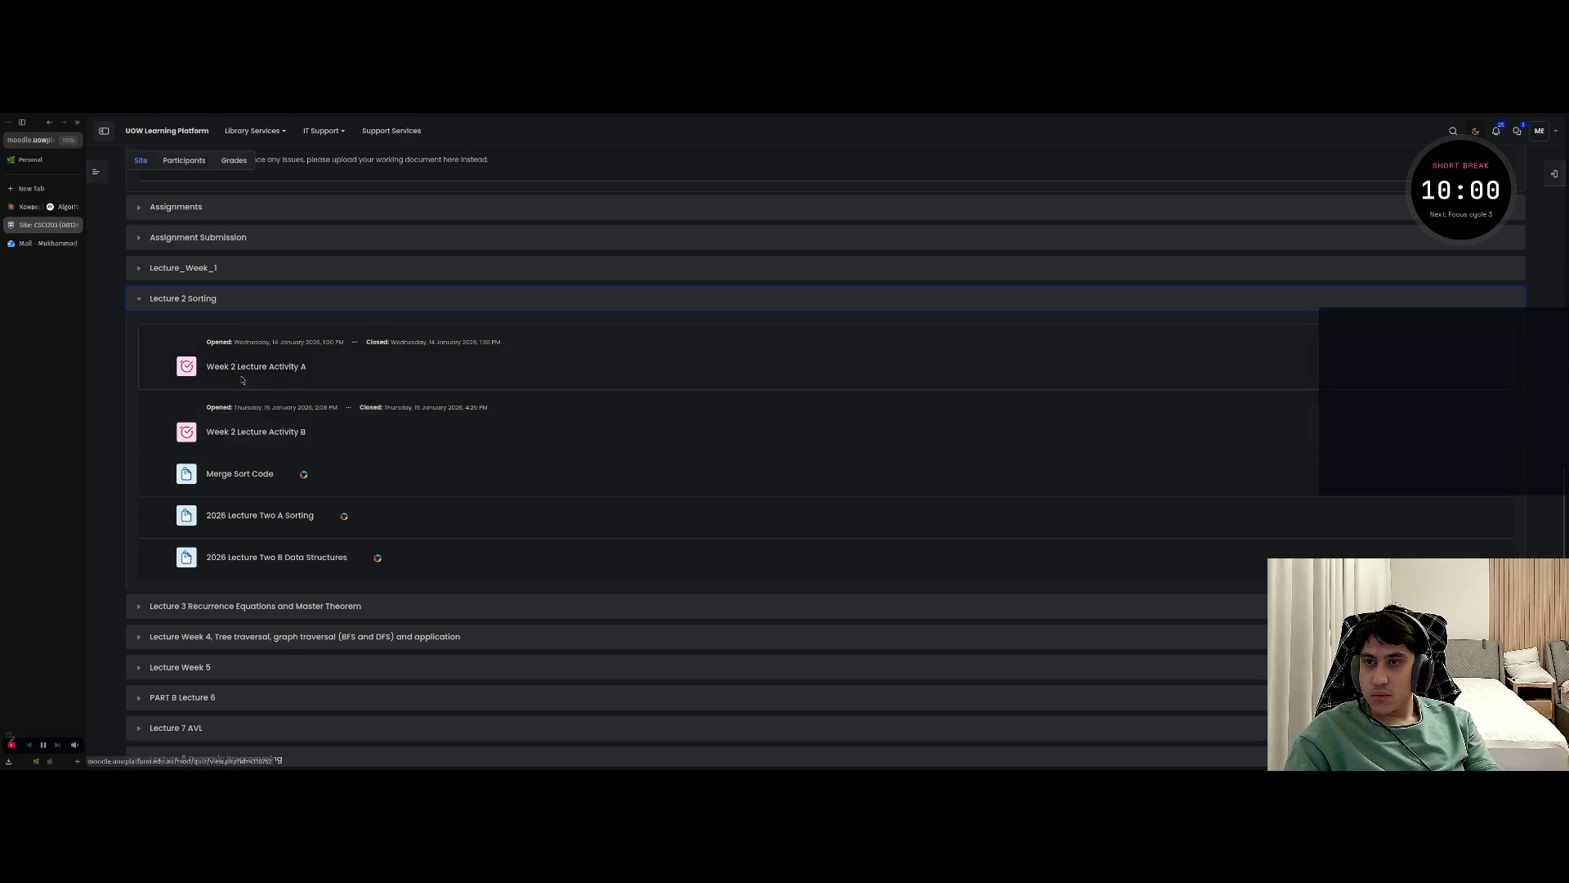
{"action": "left_click", "coordinate": [237, 475]}
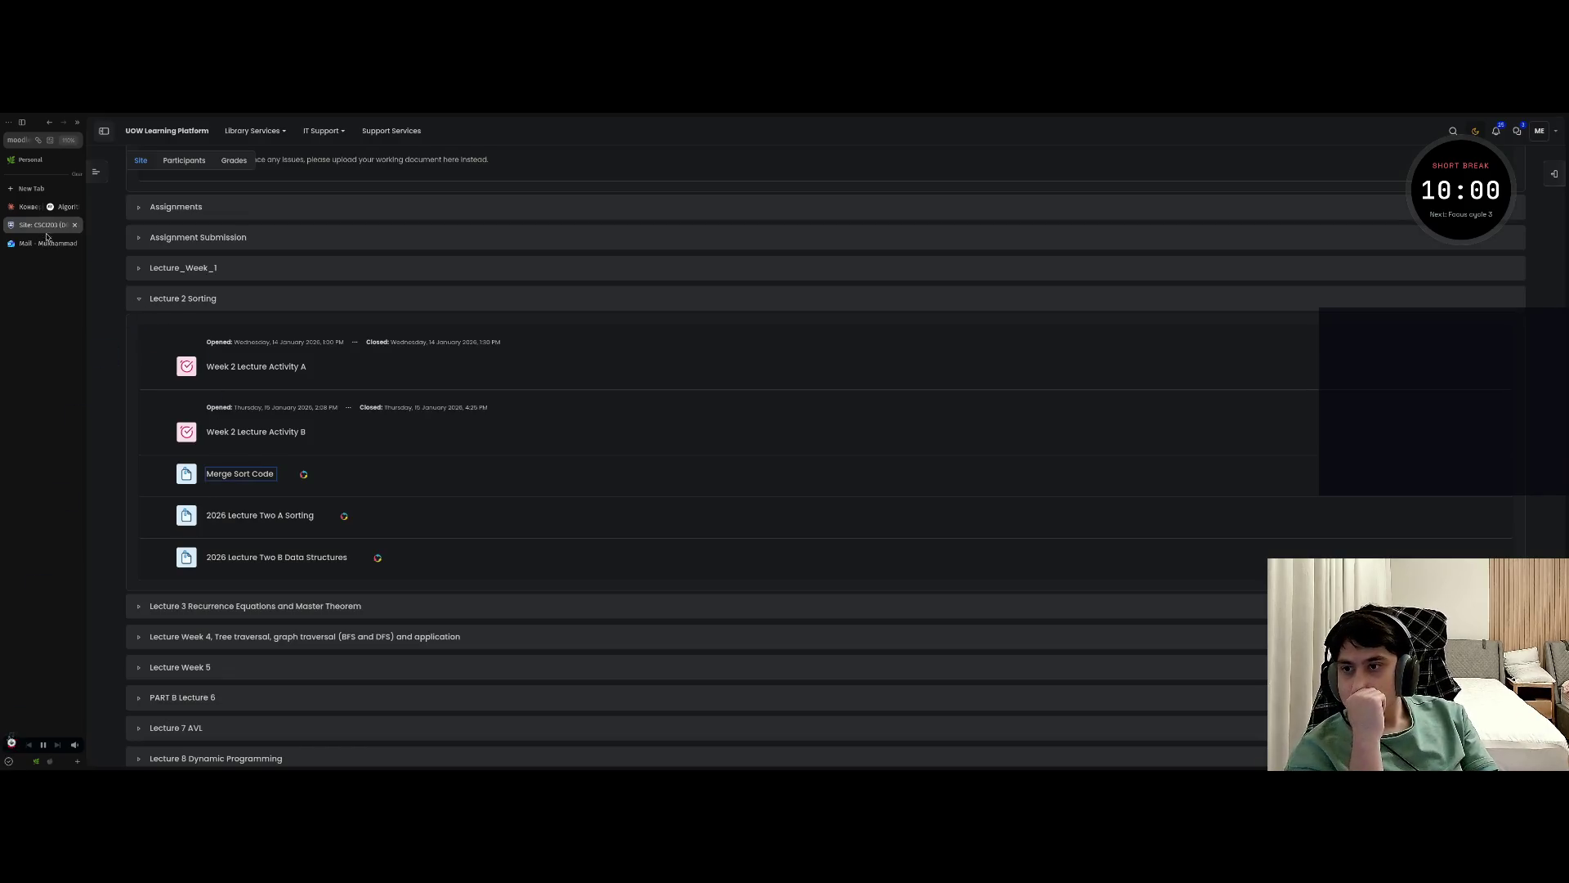
{"action": "left_click", "coordinate": [24, 211]}
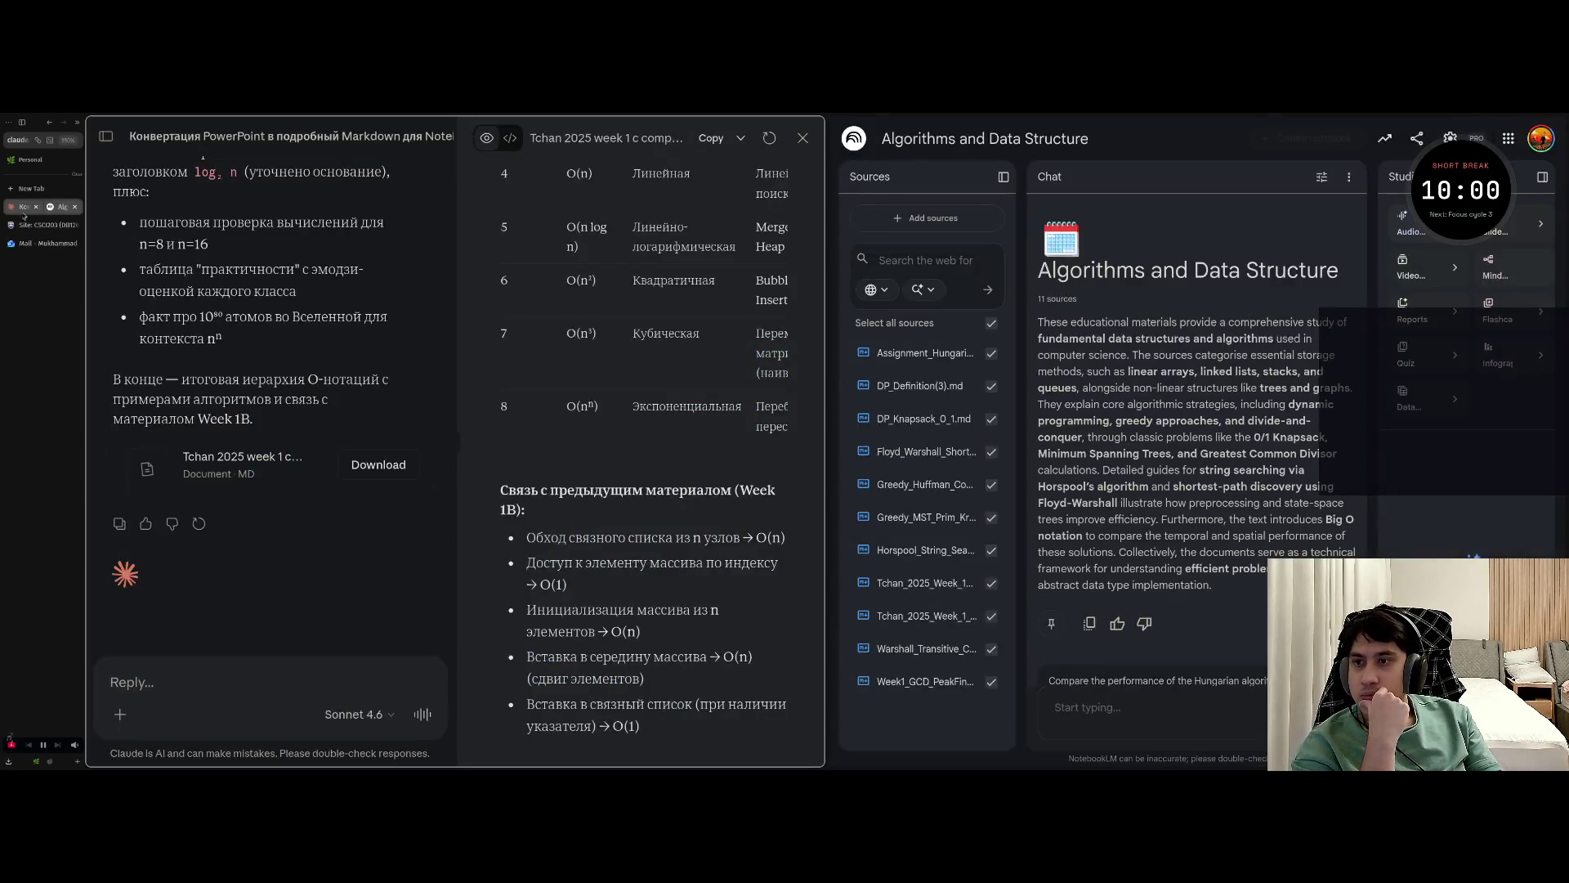
Attach Merge_Sort_Code.docx and ask, in Russian, to convert this docx to md as well.
{"action": "left_click", "coordinate": [120, 714]}
{"action": "left_click", "coordinate": [245, 419]}
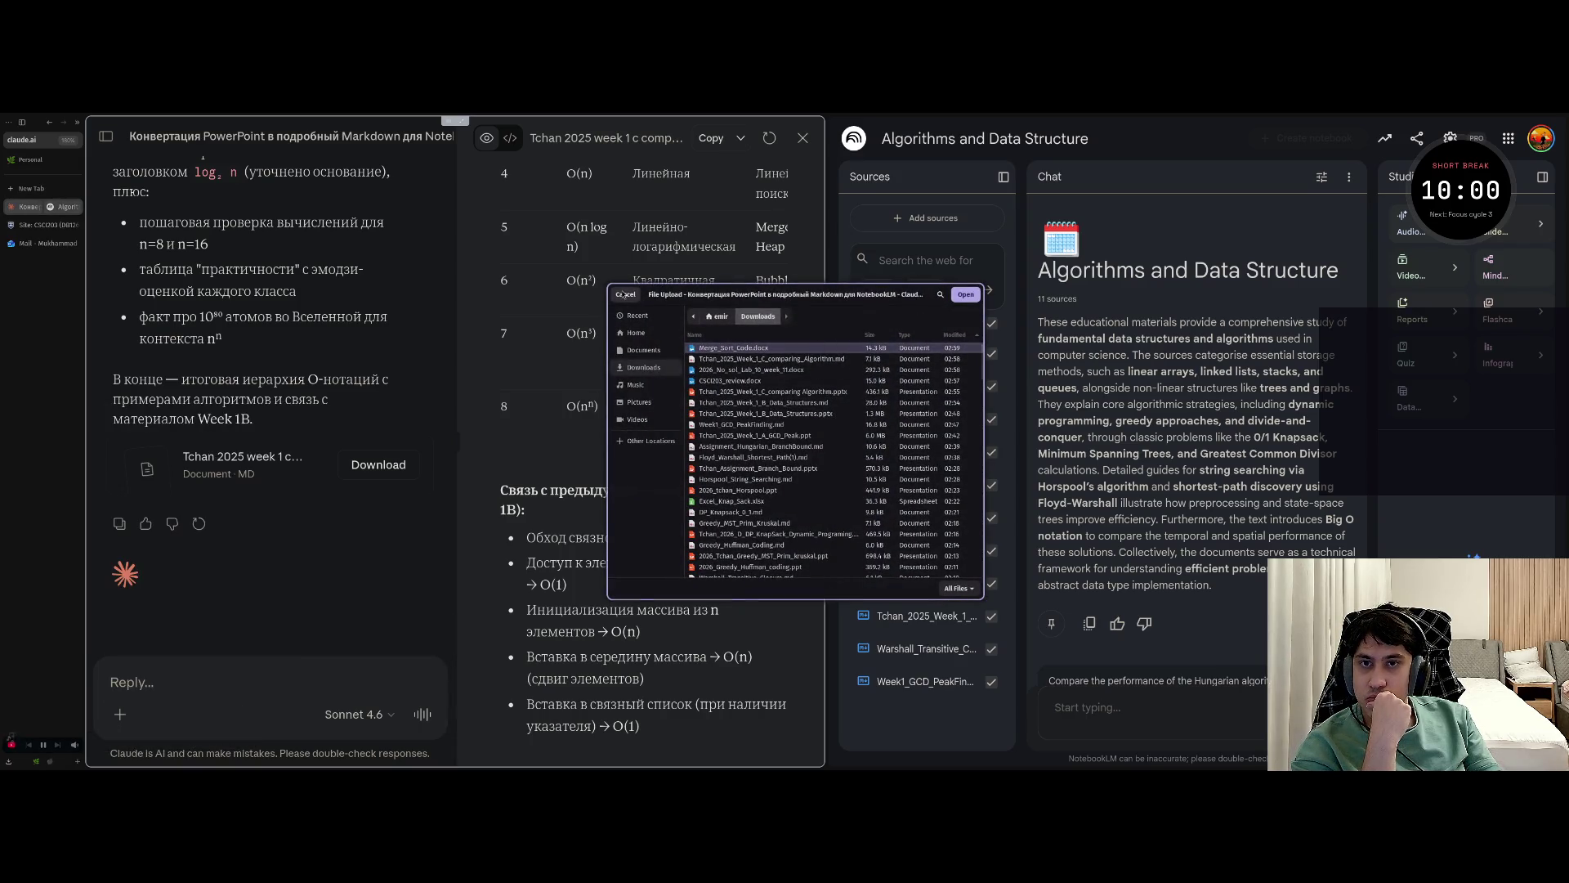
{"action": "left_click", "coordinate": [963, 293]}
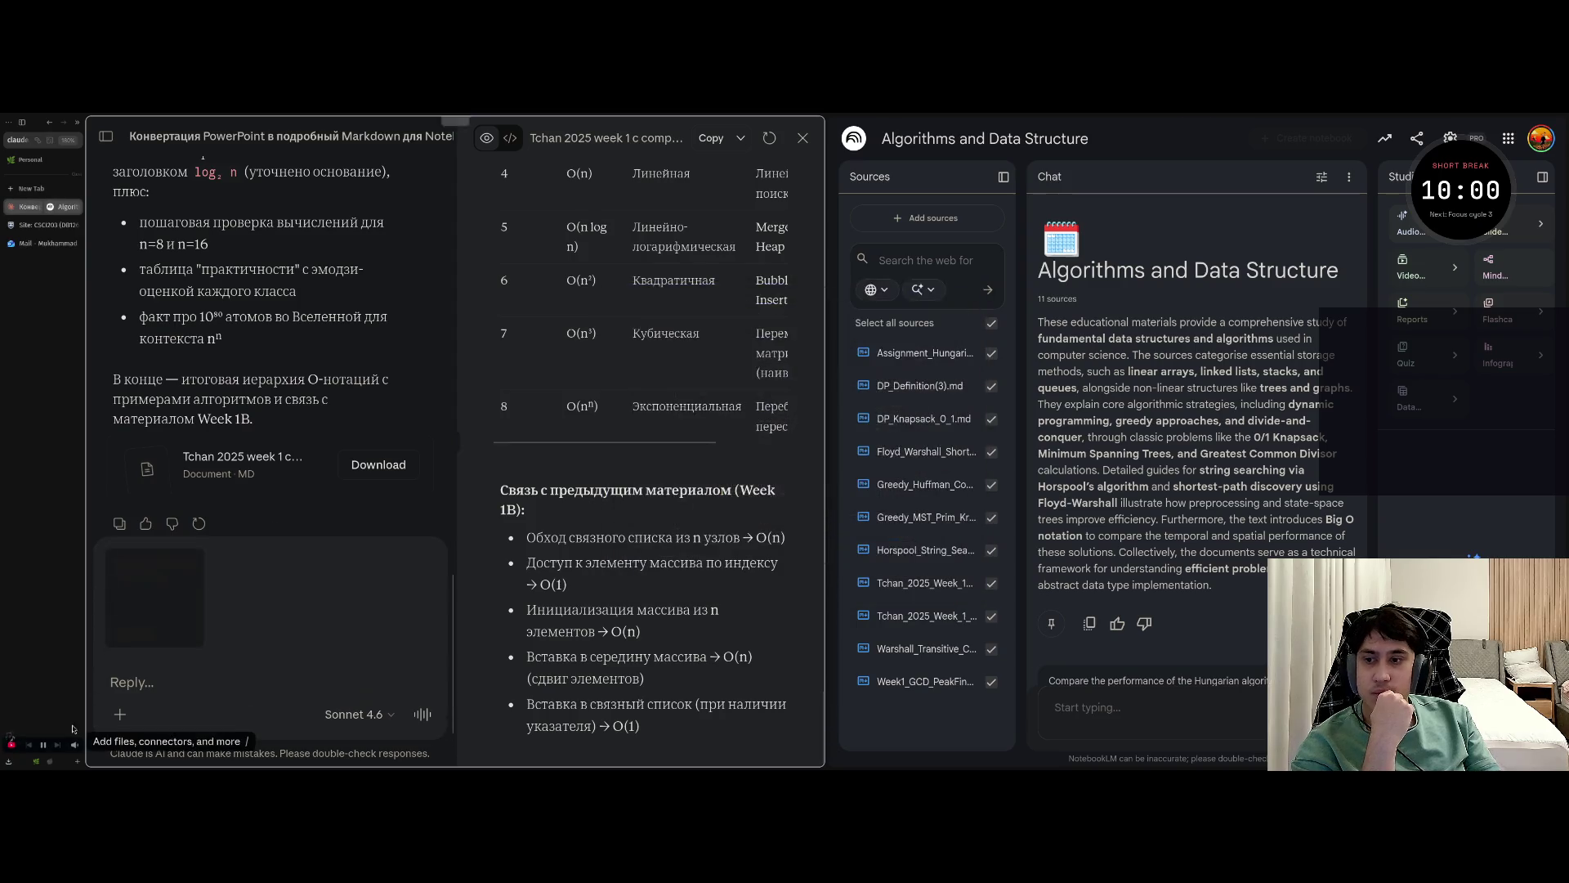
{"action": "type", "text": "этио"}
{"action": "key", "text": "BackSpace"}
{"action": "key", "text": "BackSpace"}
{"action": "type", "text": "о "}
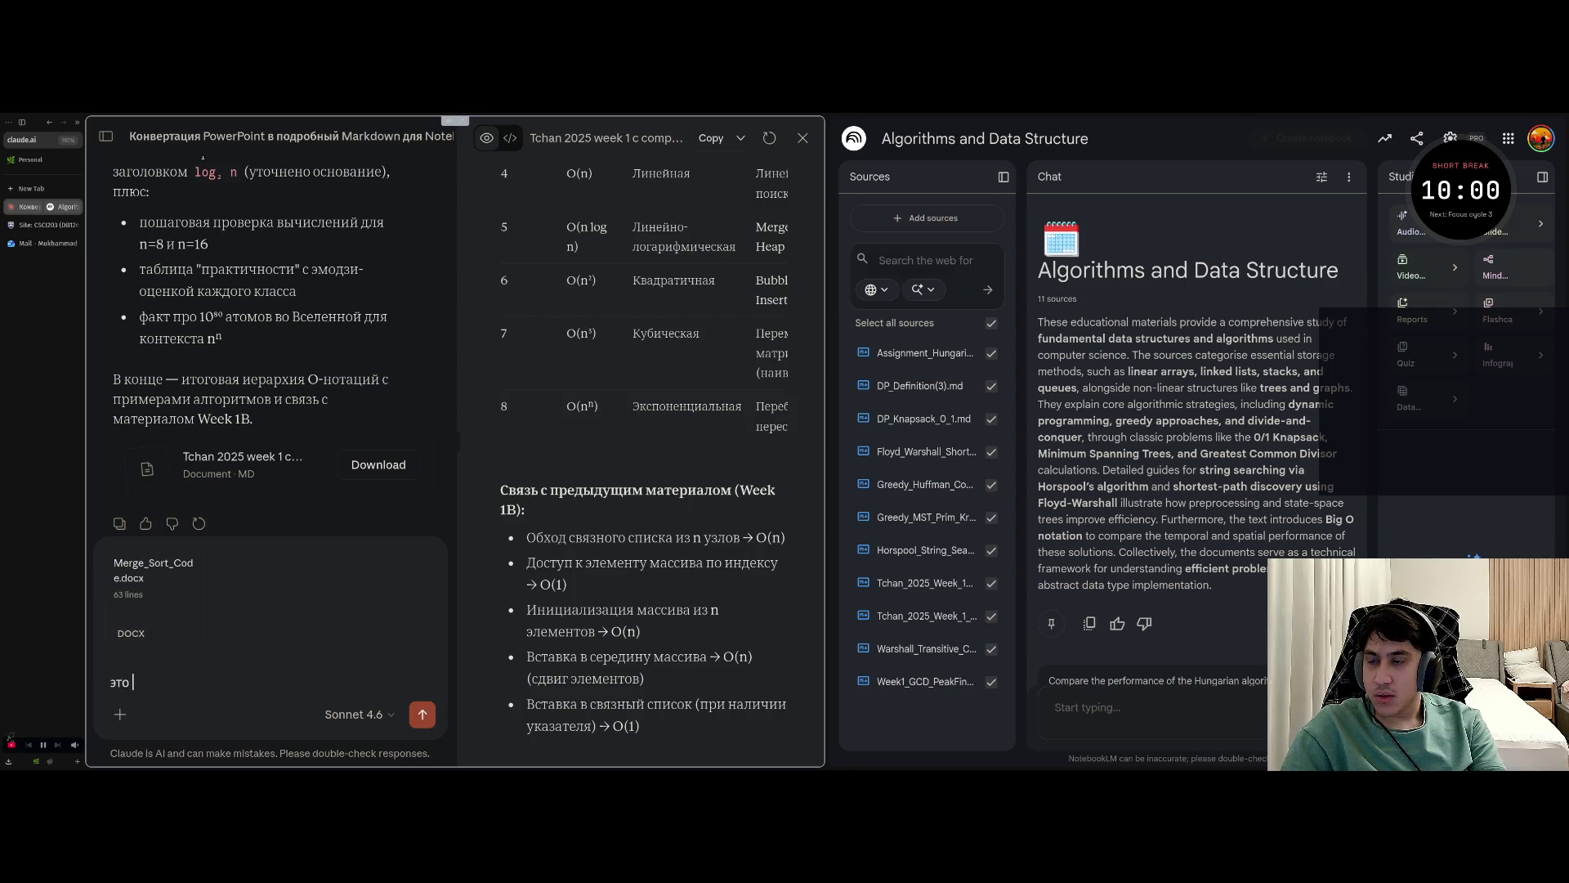
{"action": "type", "text": "docx "}
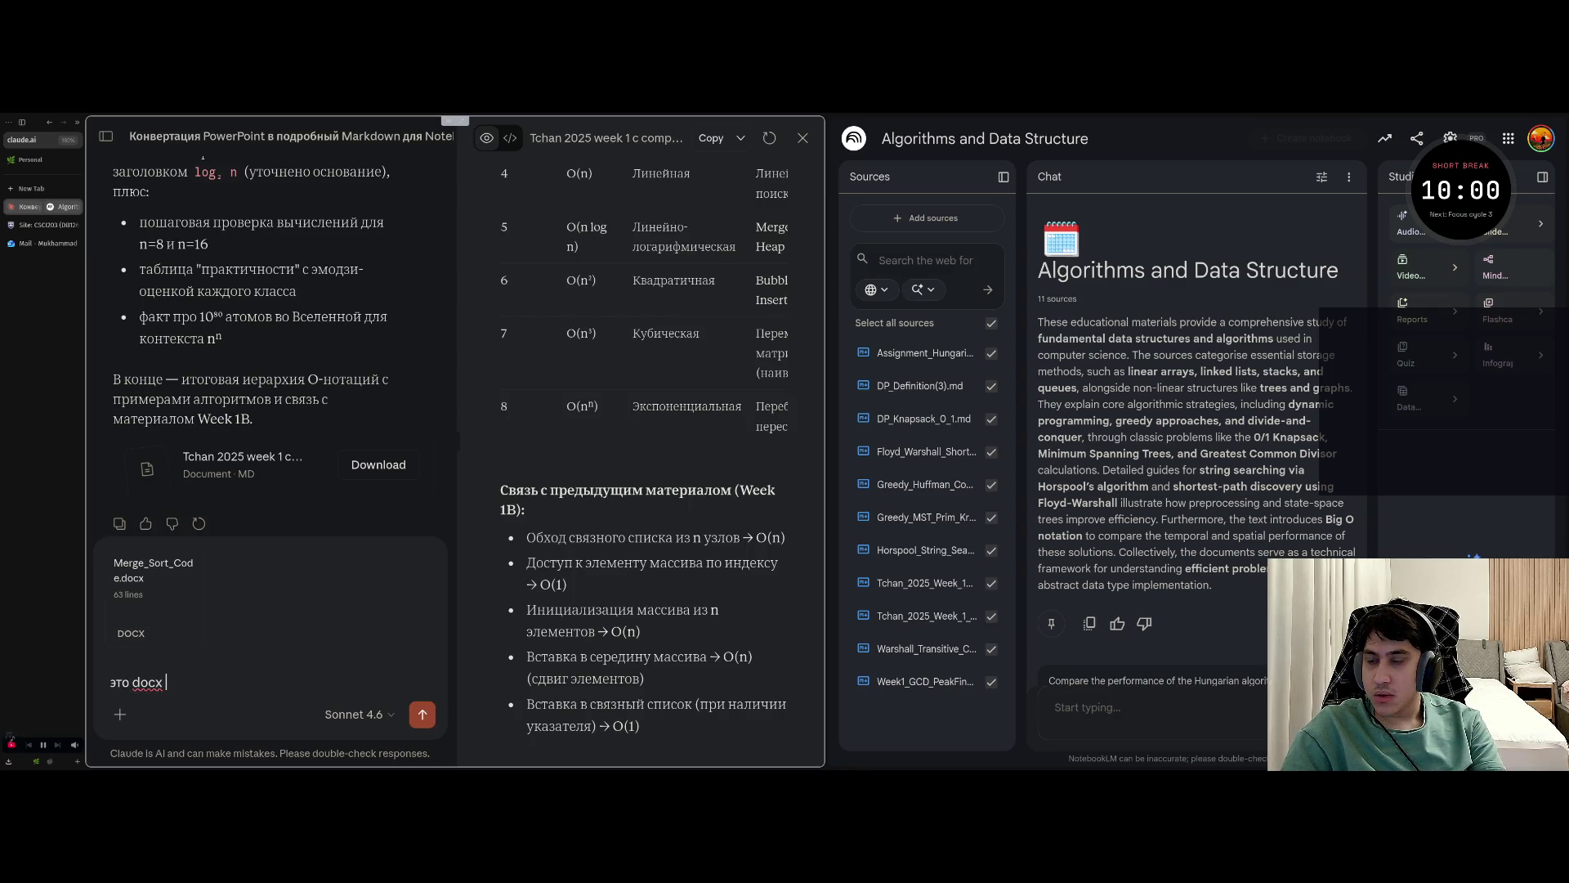
{"action": "type", "text": "файл, сделай е"}
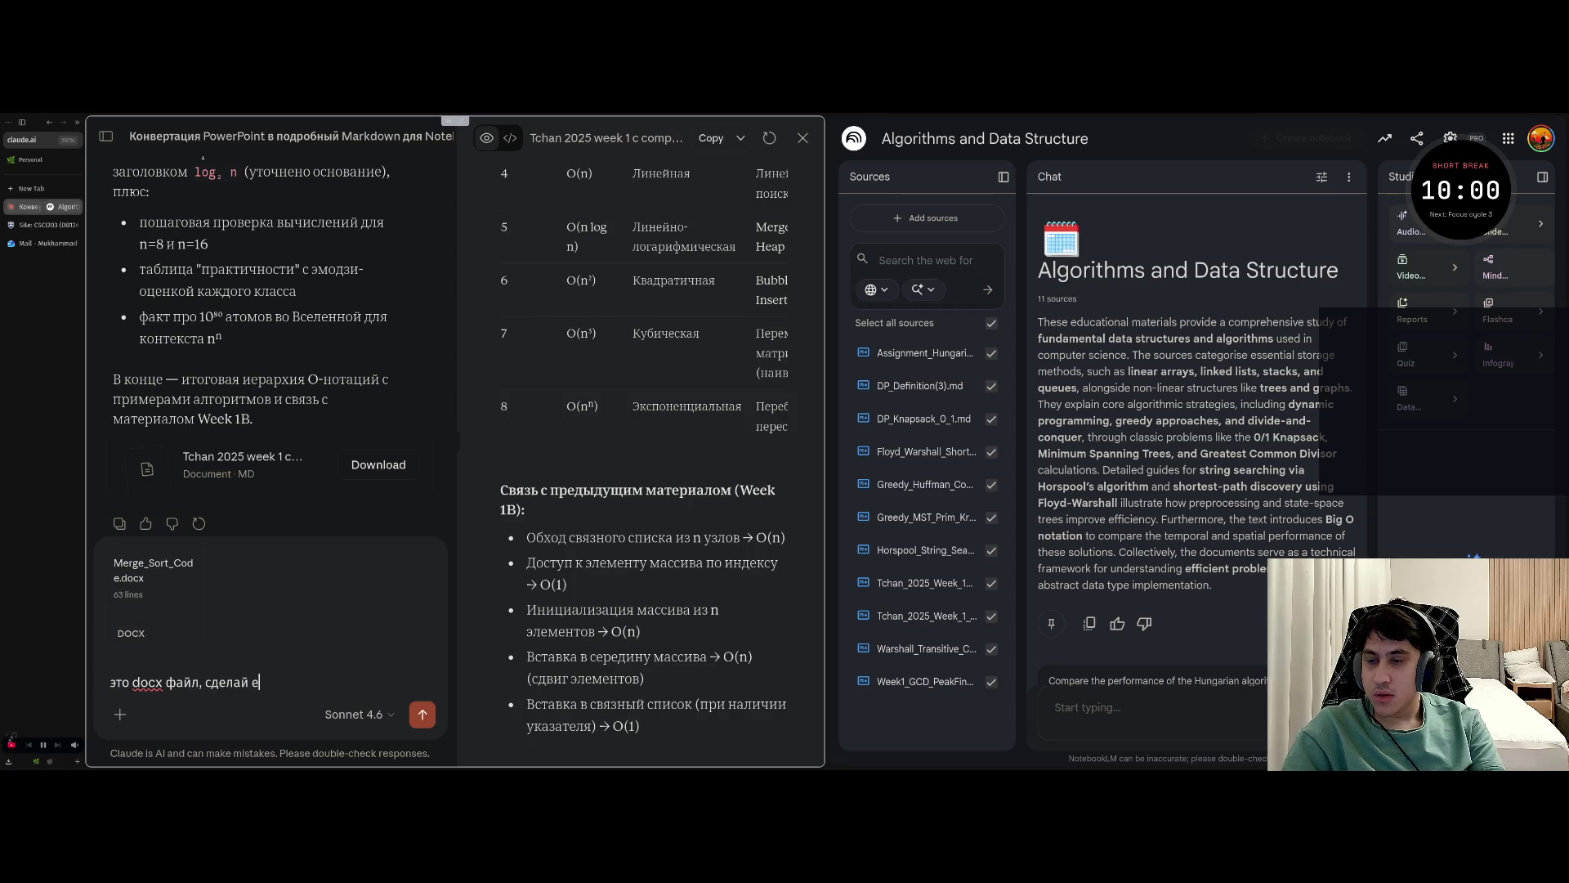
{"action": "type", "text": "го также в md"}
{"action": "key", "text": "Return"}
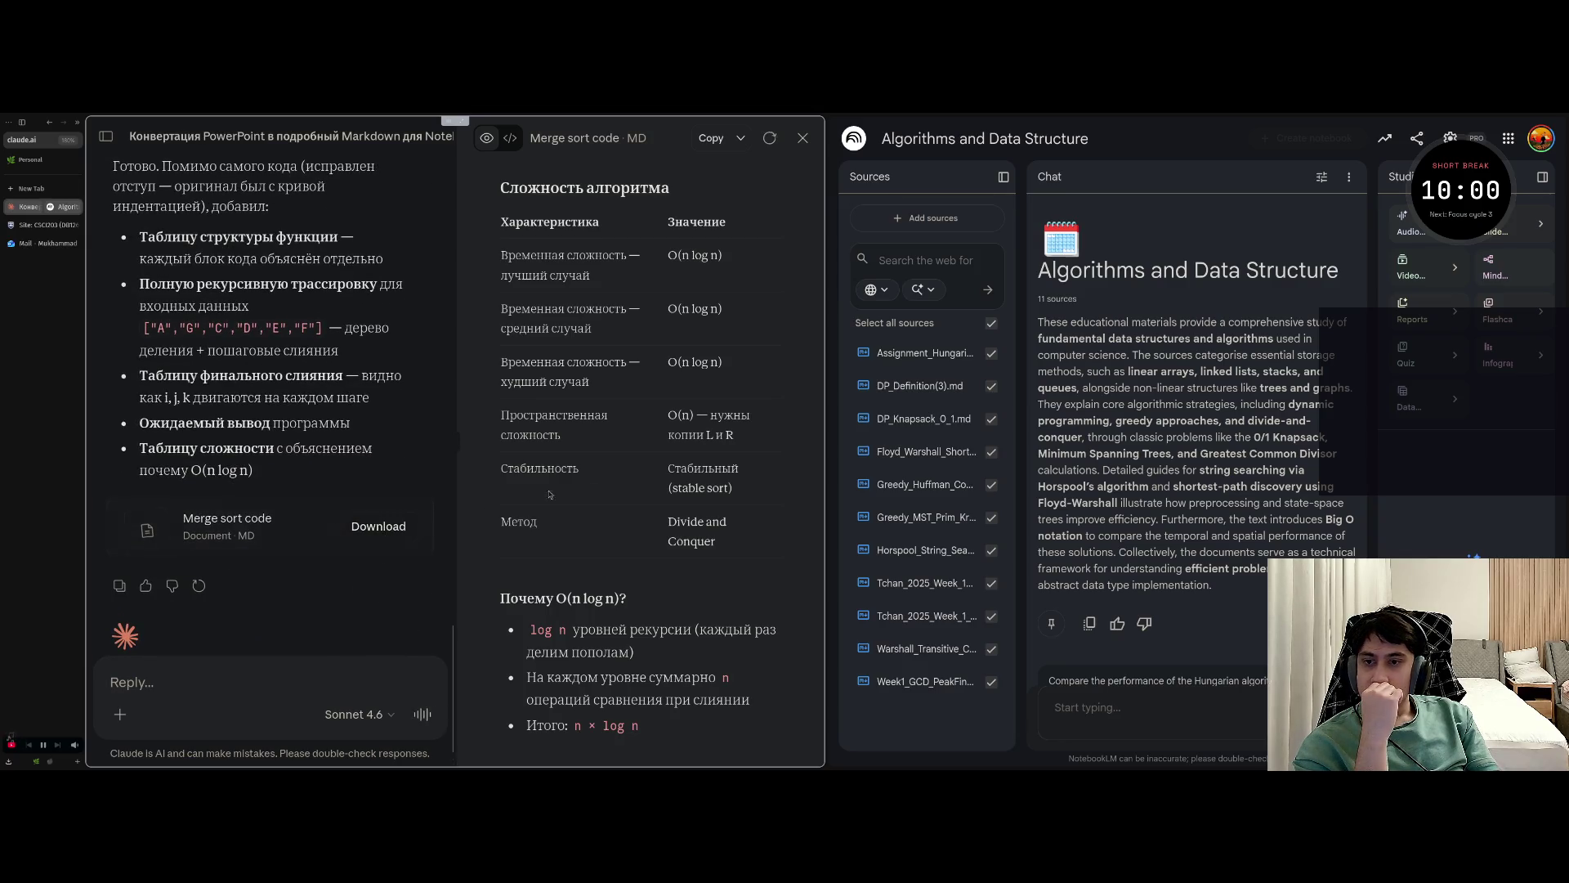
Upload Merge_Sort_Code.md as a new source in the NotebookLM notebook.
{"action": "left_click", "coordinate": [944, 219]}
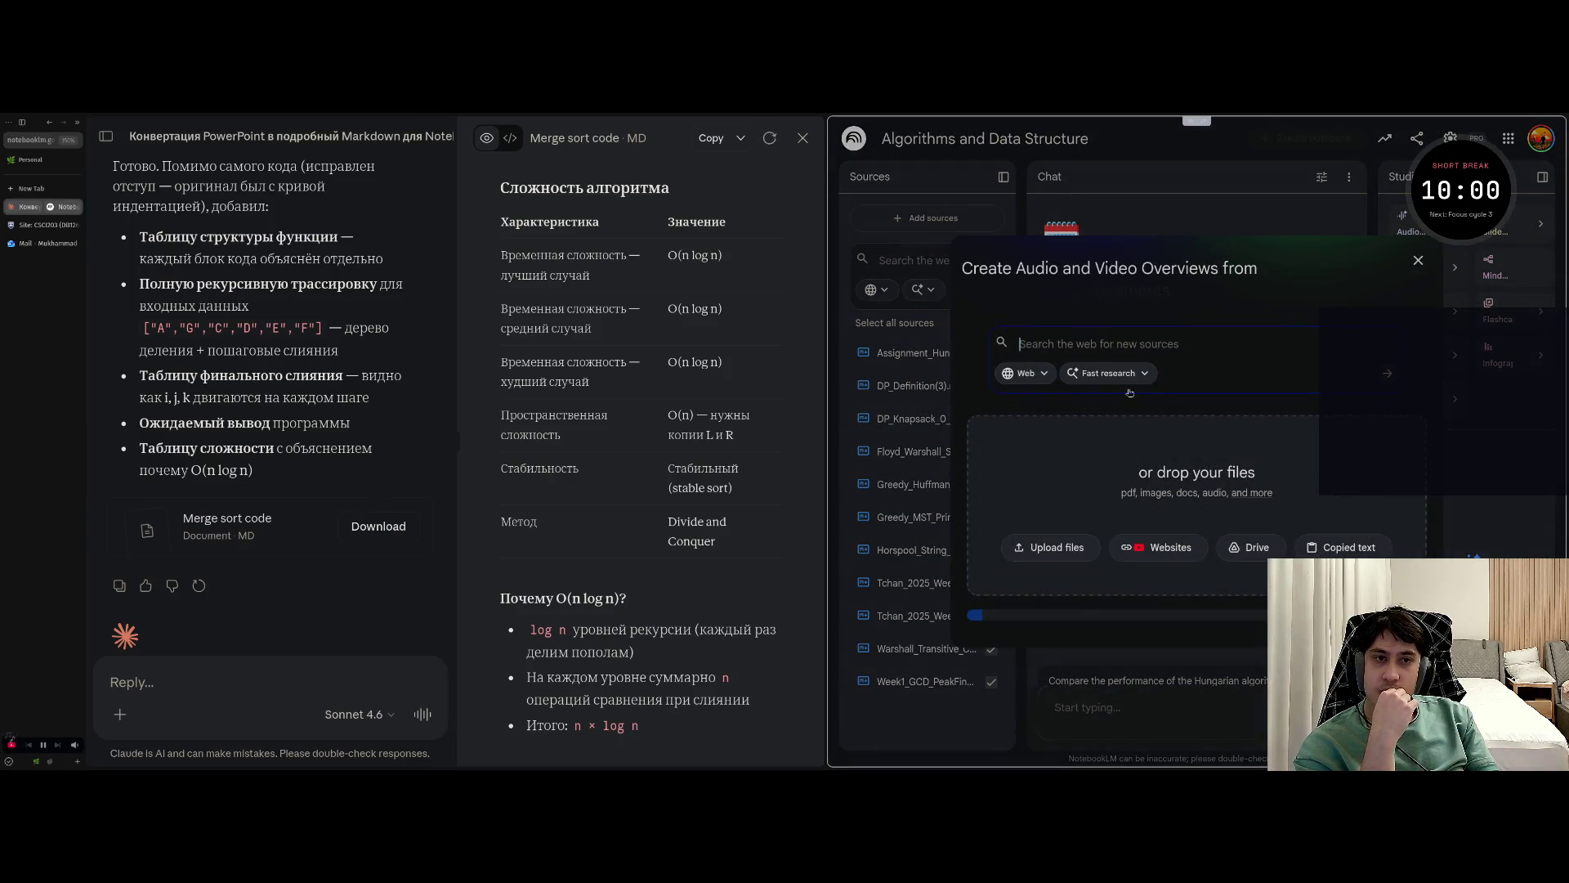
{"action": "left_click", "coordinate": [1057, 548]}
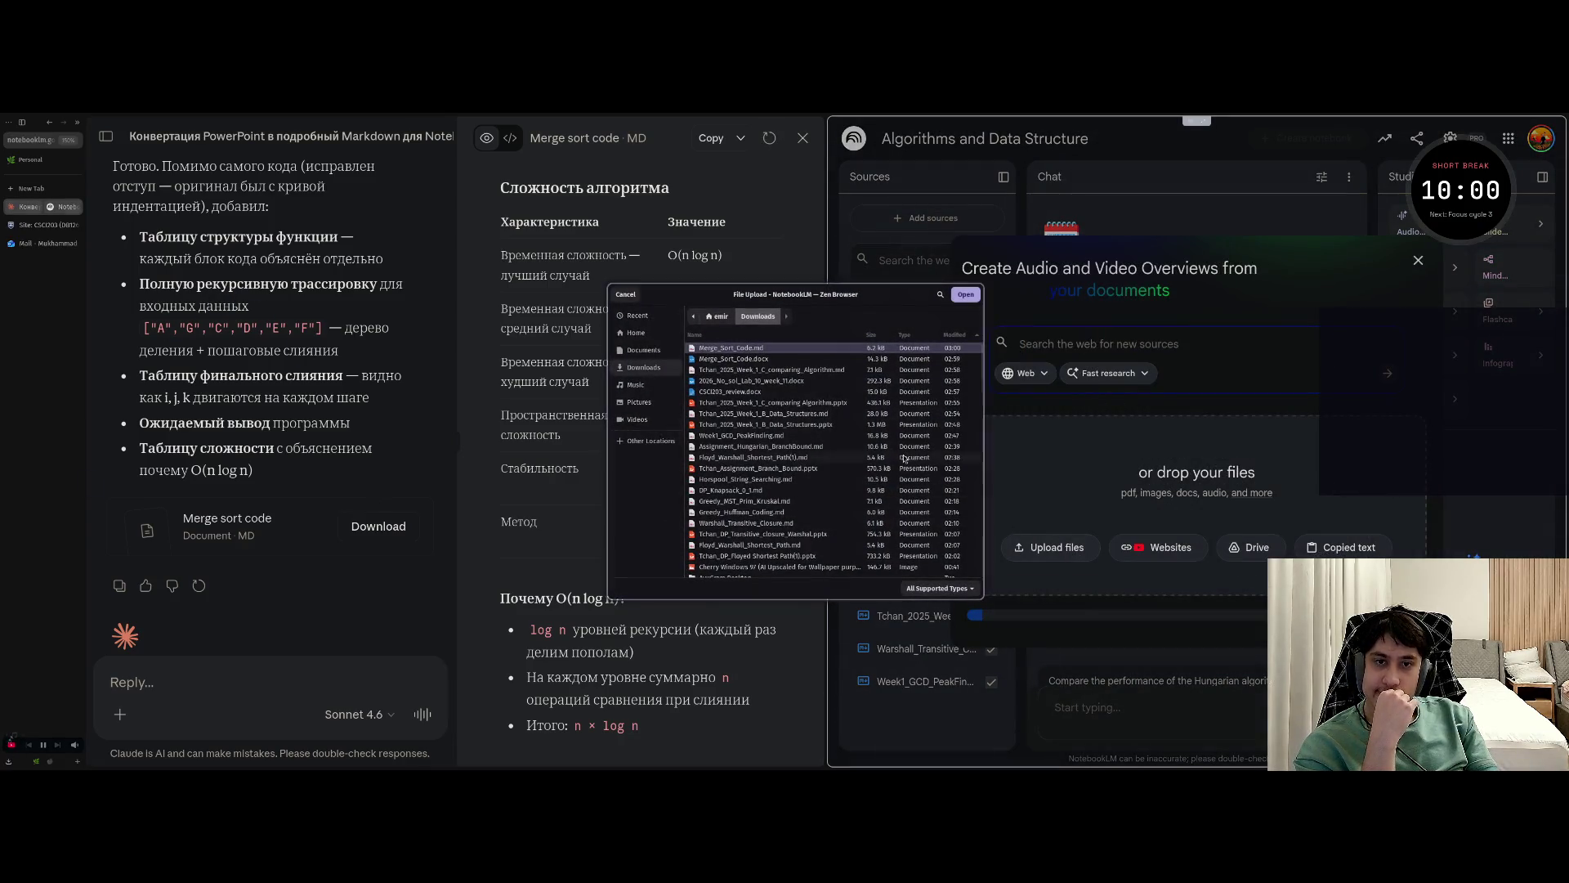
{"action": "left_click", "coordinate": [965, 294]}
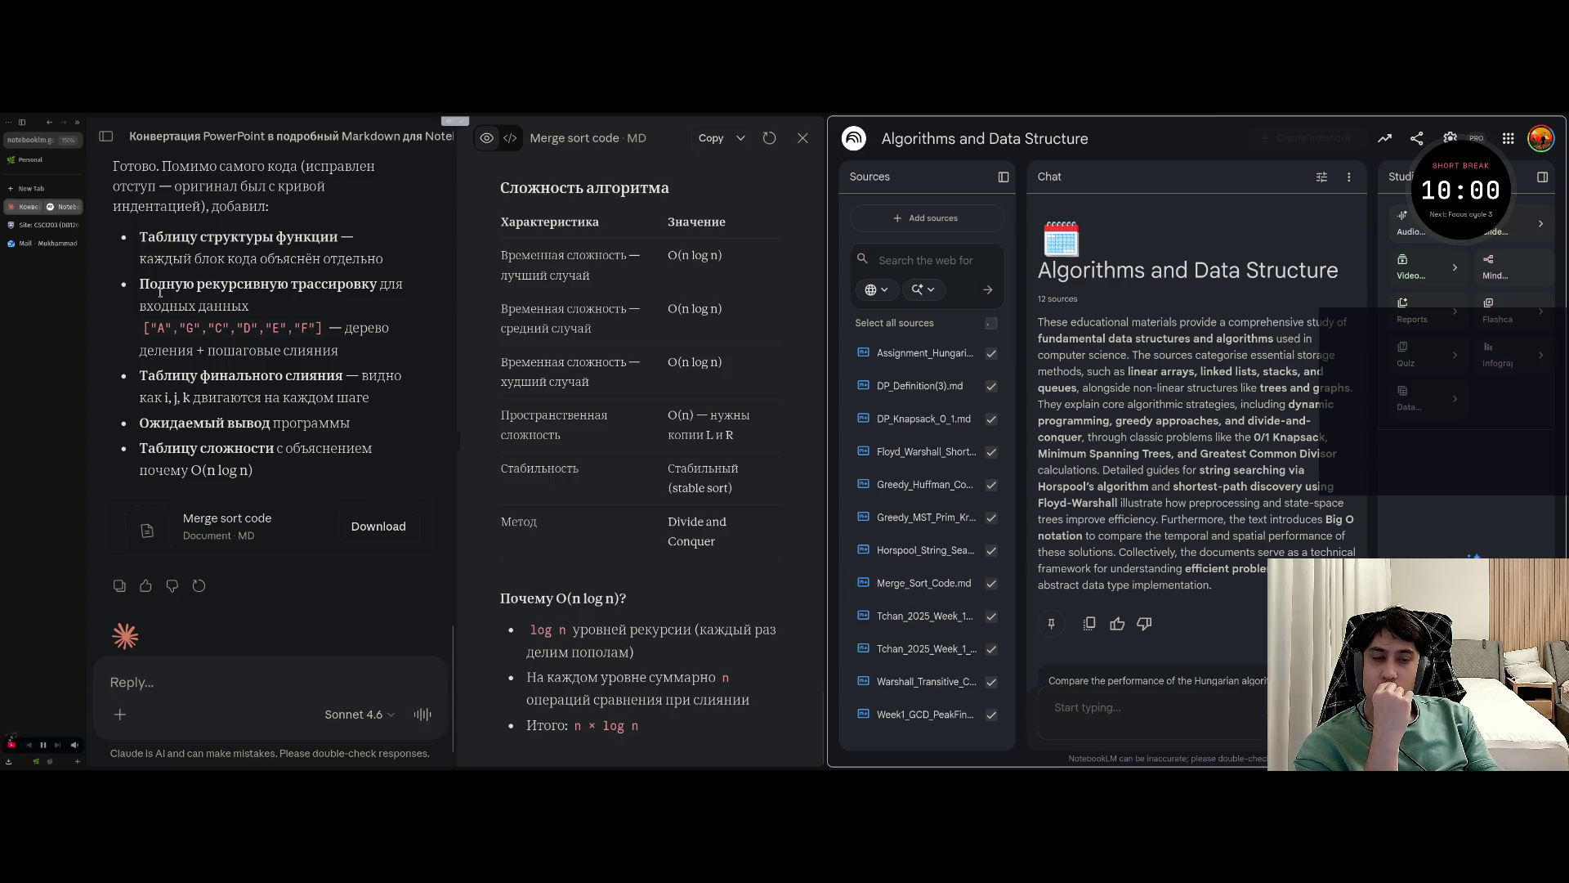
Download the 2026 Lecture Two A Sorting slides from Moodle and return to Claude.
{"action": "left_click", "coordinate": [34, 228]}
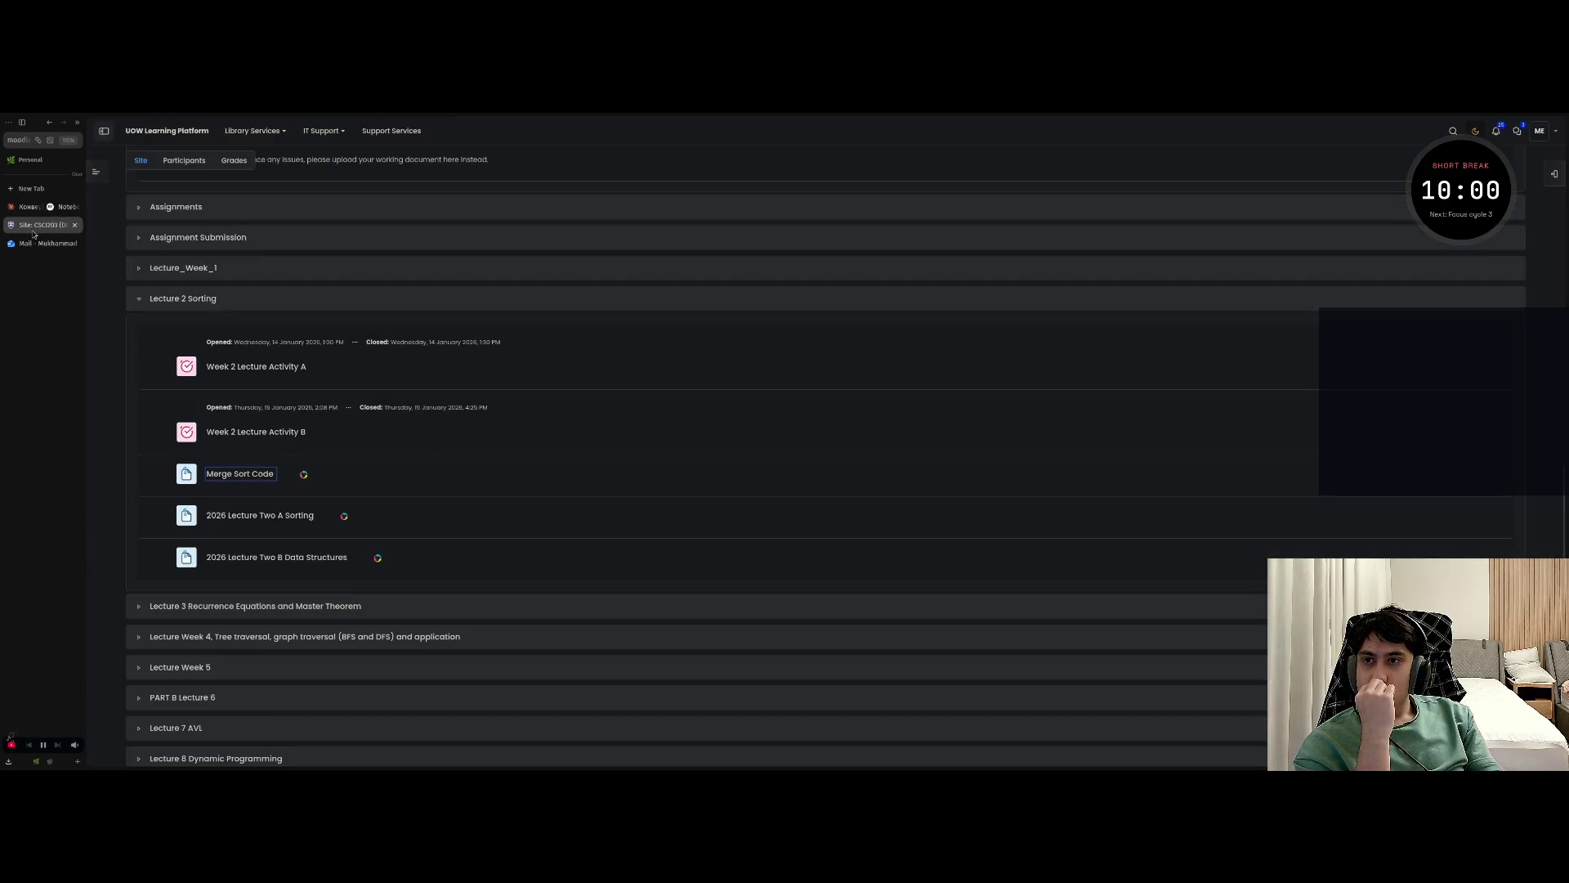
{"action": "left_click", "coordinate": [272, 517]}
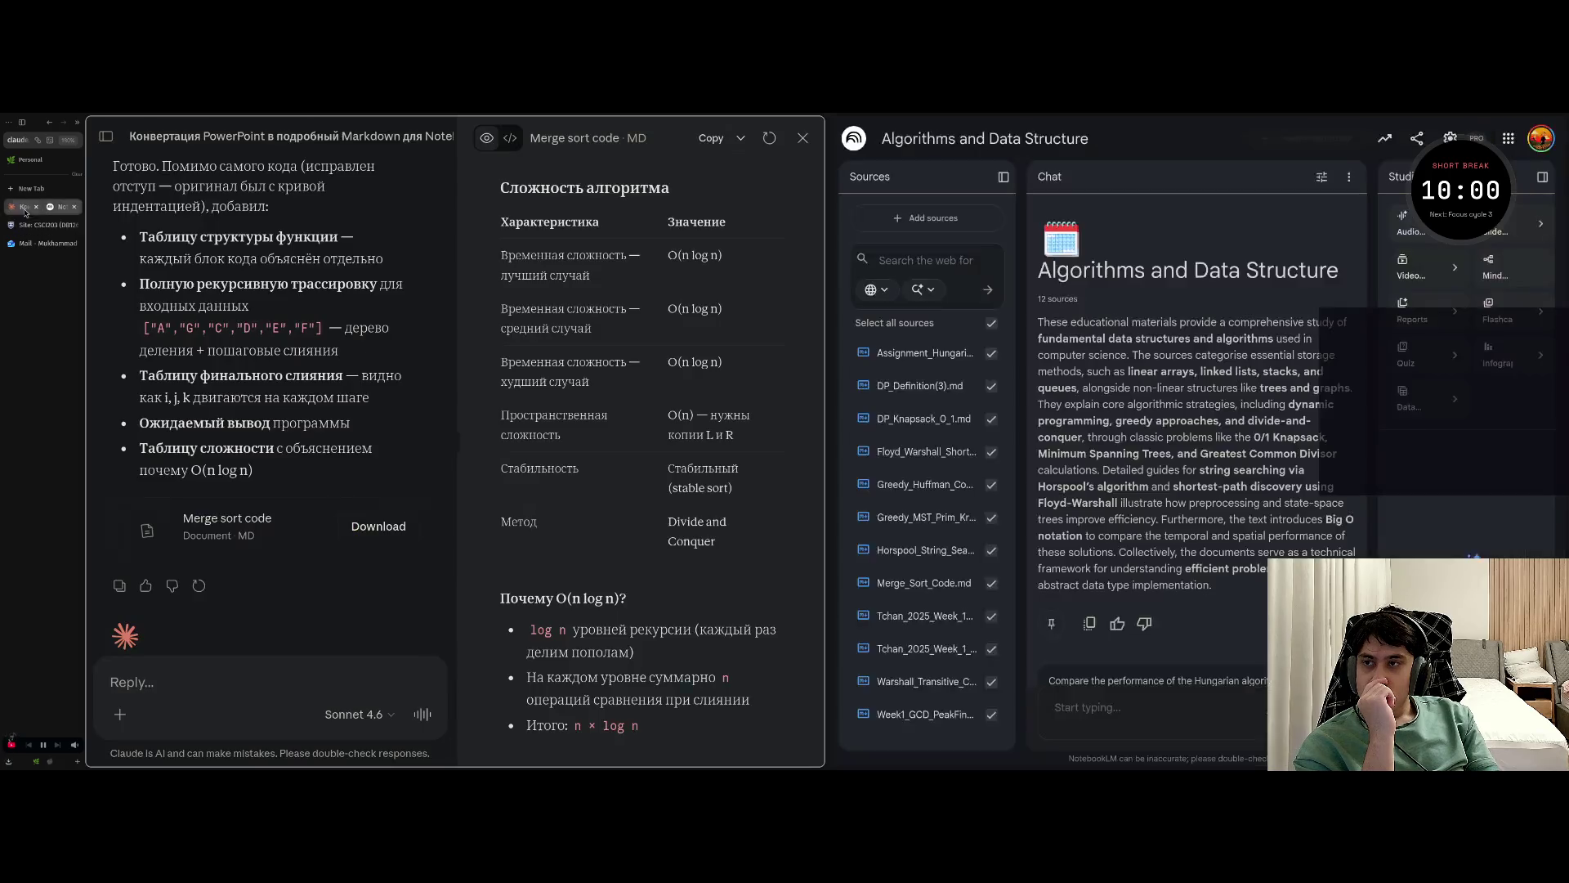
{"action": "left_click", "coordinate": [31, 206]}
Attach 2026_Lecture_Two_A_Sorting.pptx to the Claude chat and send it.
{"action": "left_click", "coordinate": [122, 708]}
{"action": "left_click", "coordinate": [180, 419]}
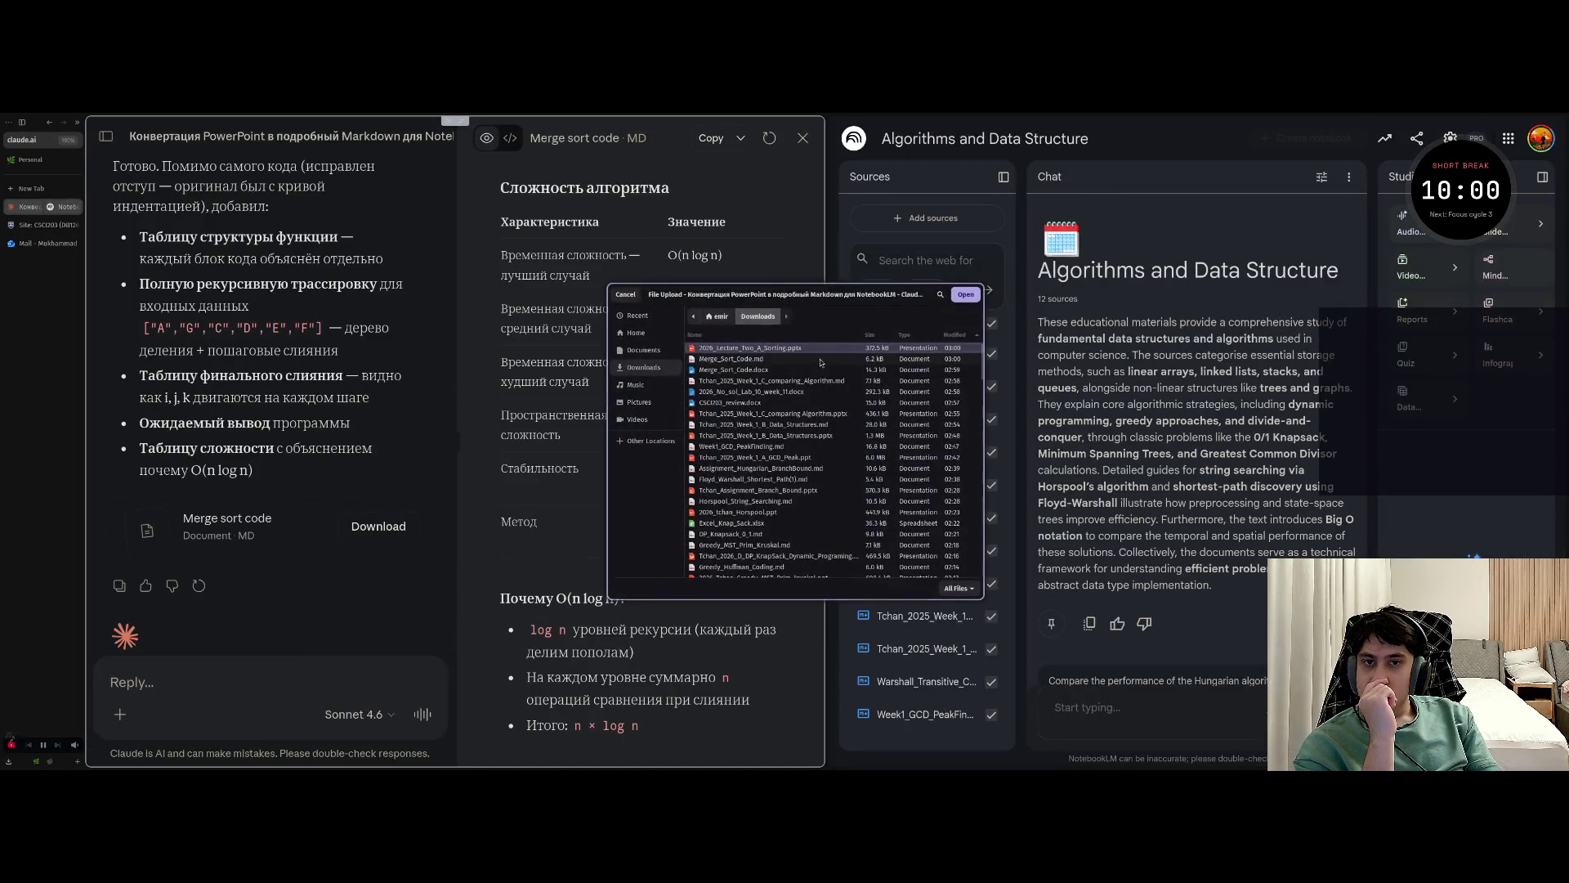
{"action": "left_click", "coordinate": [970, 297]}
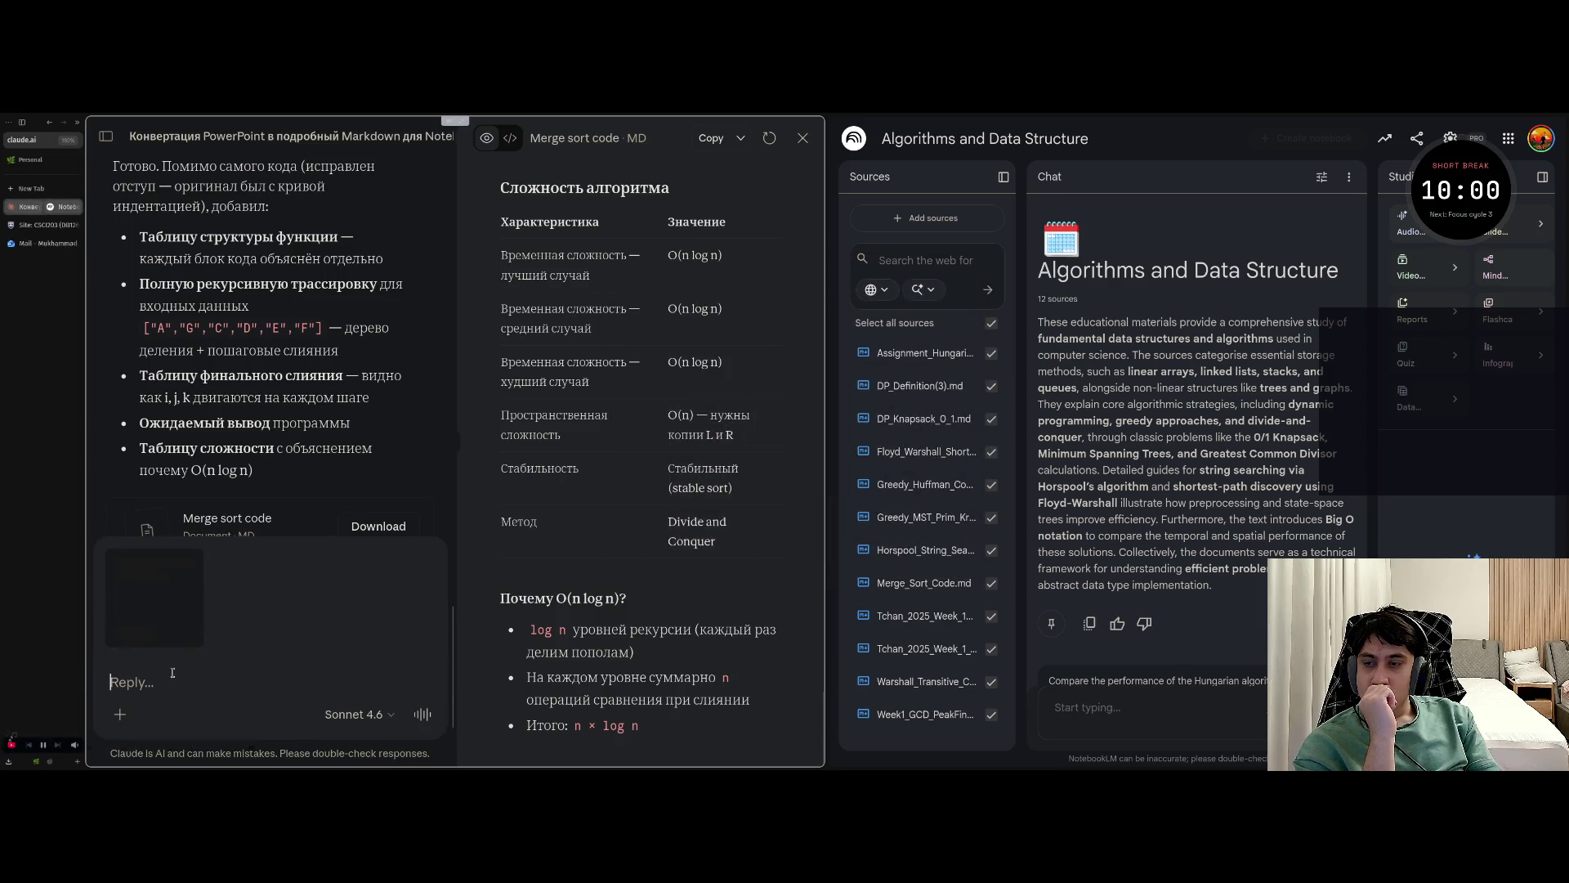
{"action": "key", "text": "Return"}
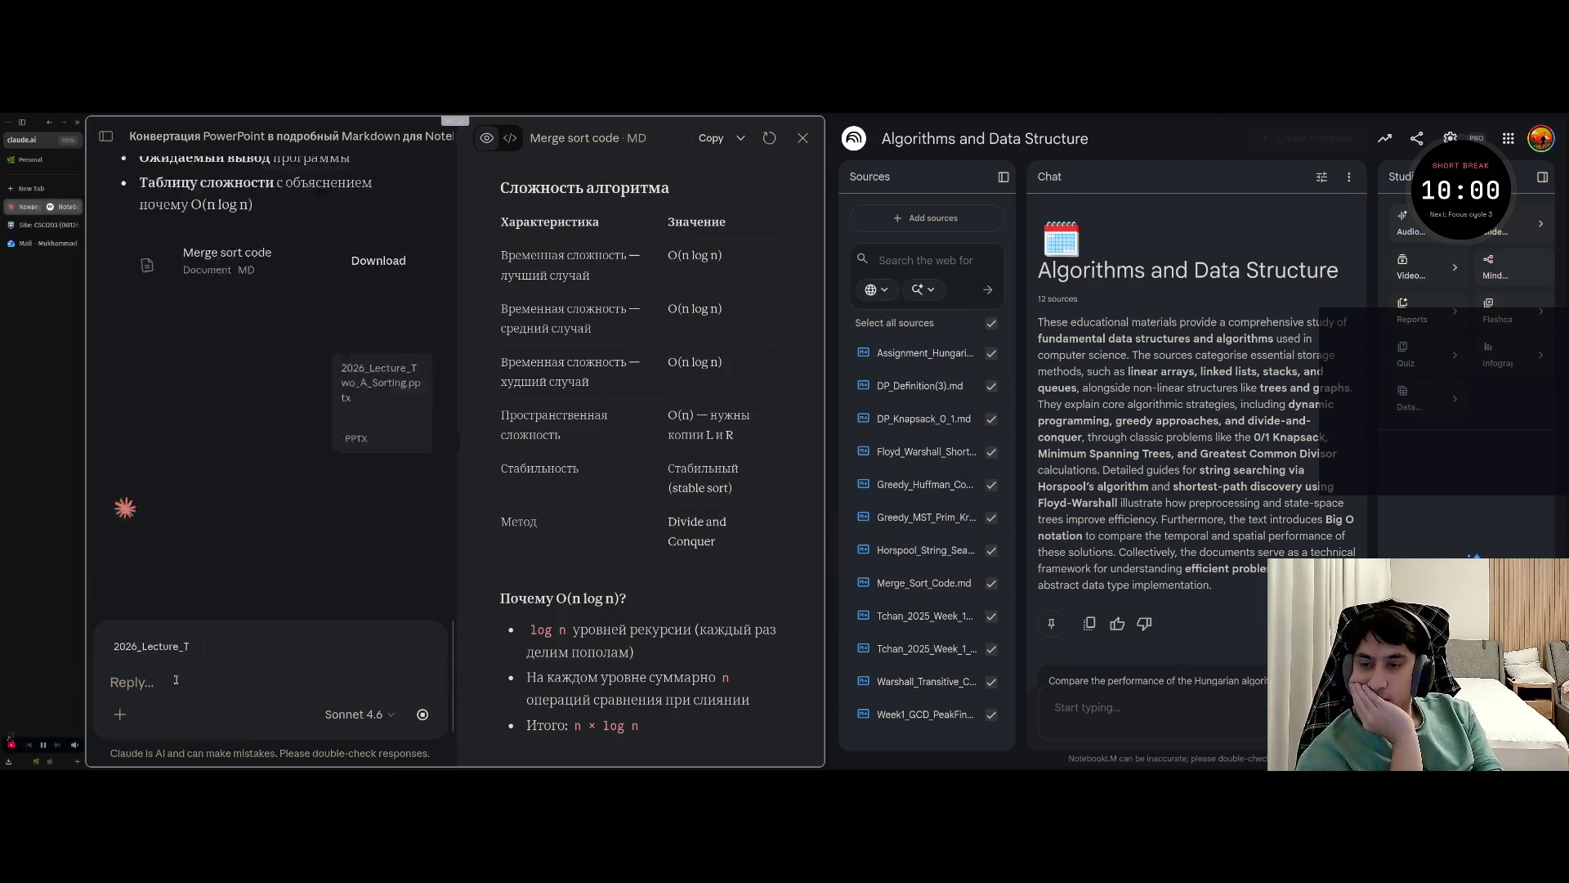